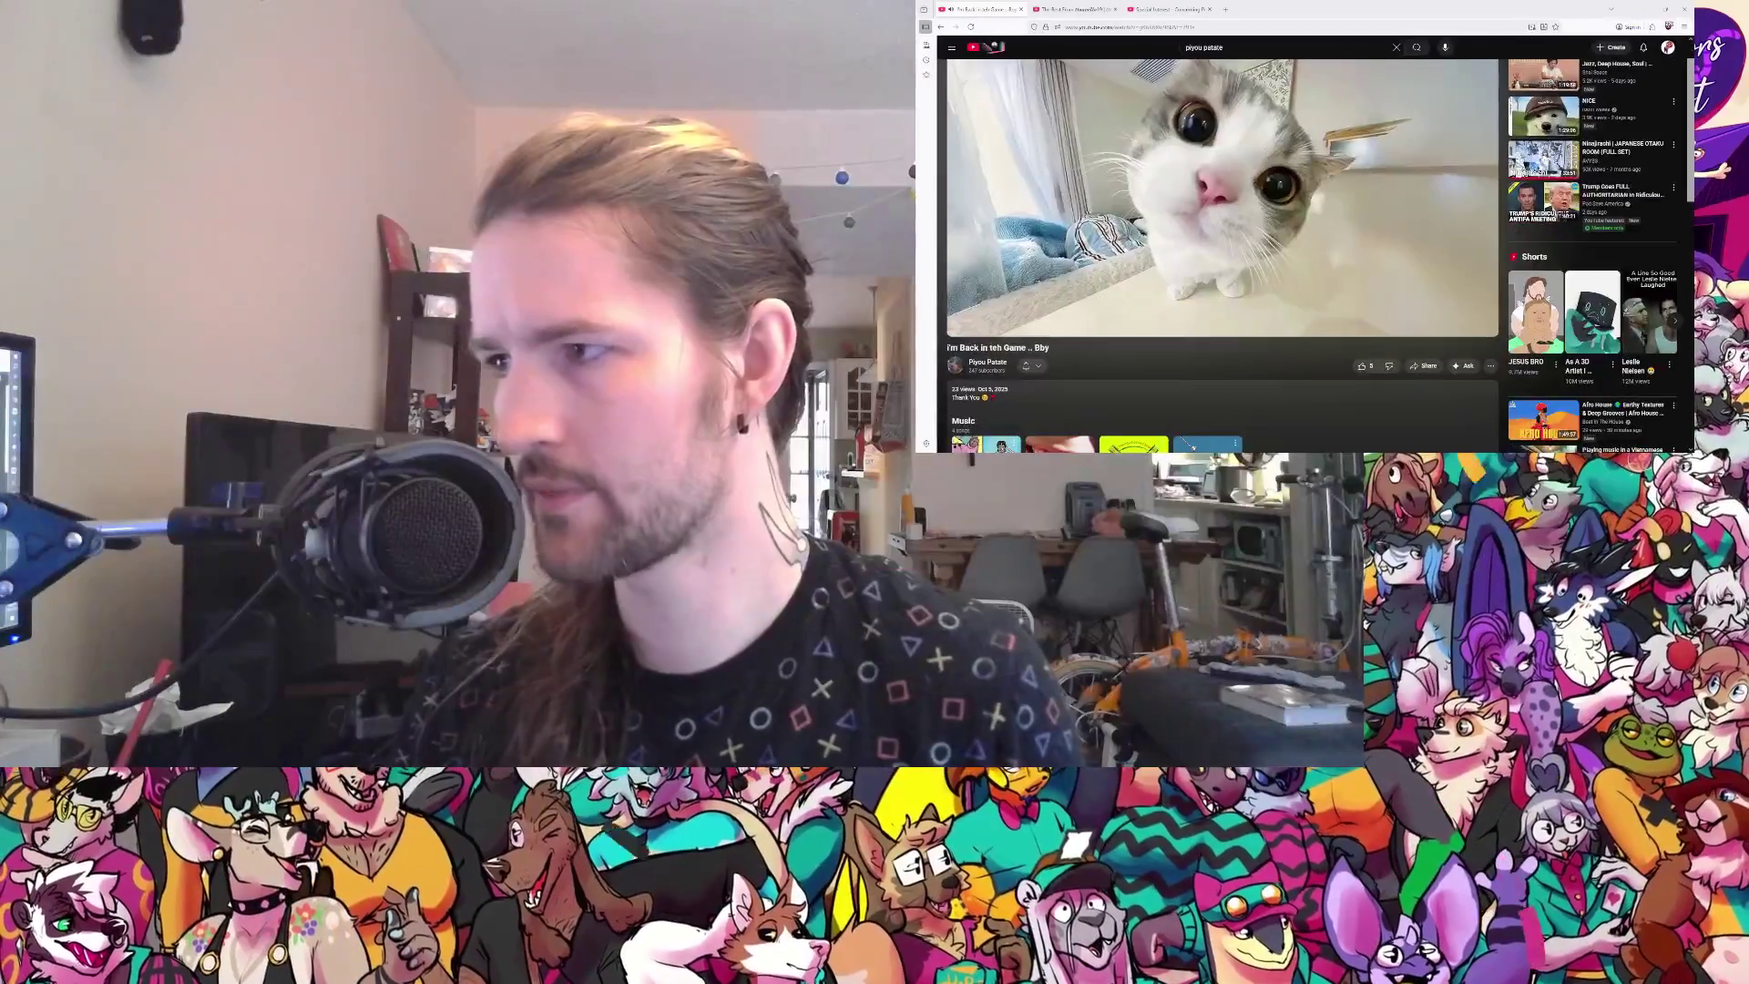
Step: Bring up the UK Dance video tab and open the YouTube home page in a new tab
scroll(1275, 300, "down", 5)
scroll(1275, 301, "up", 6)
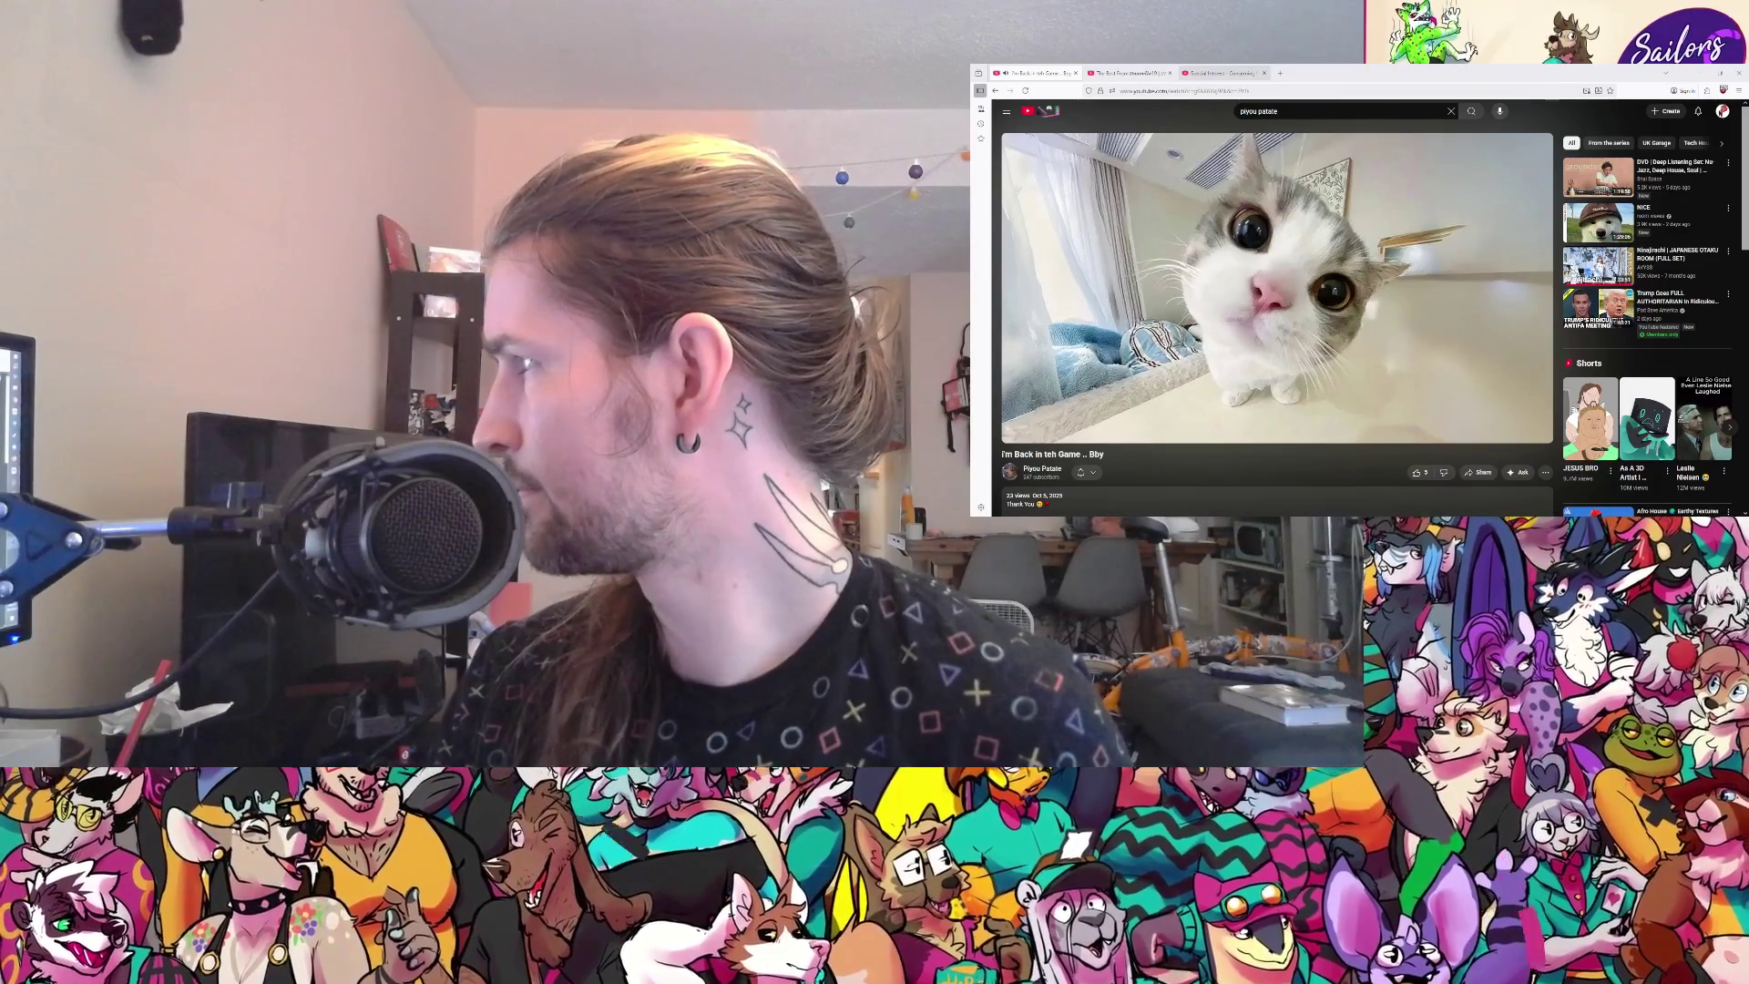
left_click(1116, 73)
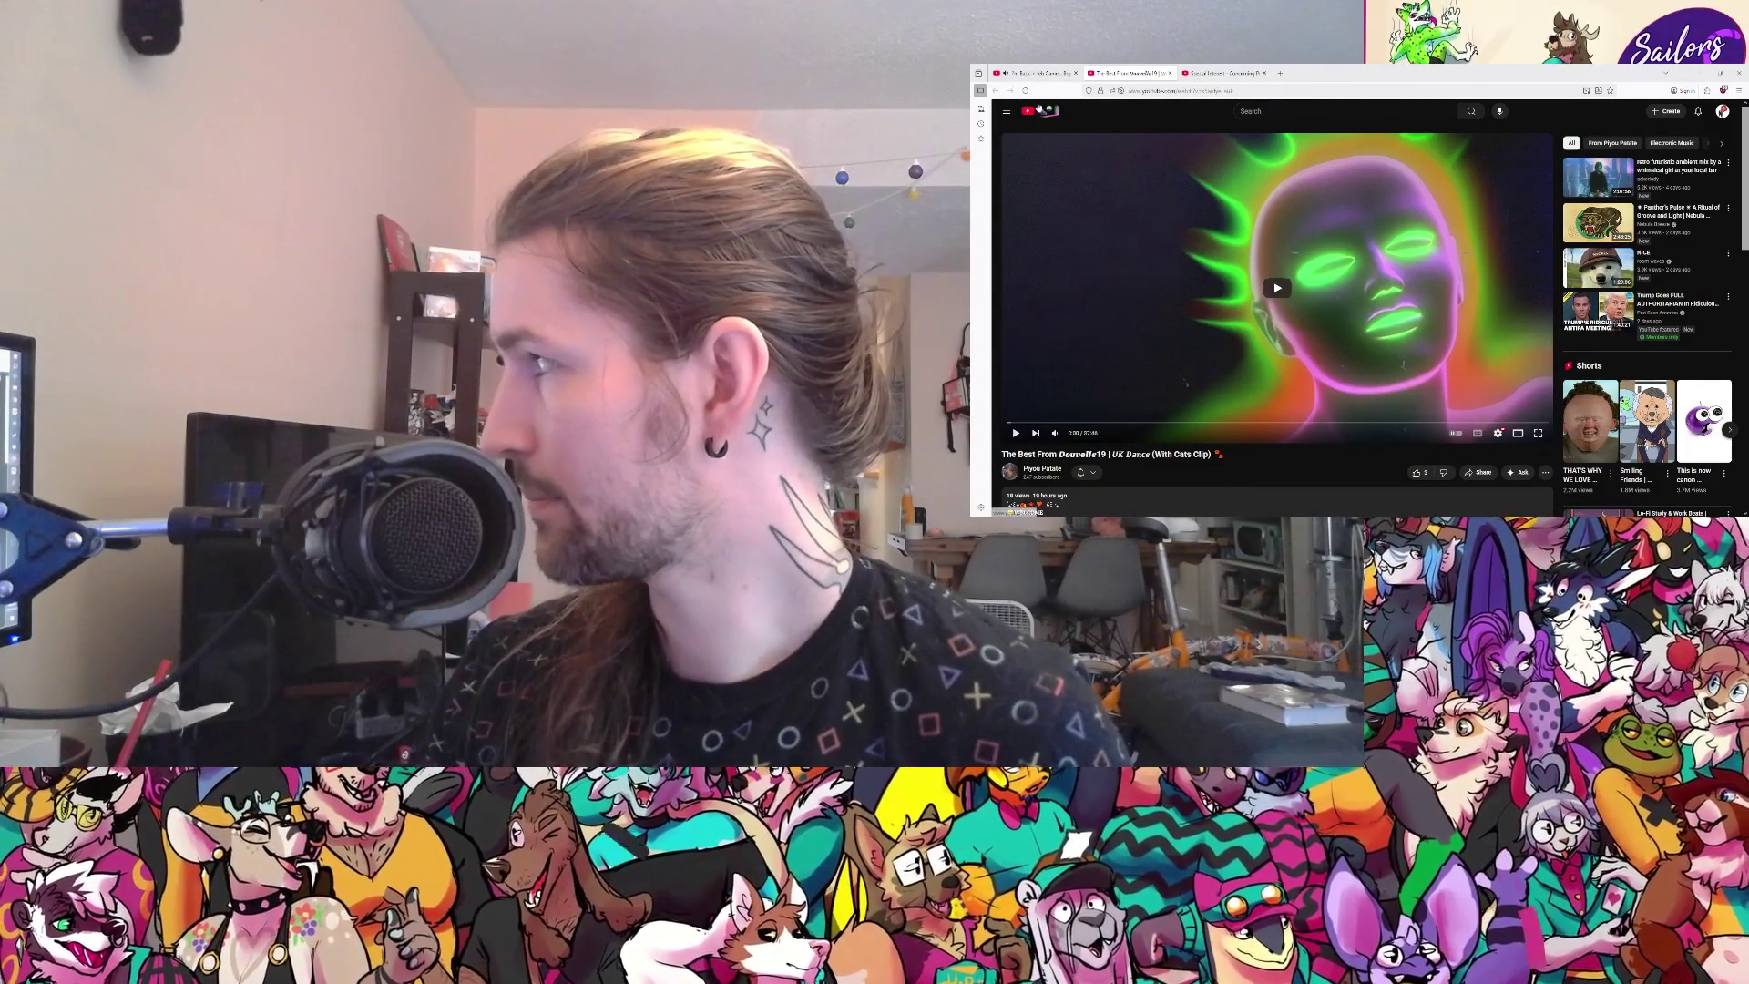
middle_click(1058, 114)
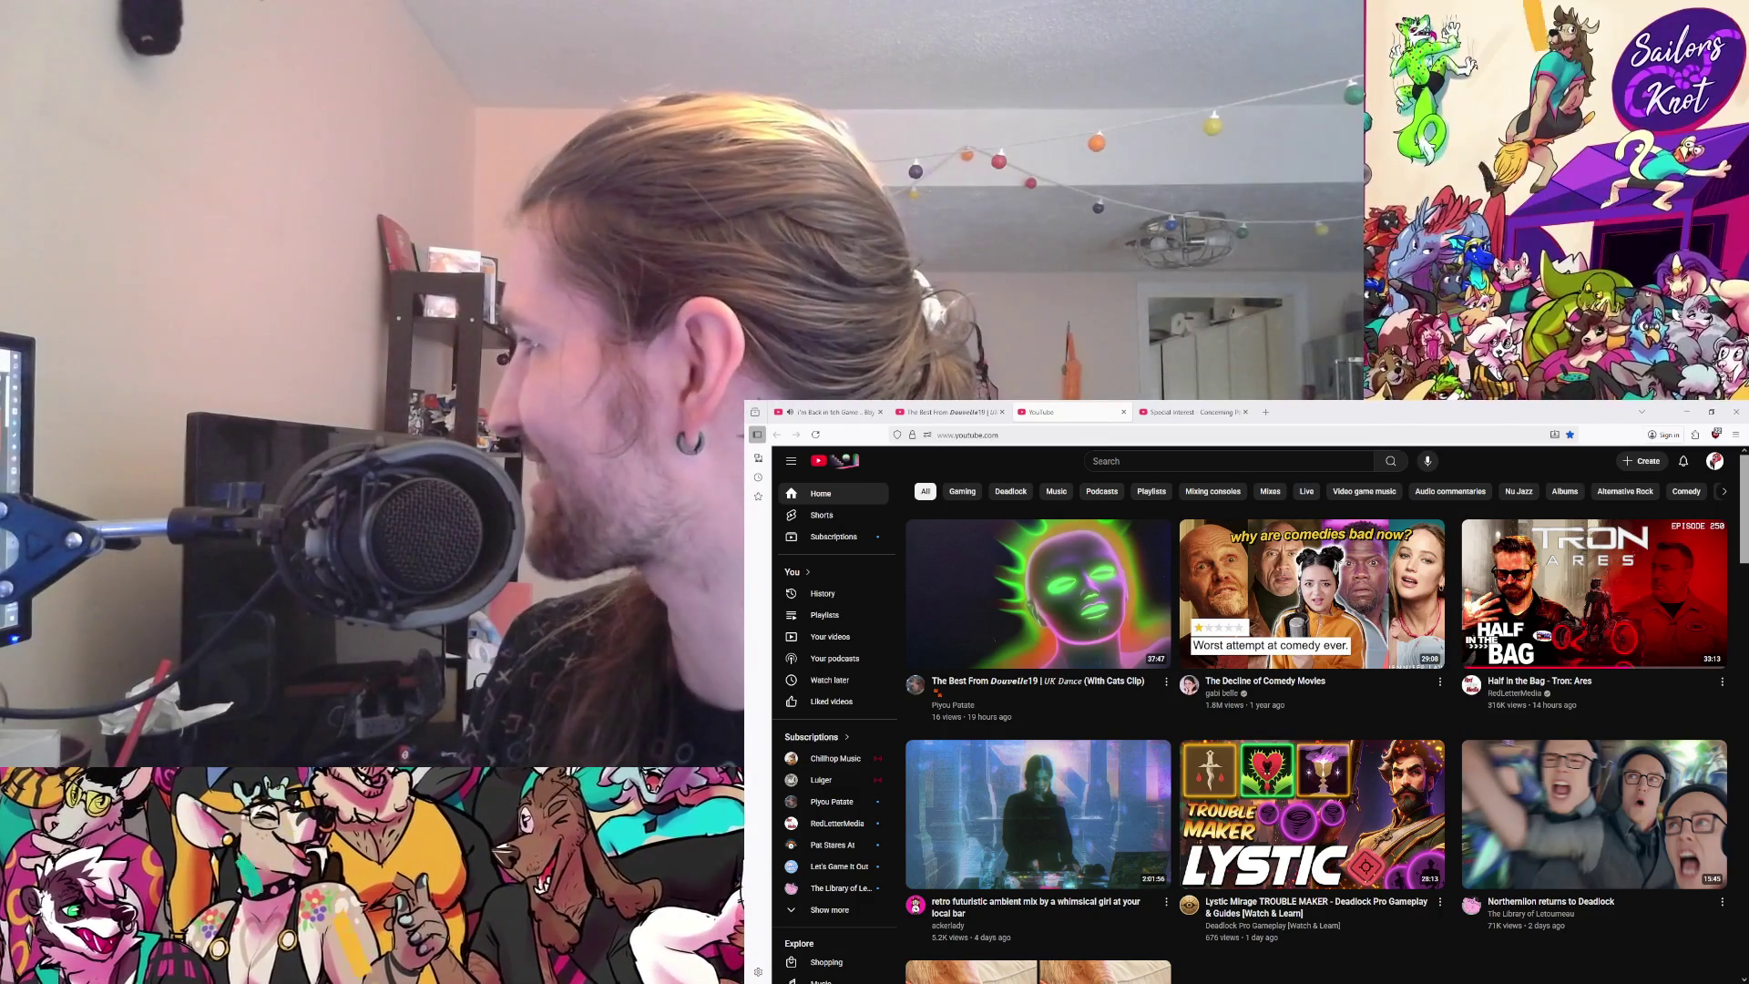
Step: Filter the YouTube home feed to Music and scroll through the recommended videos
left_click(1057, 492)
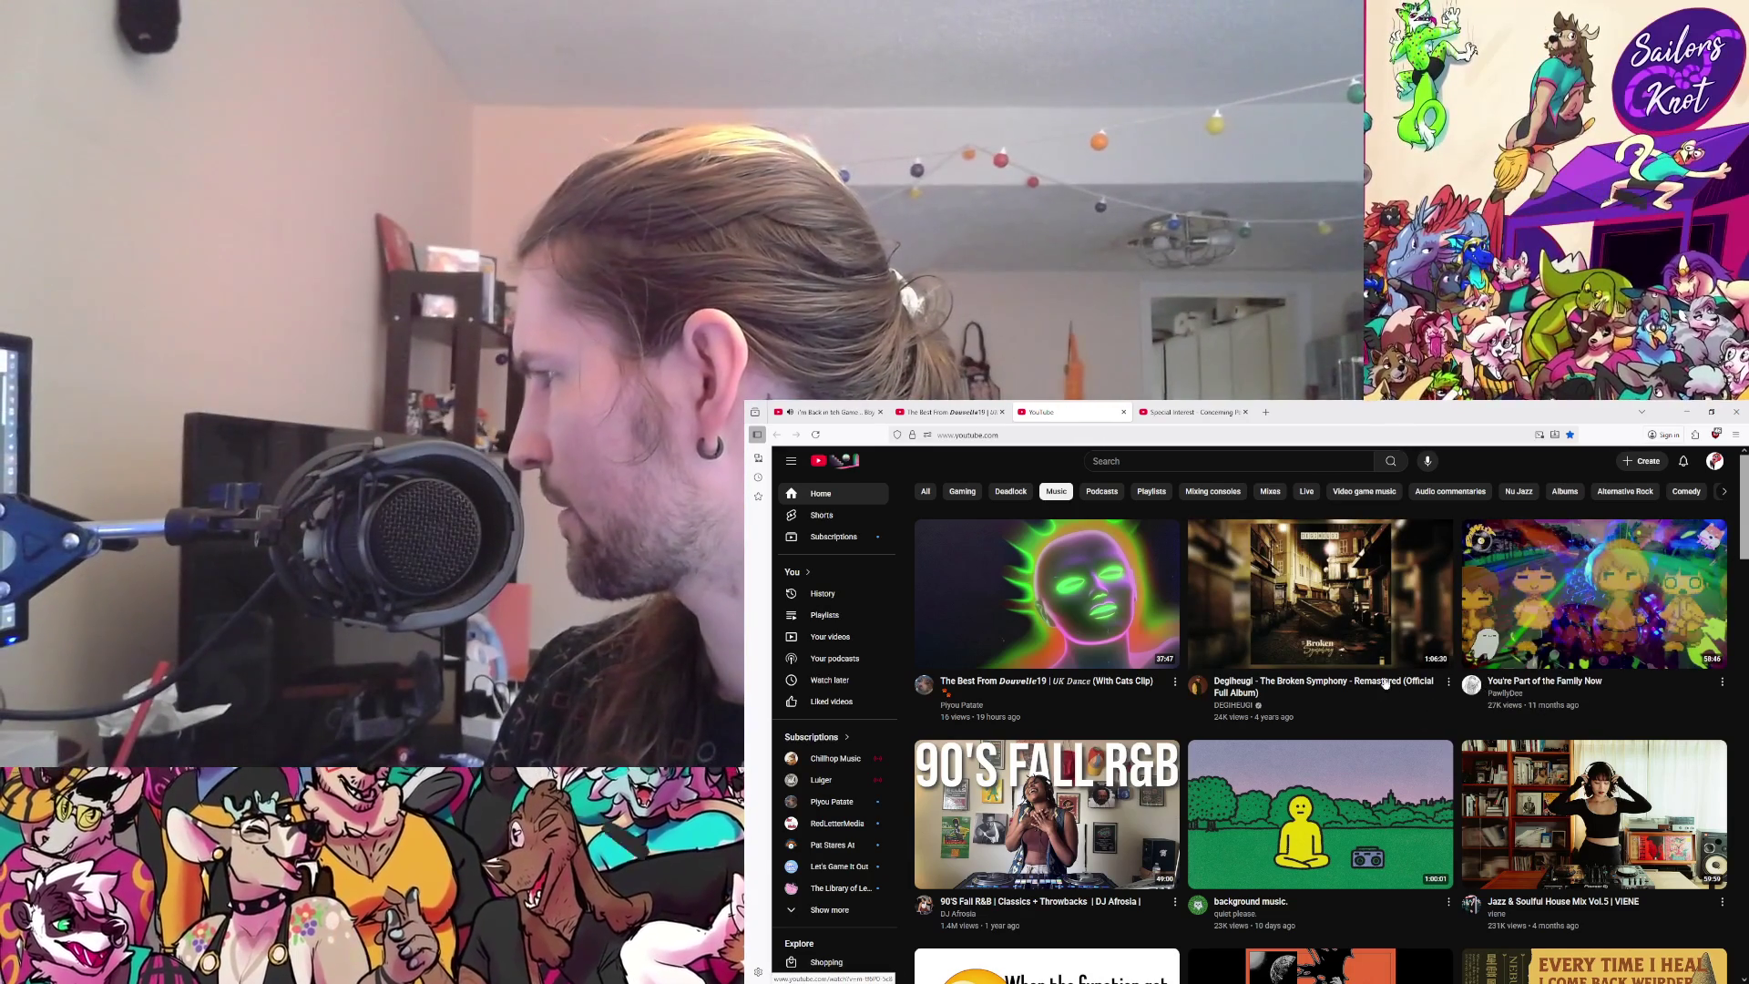
scroll(1248, 697, "down", 3)
scroll(1248, 696, "down", 1)
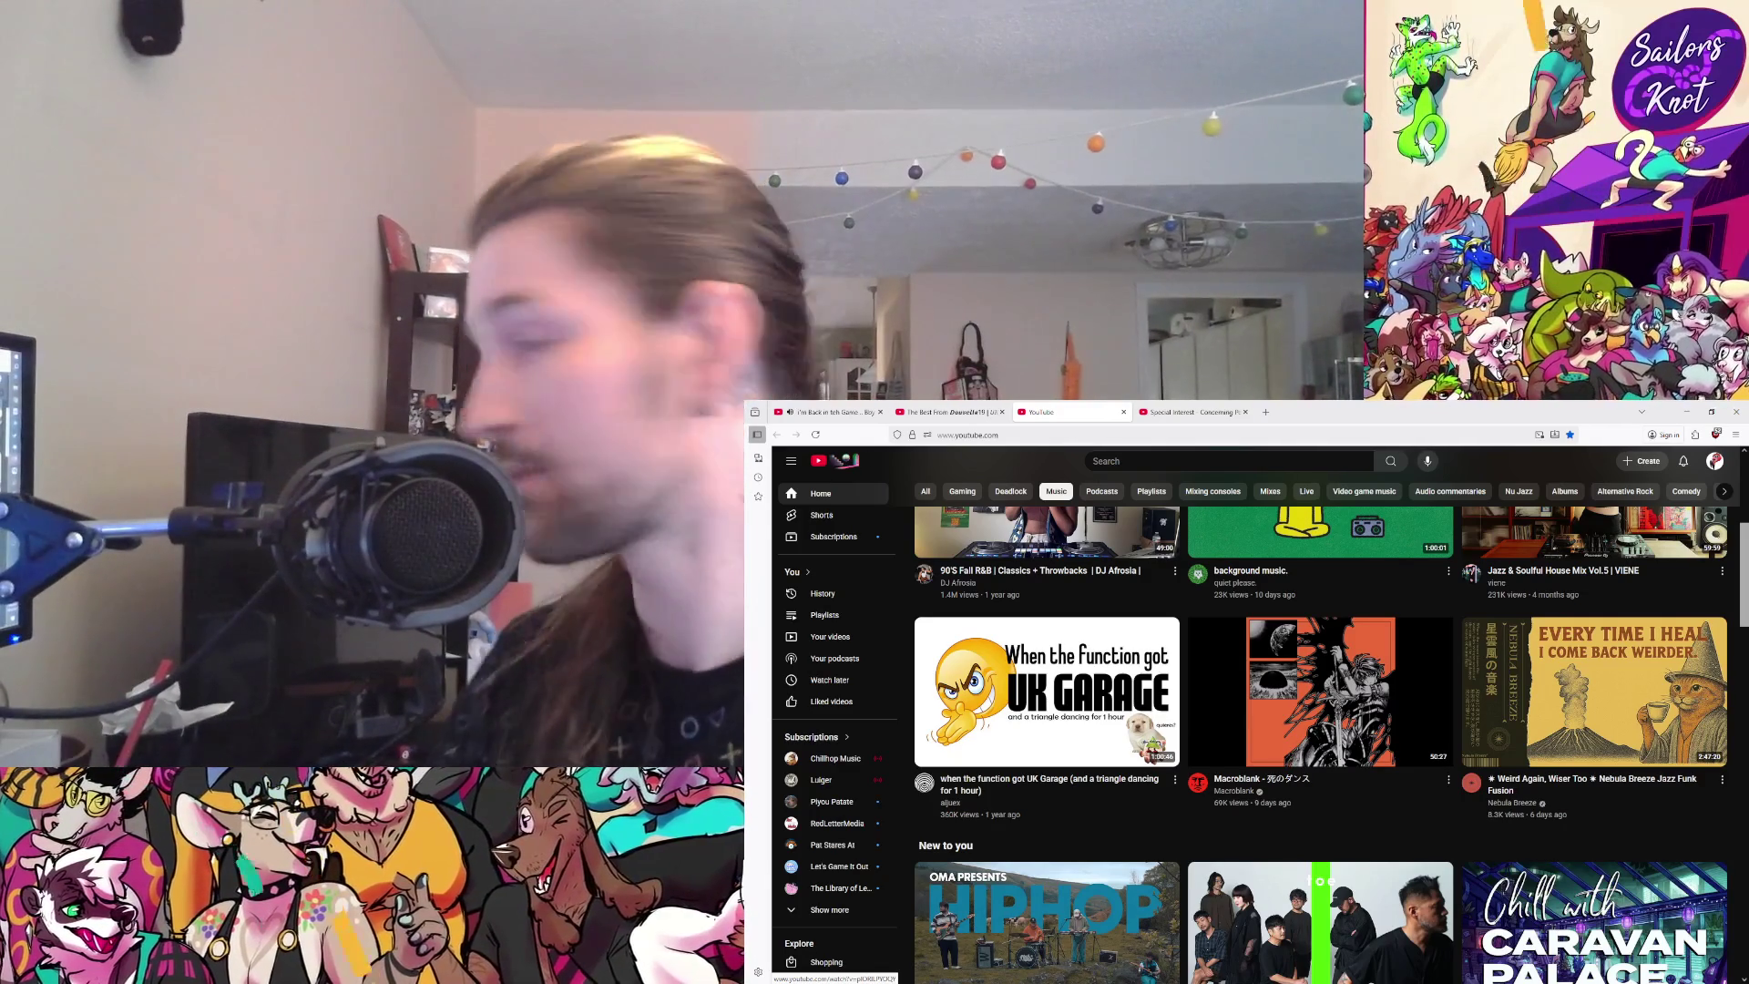
mouse_move(1539, 805)
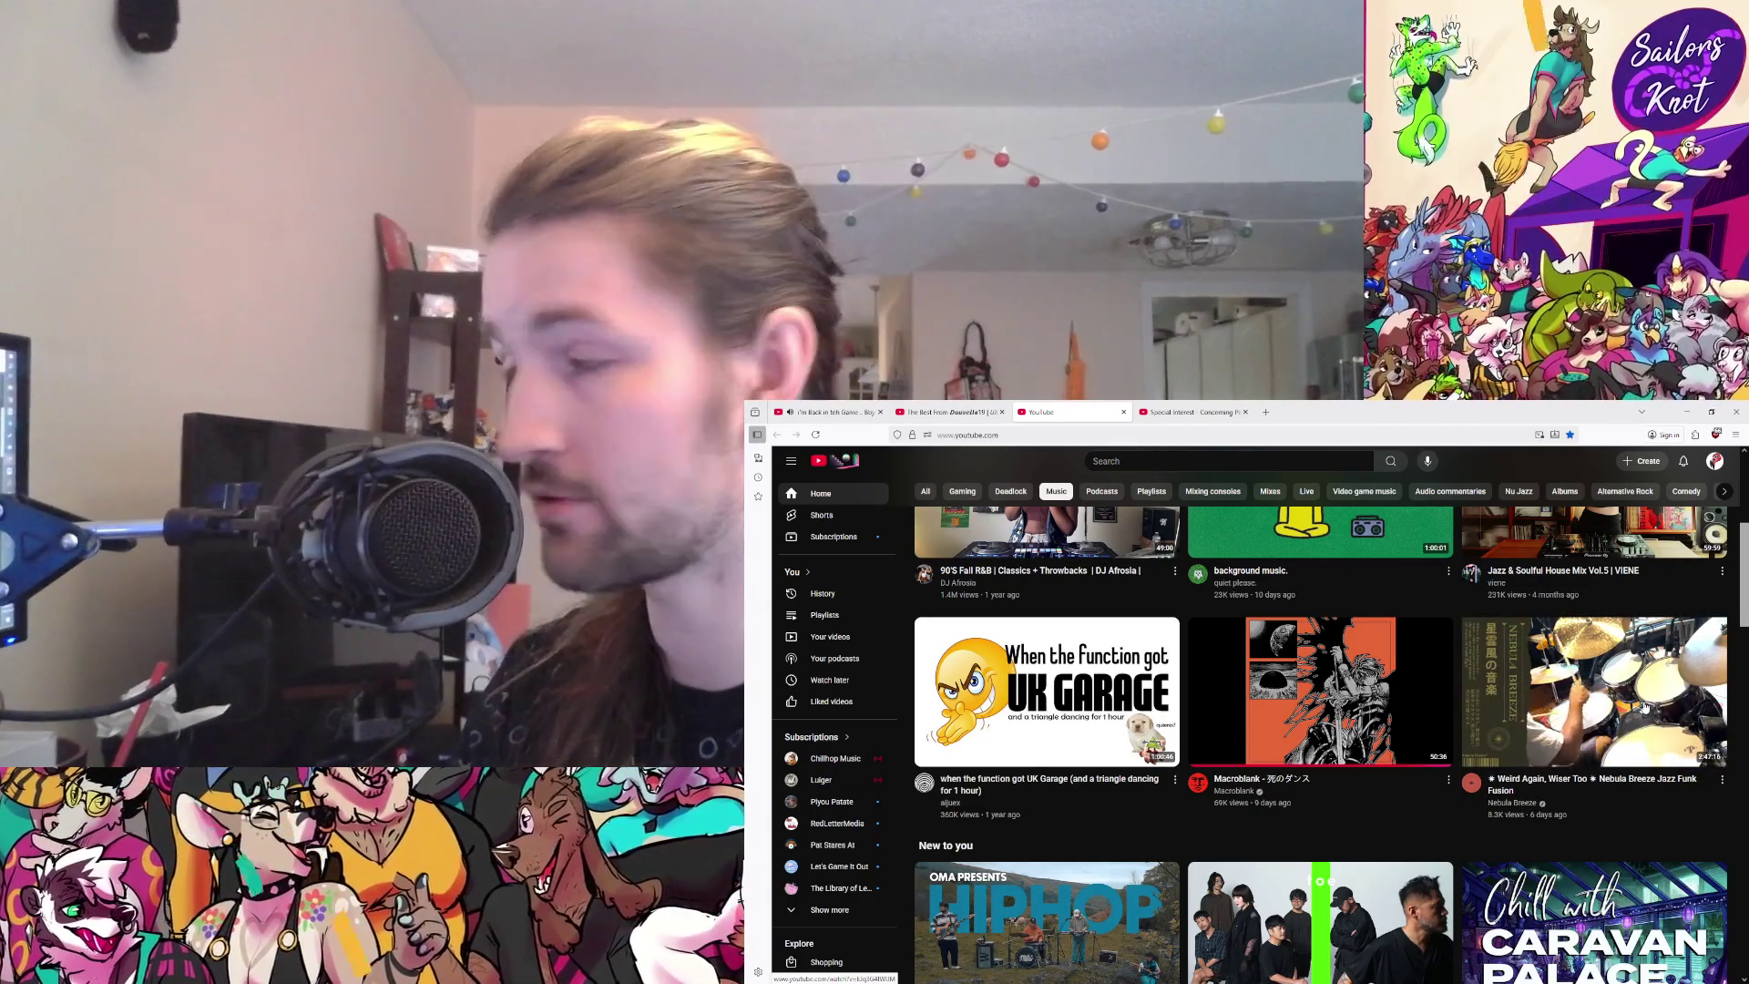
scroll(1596, 670, "down", 2)
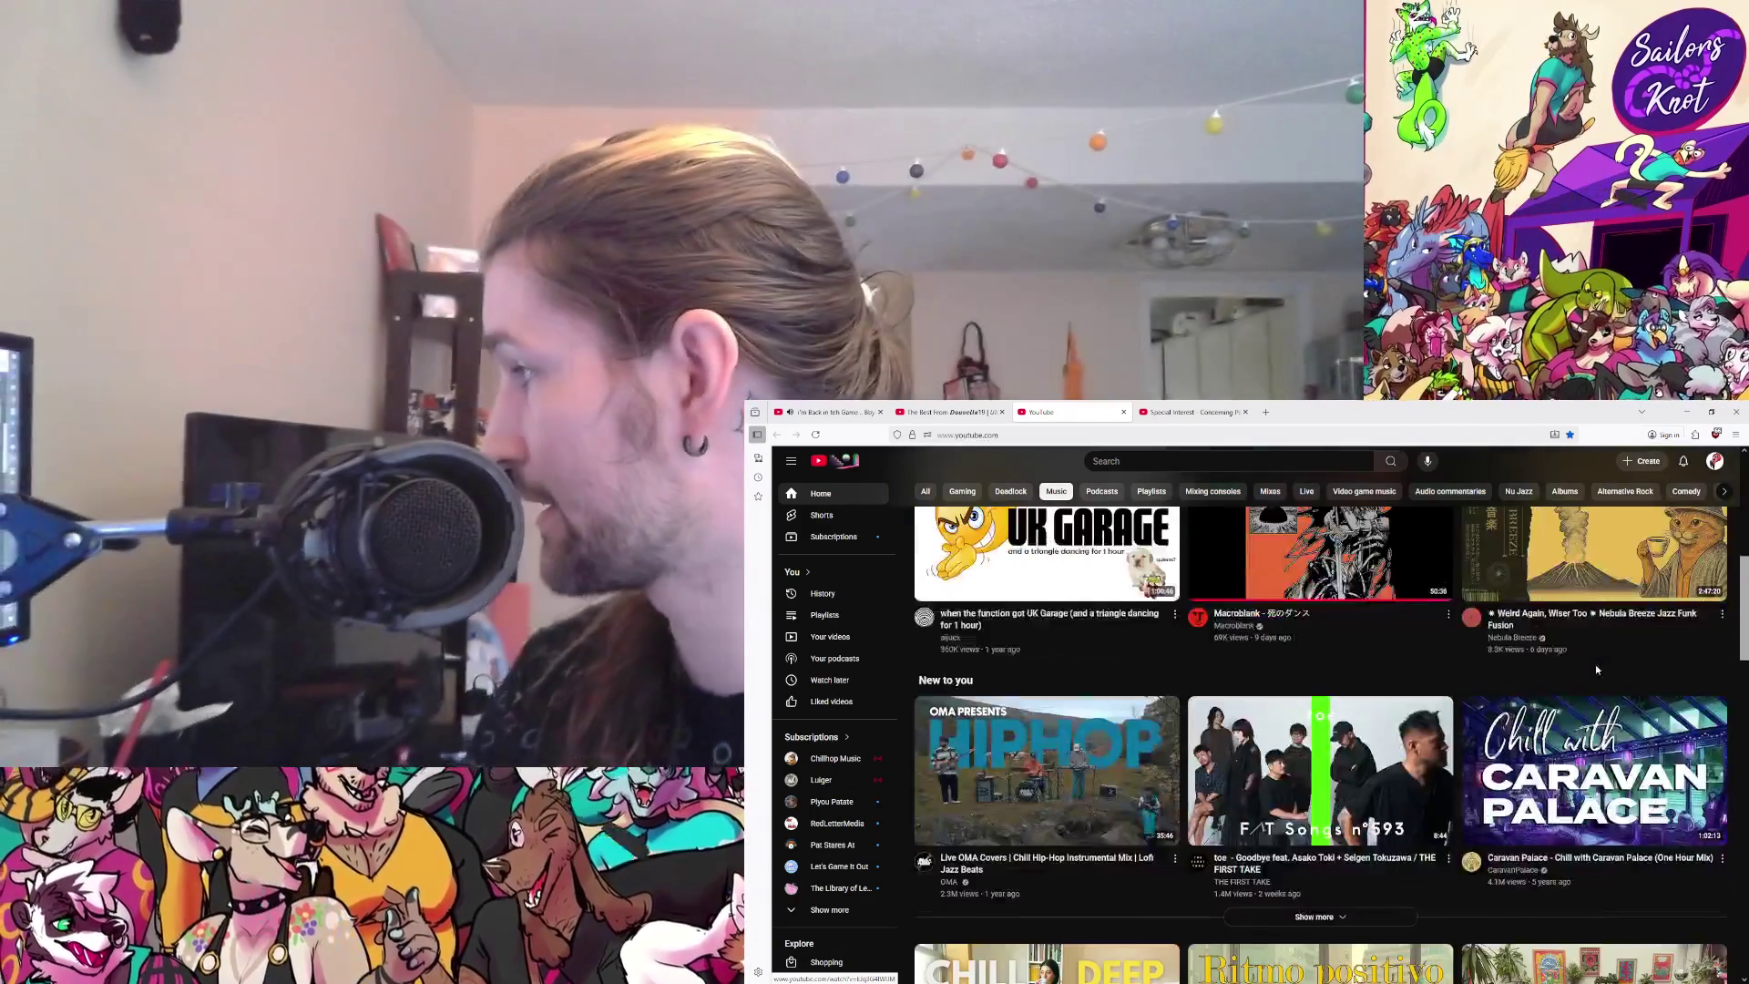
scroll(1596, 670, "down", 4)
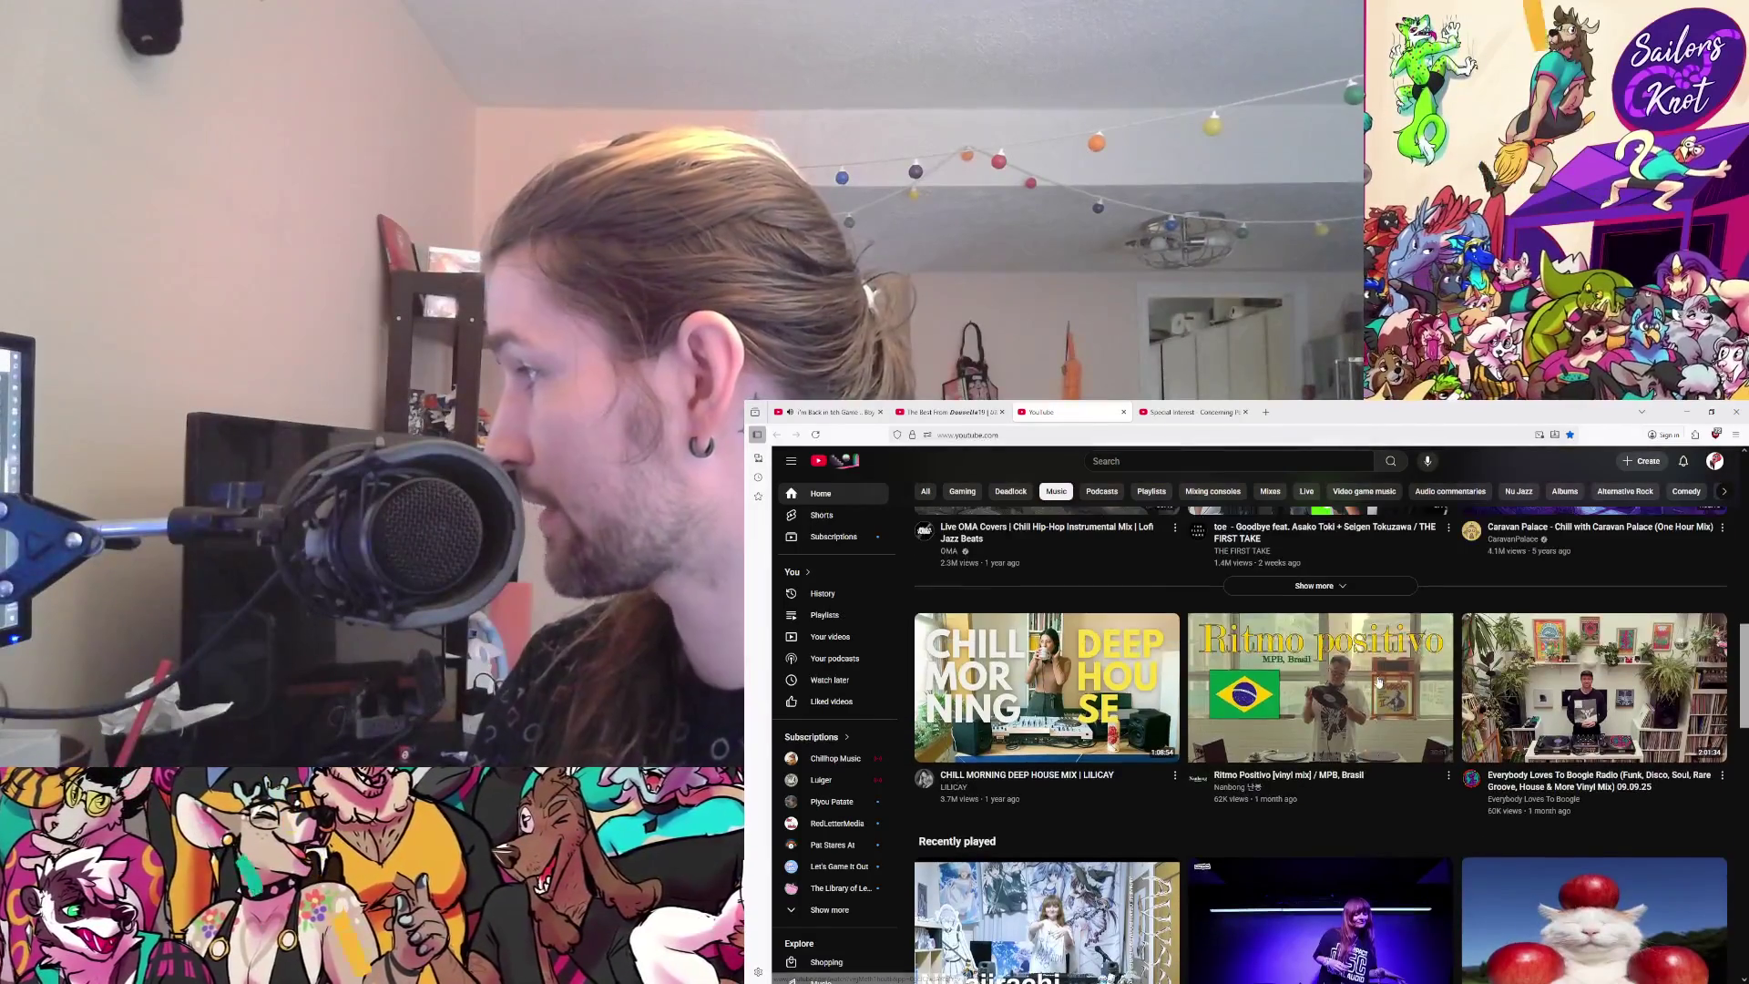
mouse_move(1377, 682)
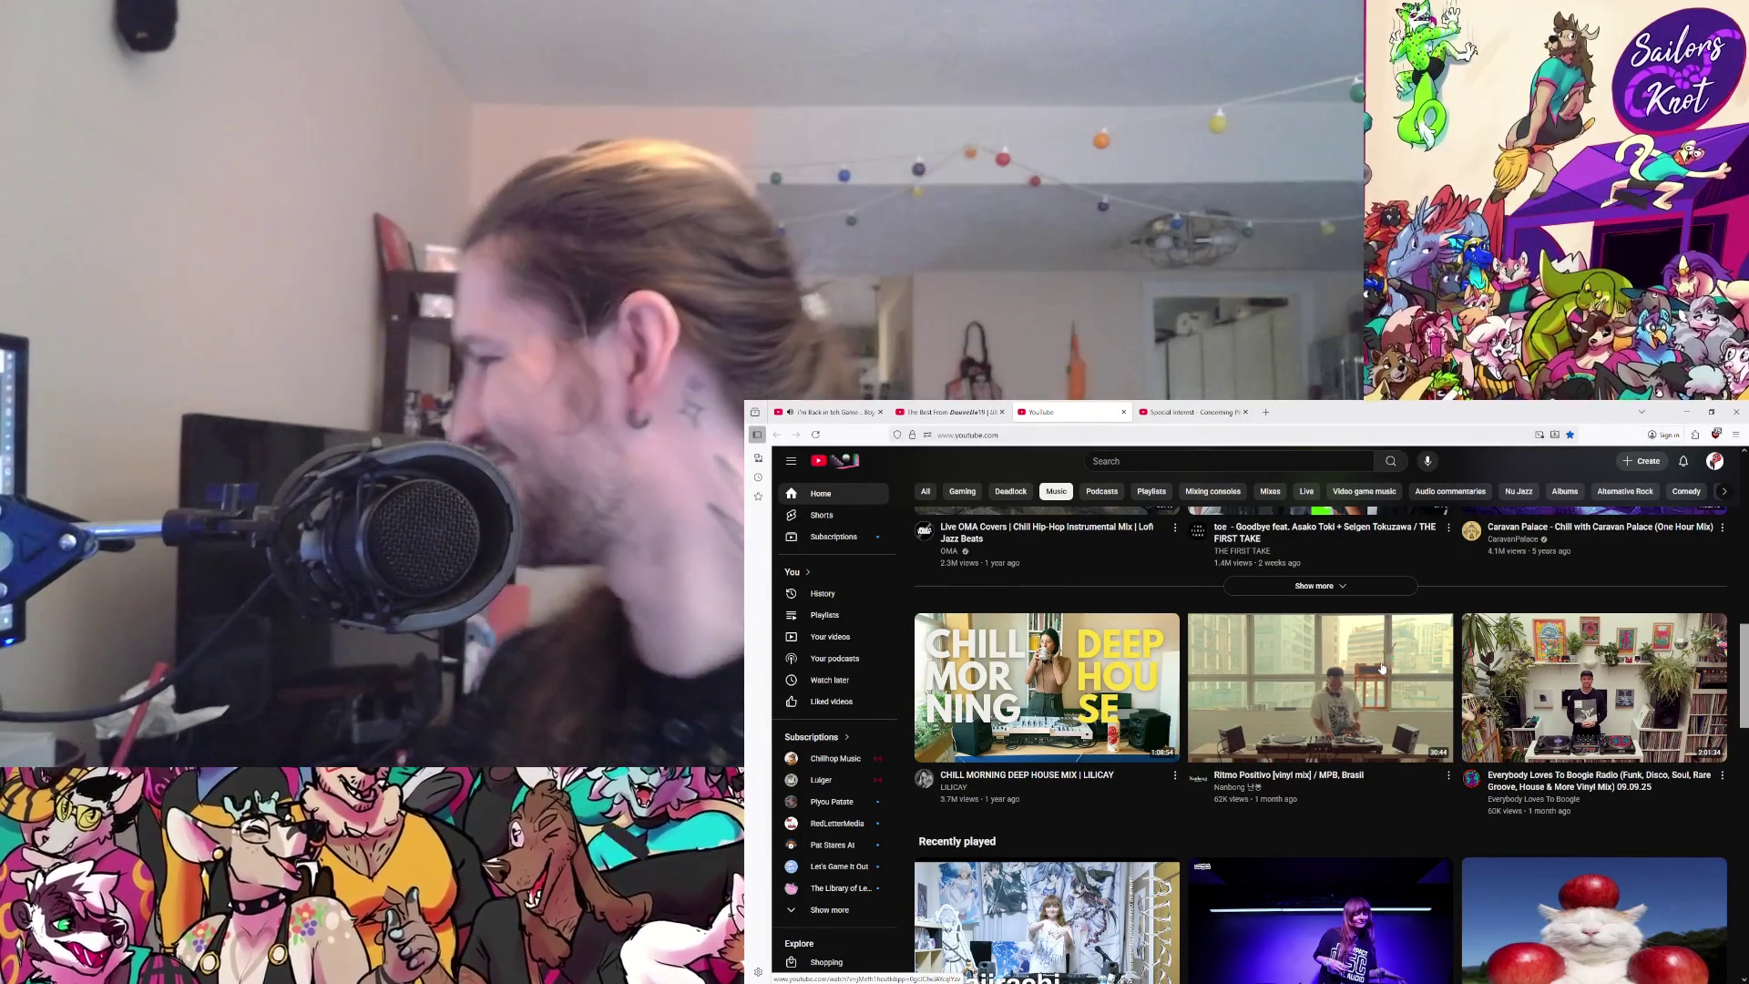
scroll(1380, 669, "down", 3)
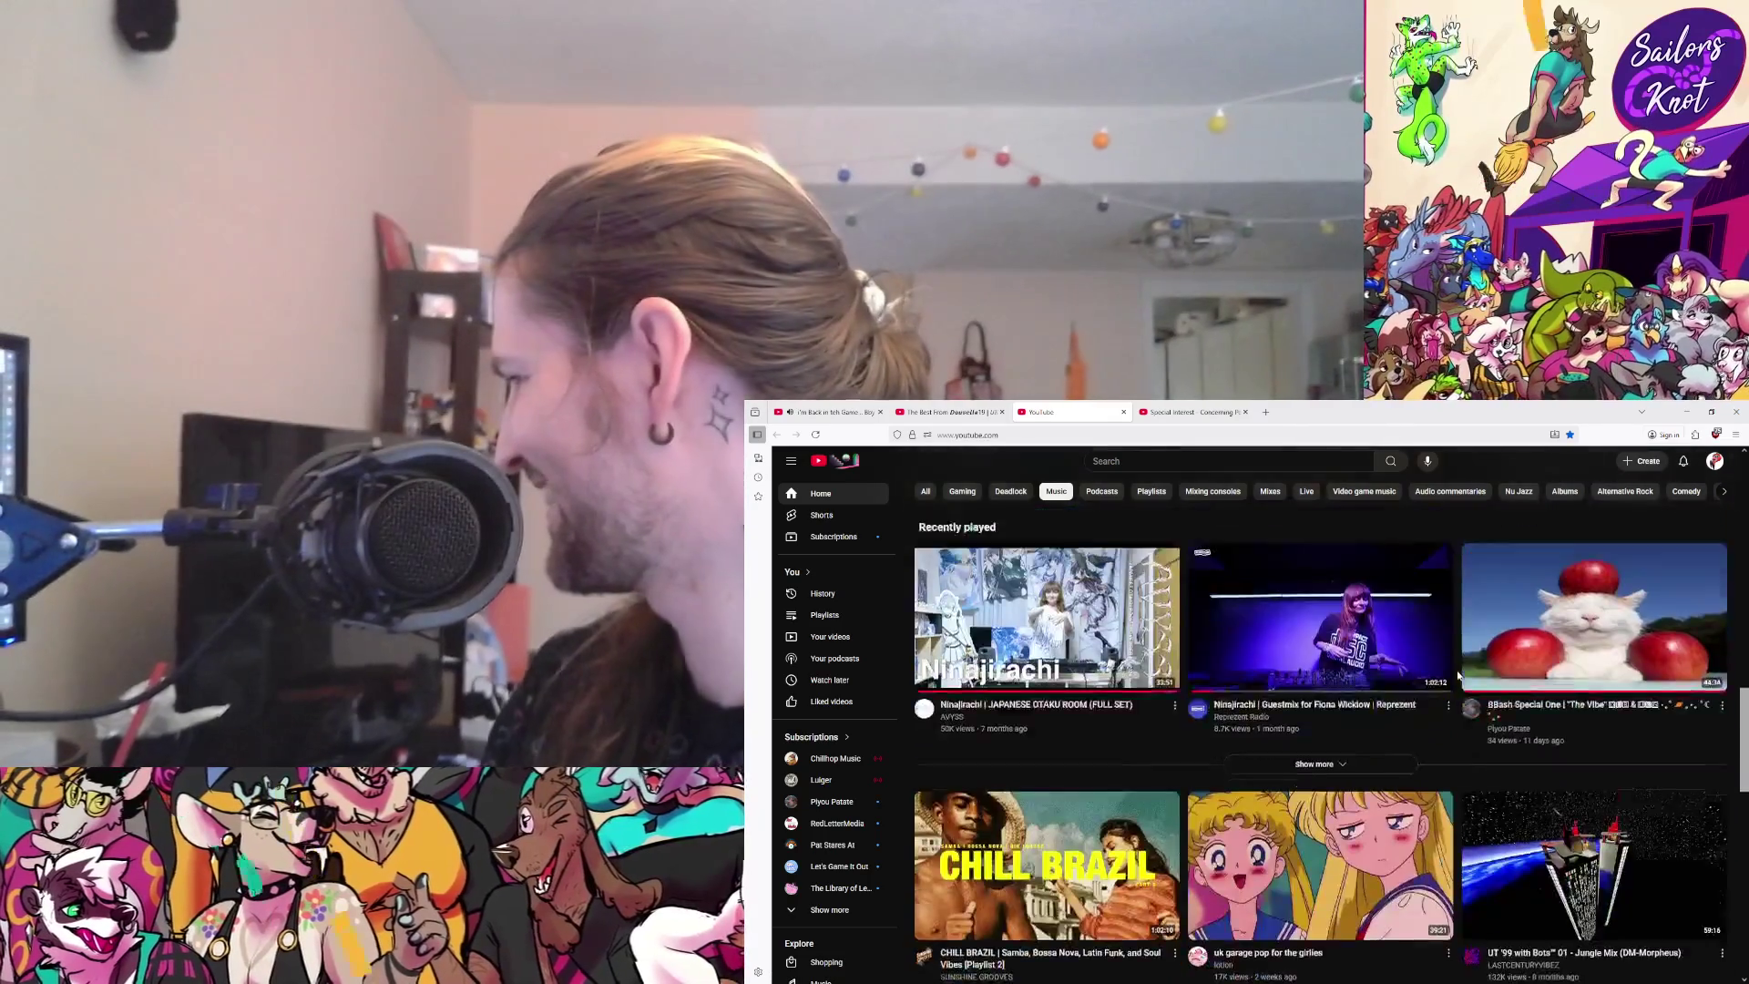
scroll(1455, 668, "down", 3)
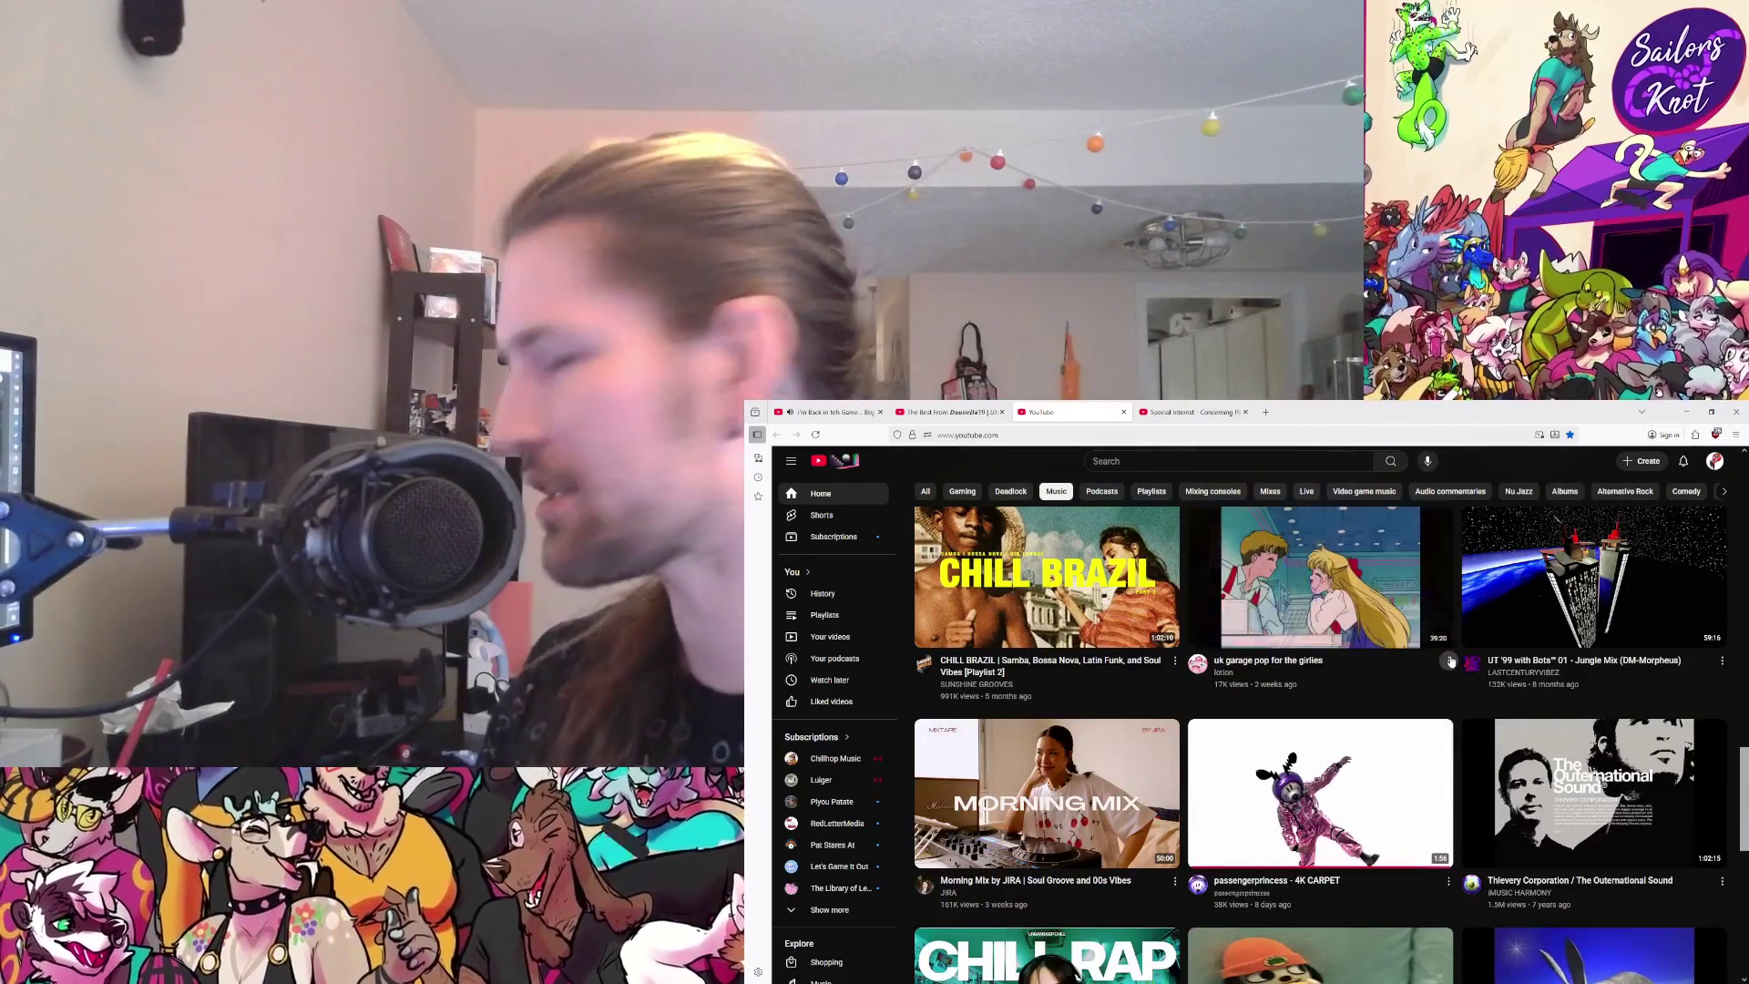
Step: Start playing the 4K CARPET video from the Music feed
left_click(844, 407)
left_click(1065, 411)
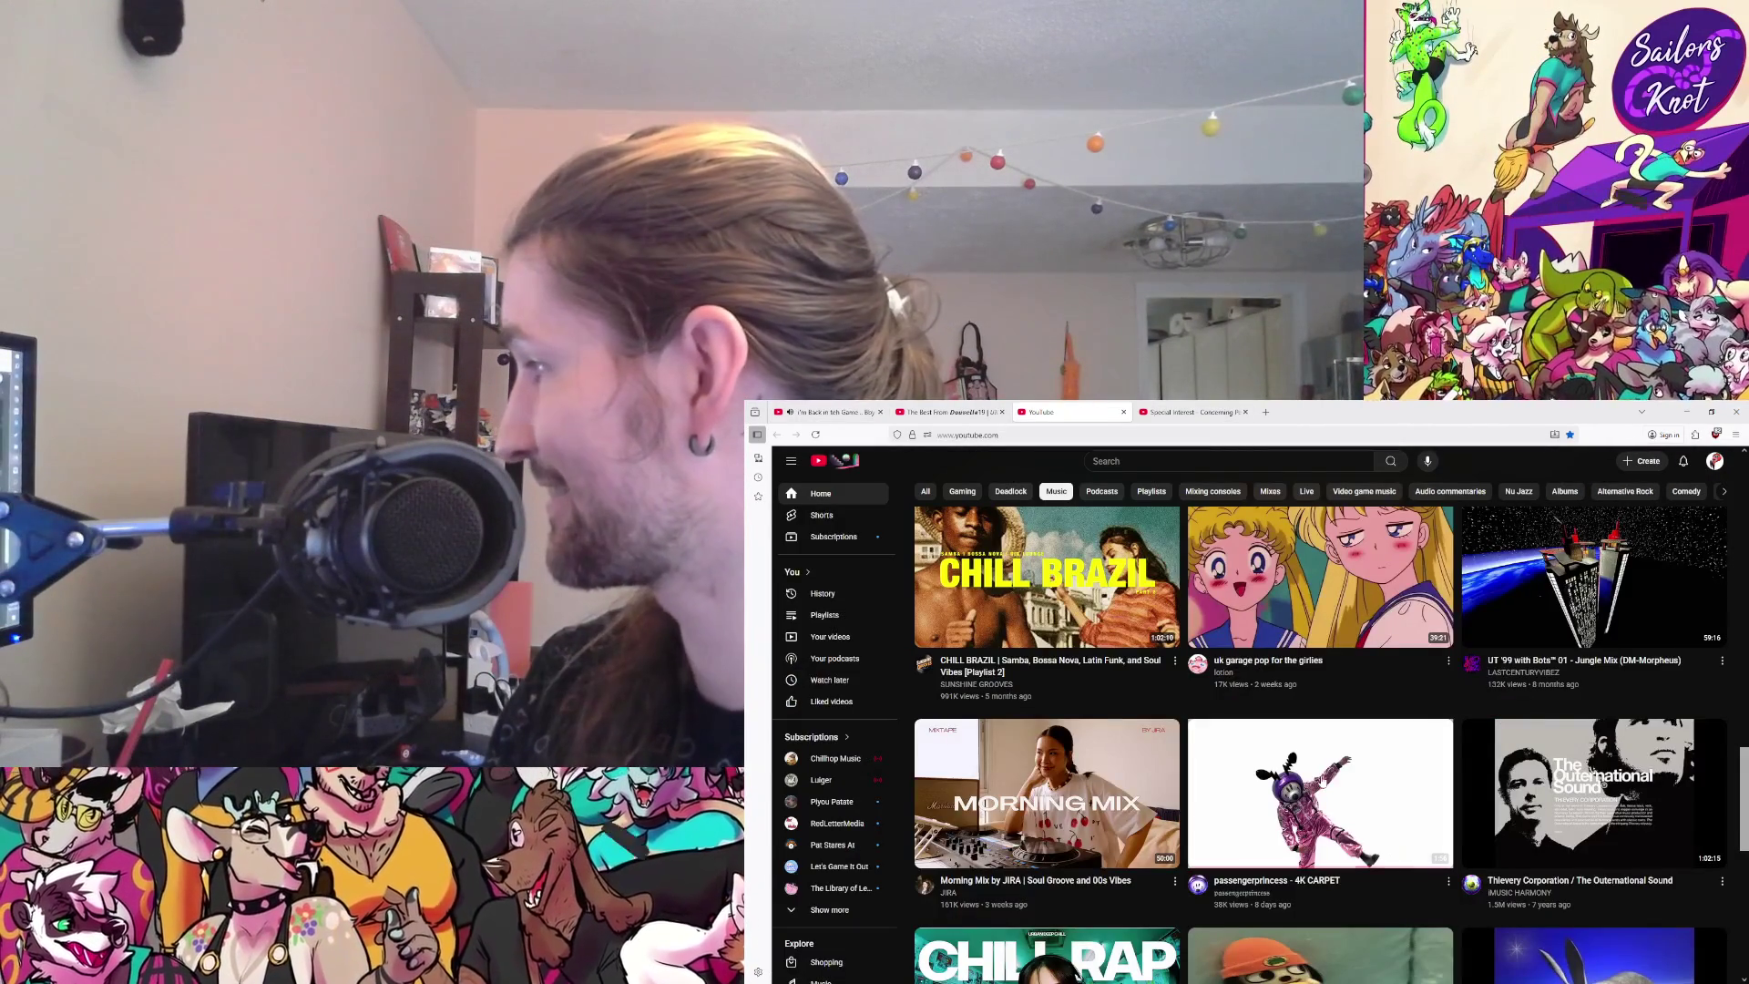
left_click(1322, 780)
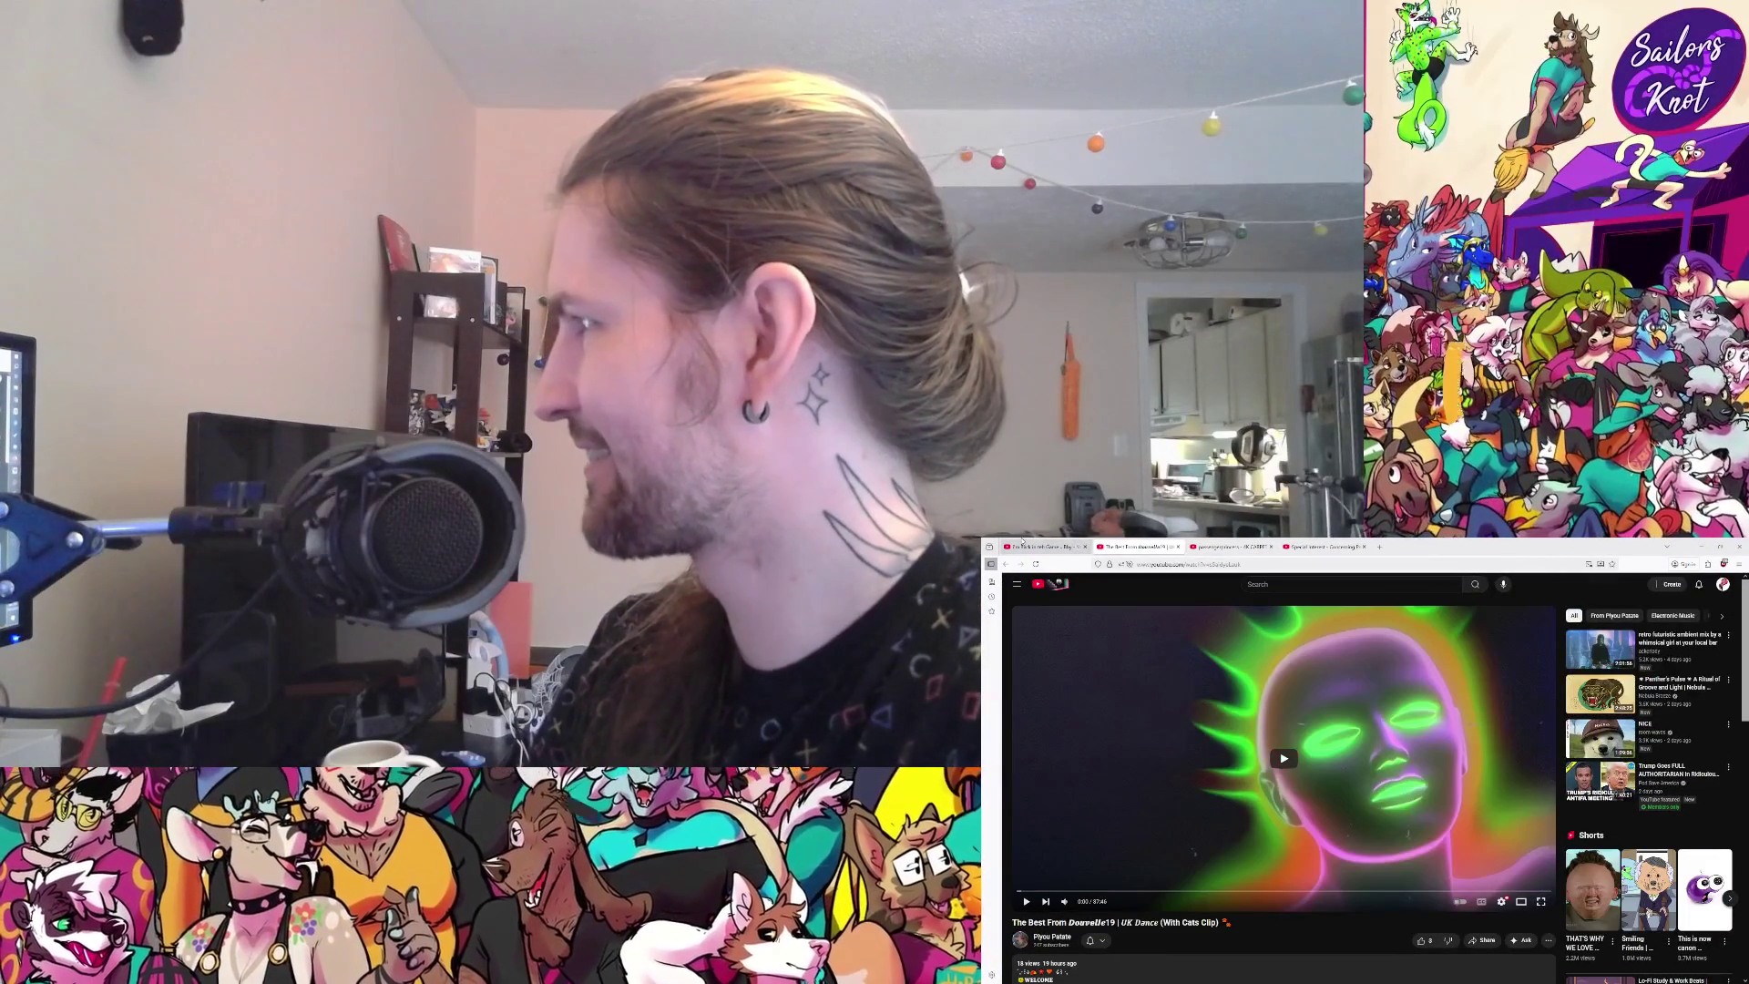
Step: Return to the first video's tab with Ctrl+1 and resume its playback
key("ctrl+1")
left_click(1269, 765)
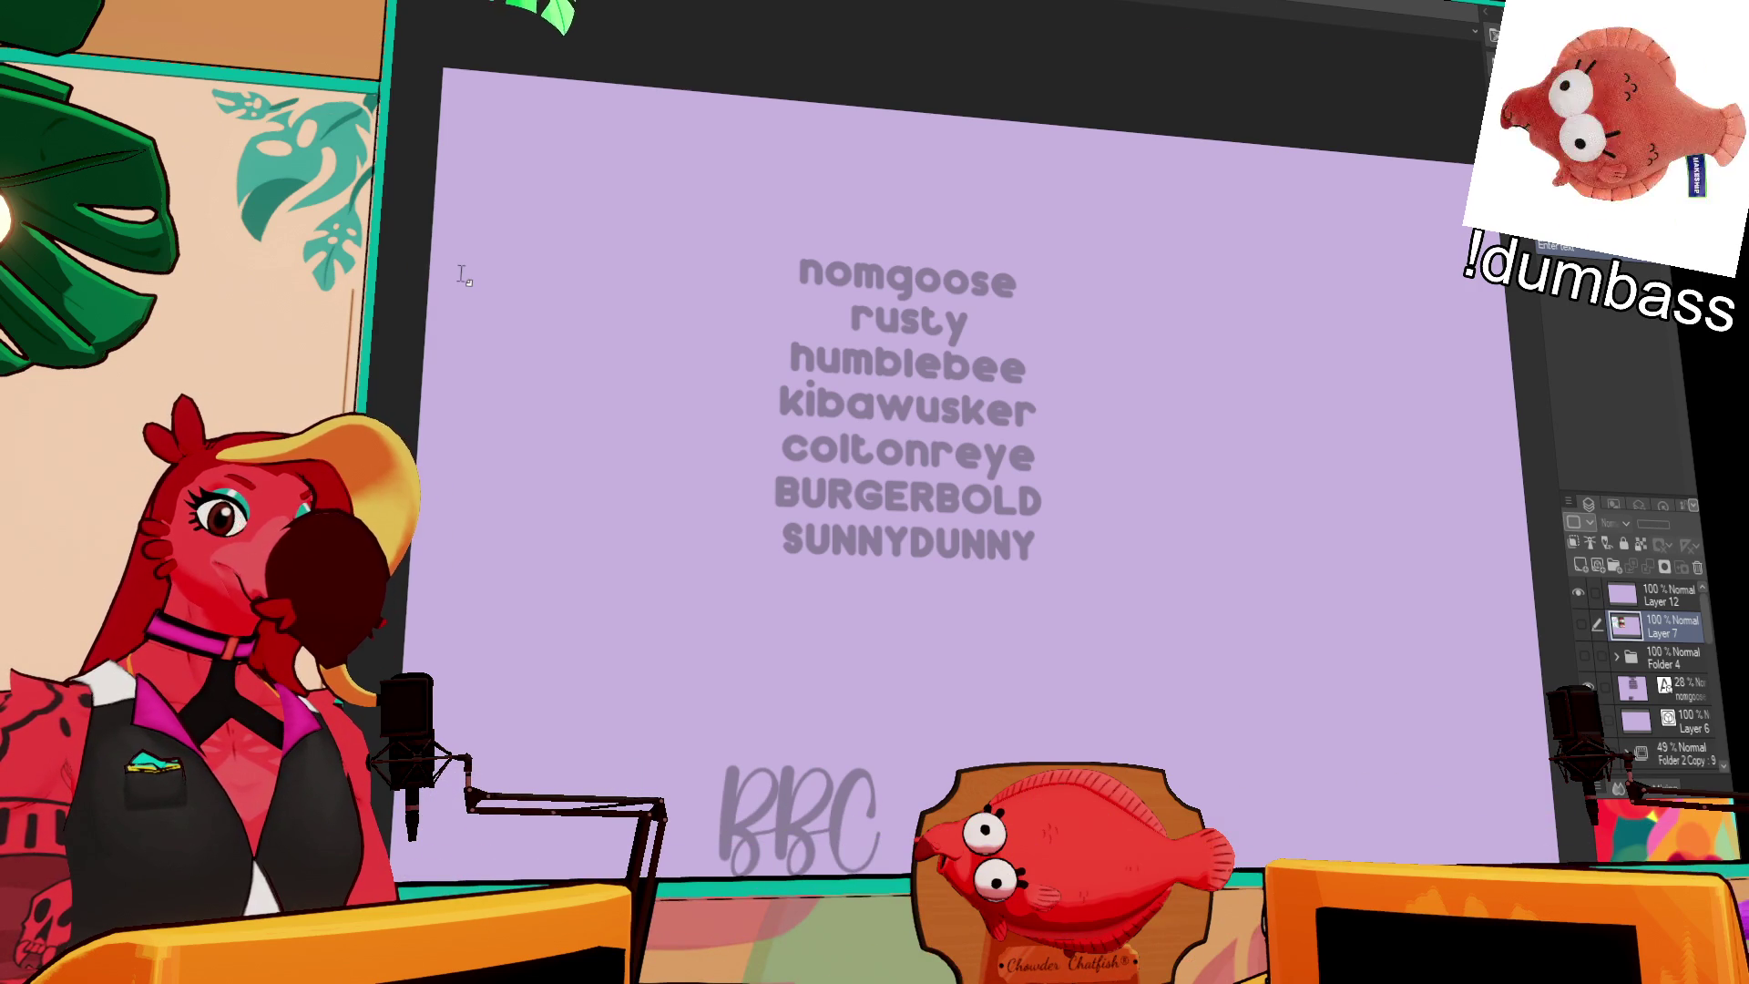
Step: Switch to the character roster document and pan over its title, figures and name labels
key("ctrl+Tab")
left_click_drag(584, 238, 868, 294)
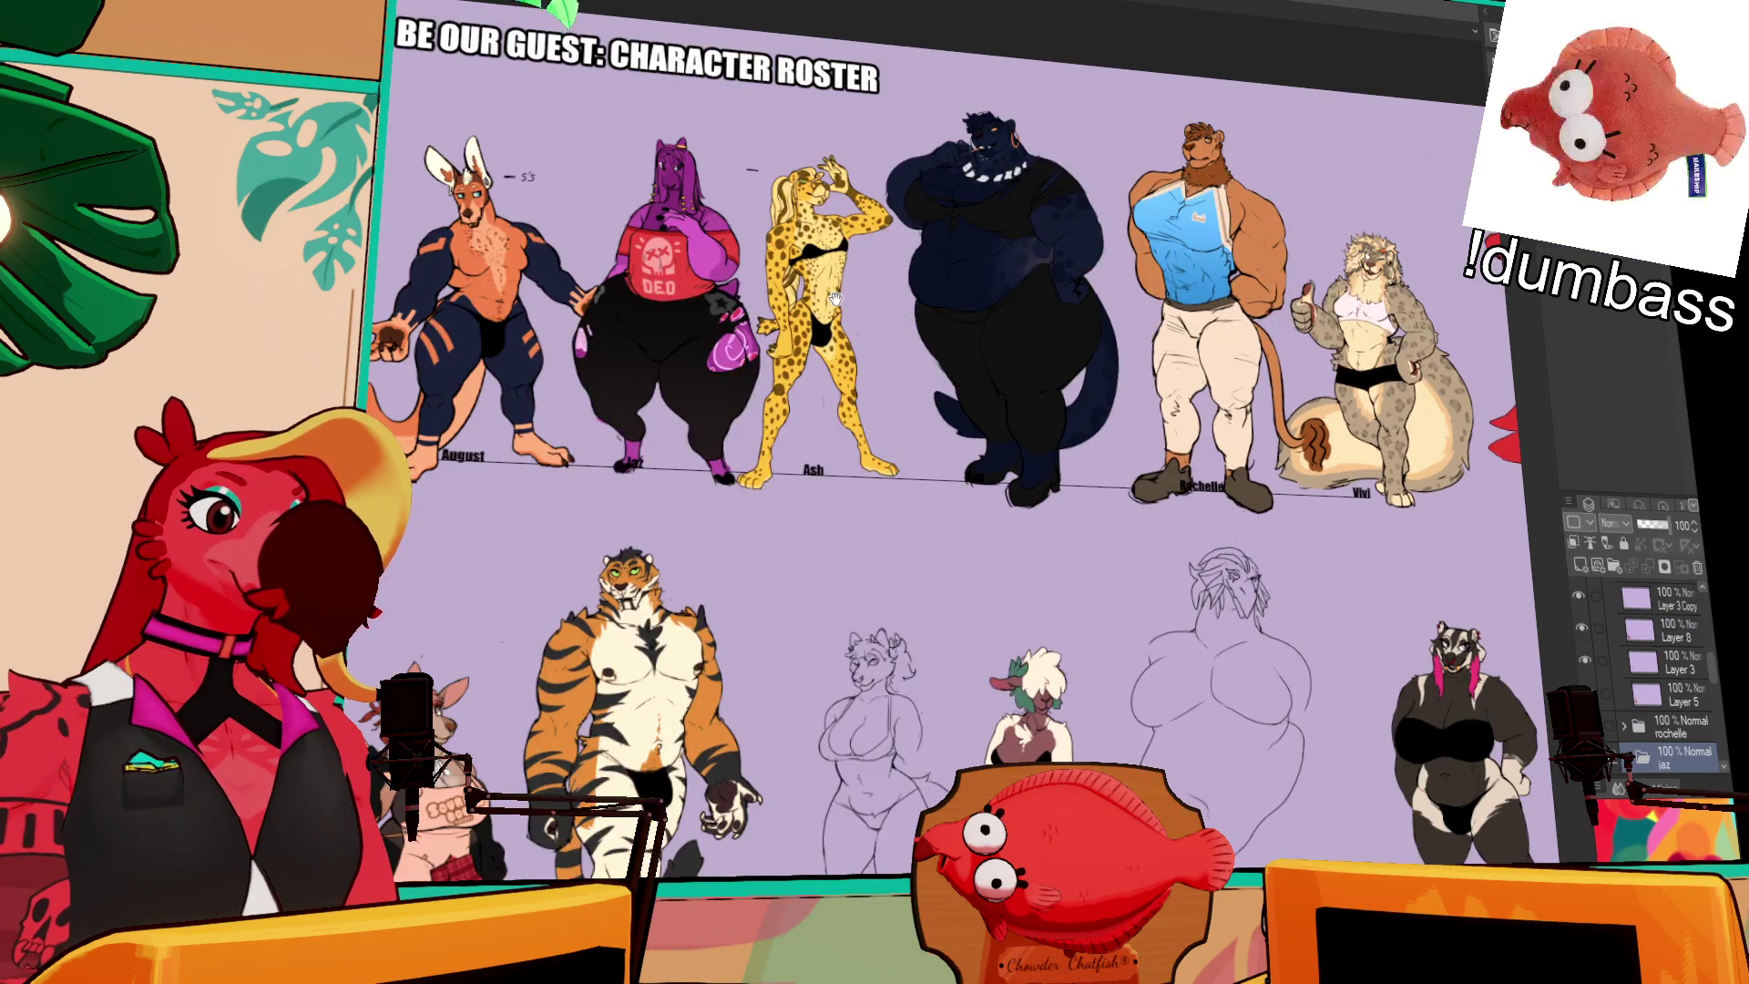
scroll(835, 298, "up", 4)
left_click_drag(497, 534, 425, 419)
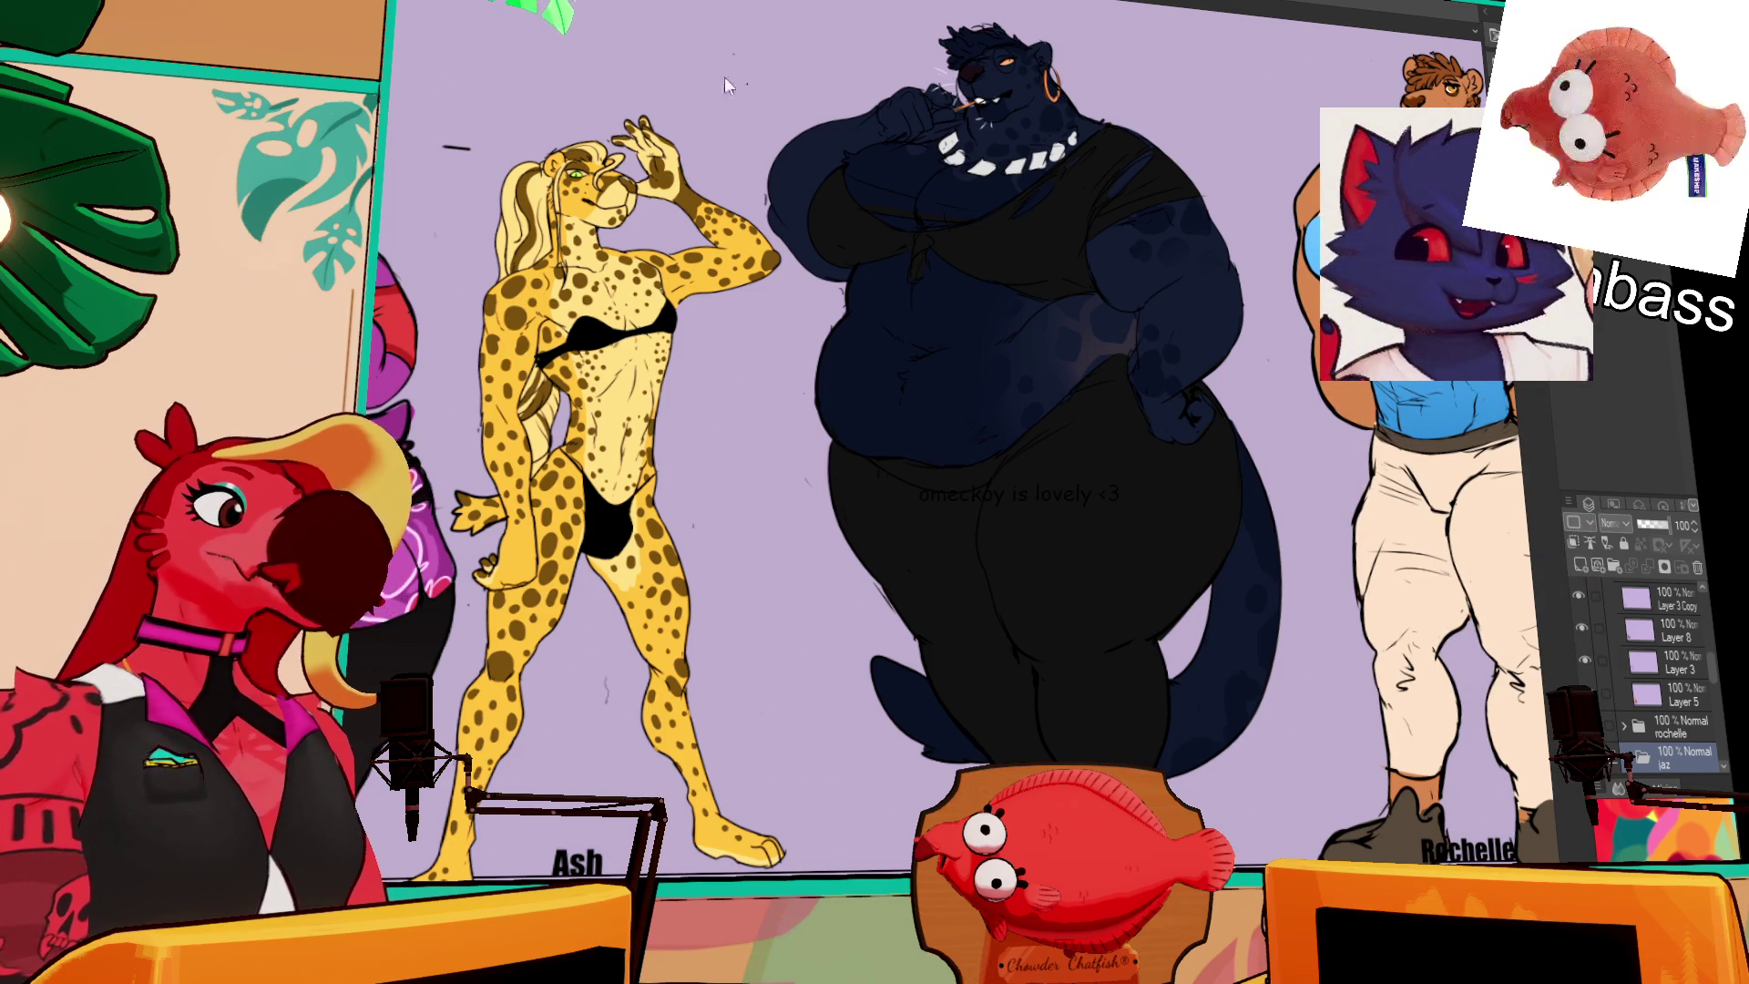
scroll(531, 310, "up", 2)
mouse_move(531, 310)
left_mouse_down()
mouse_move(923, 353)
mouse_move(939, 433)
left_mouse_up()
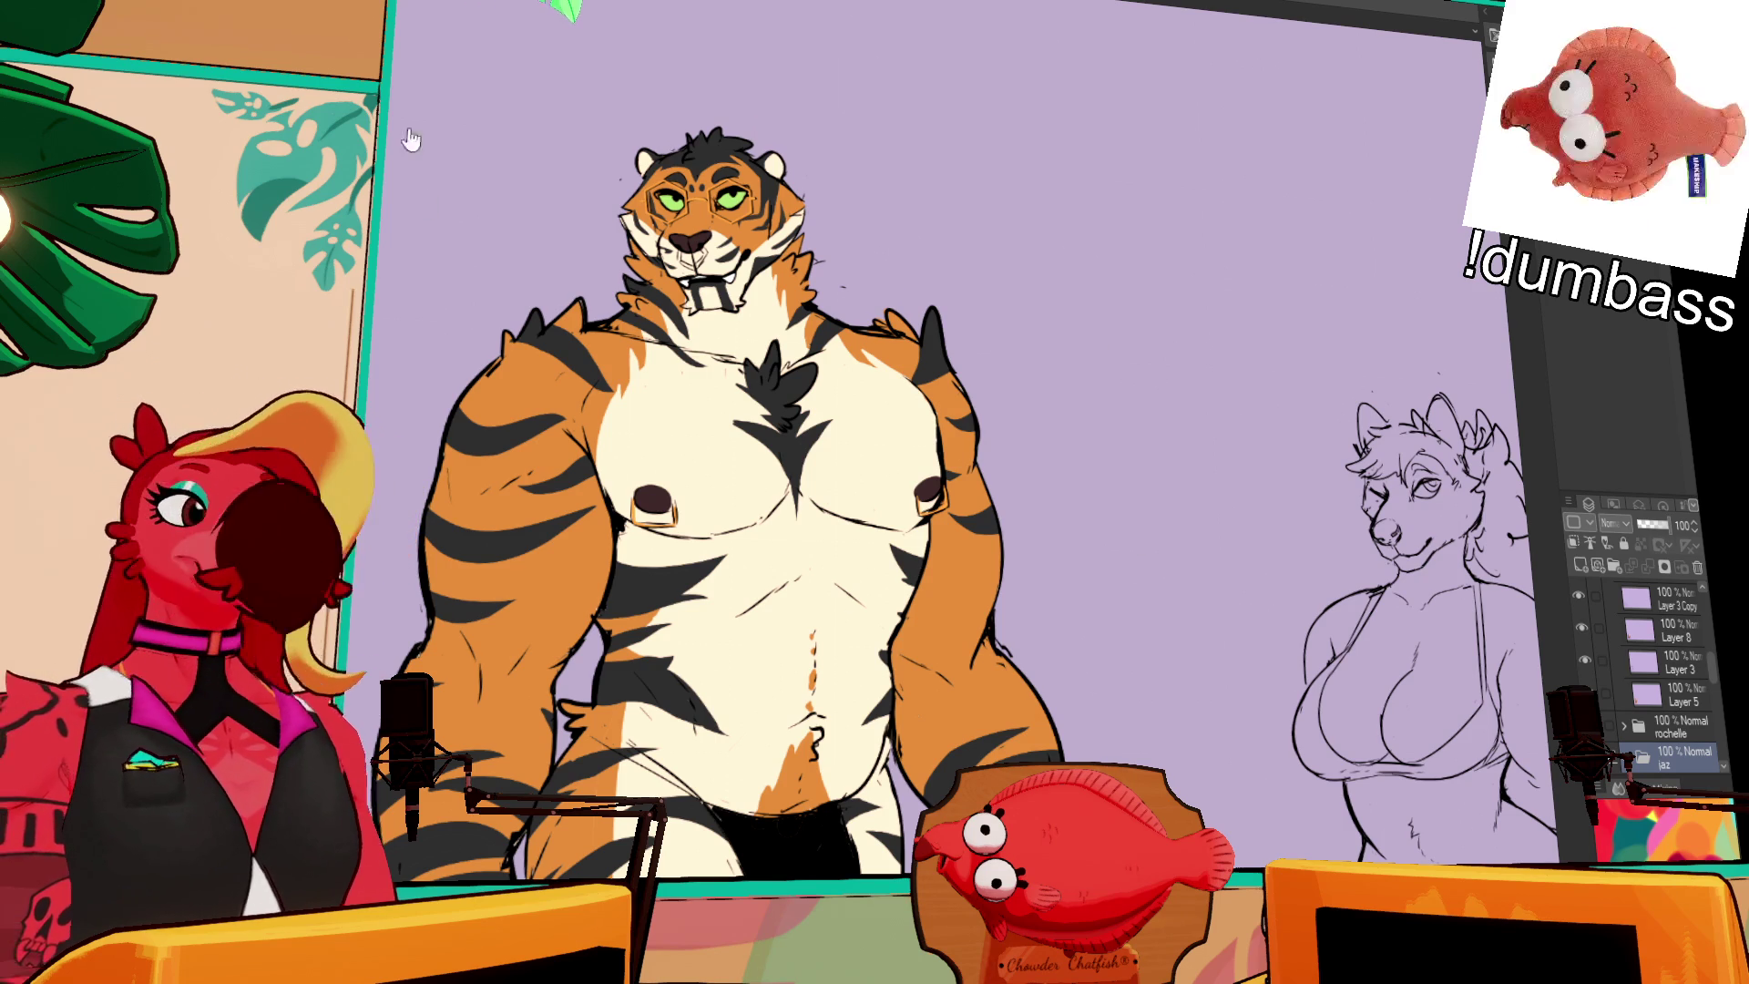
Step: Pan across the roster from the tiger to the top-row characters, the sketched figure and the badger
scroll(1026, 303, "down", 2)
mouse_move(1036, 394)
left_mouse_down()
mouse_move(993, 910)
mouse_move(382, 792)
mouse_move(1013, 656)
mouse_move(1025, 738)
mouse_move(127, 810)
mouse_move(127, 929)
mouse_move(379, 432)
mouse_move(728, 259)
left_mouse_up()
scroll(1175, 387, "up", 4)
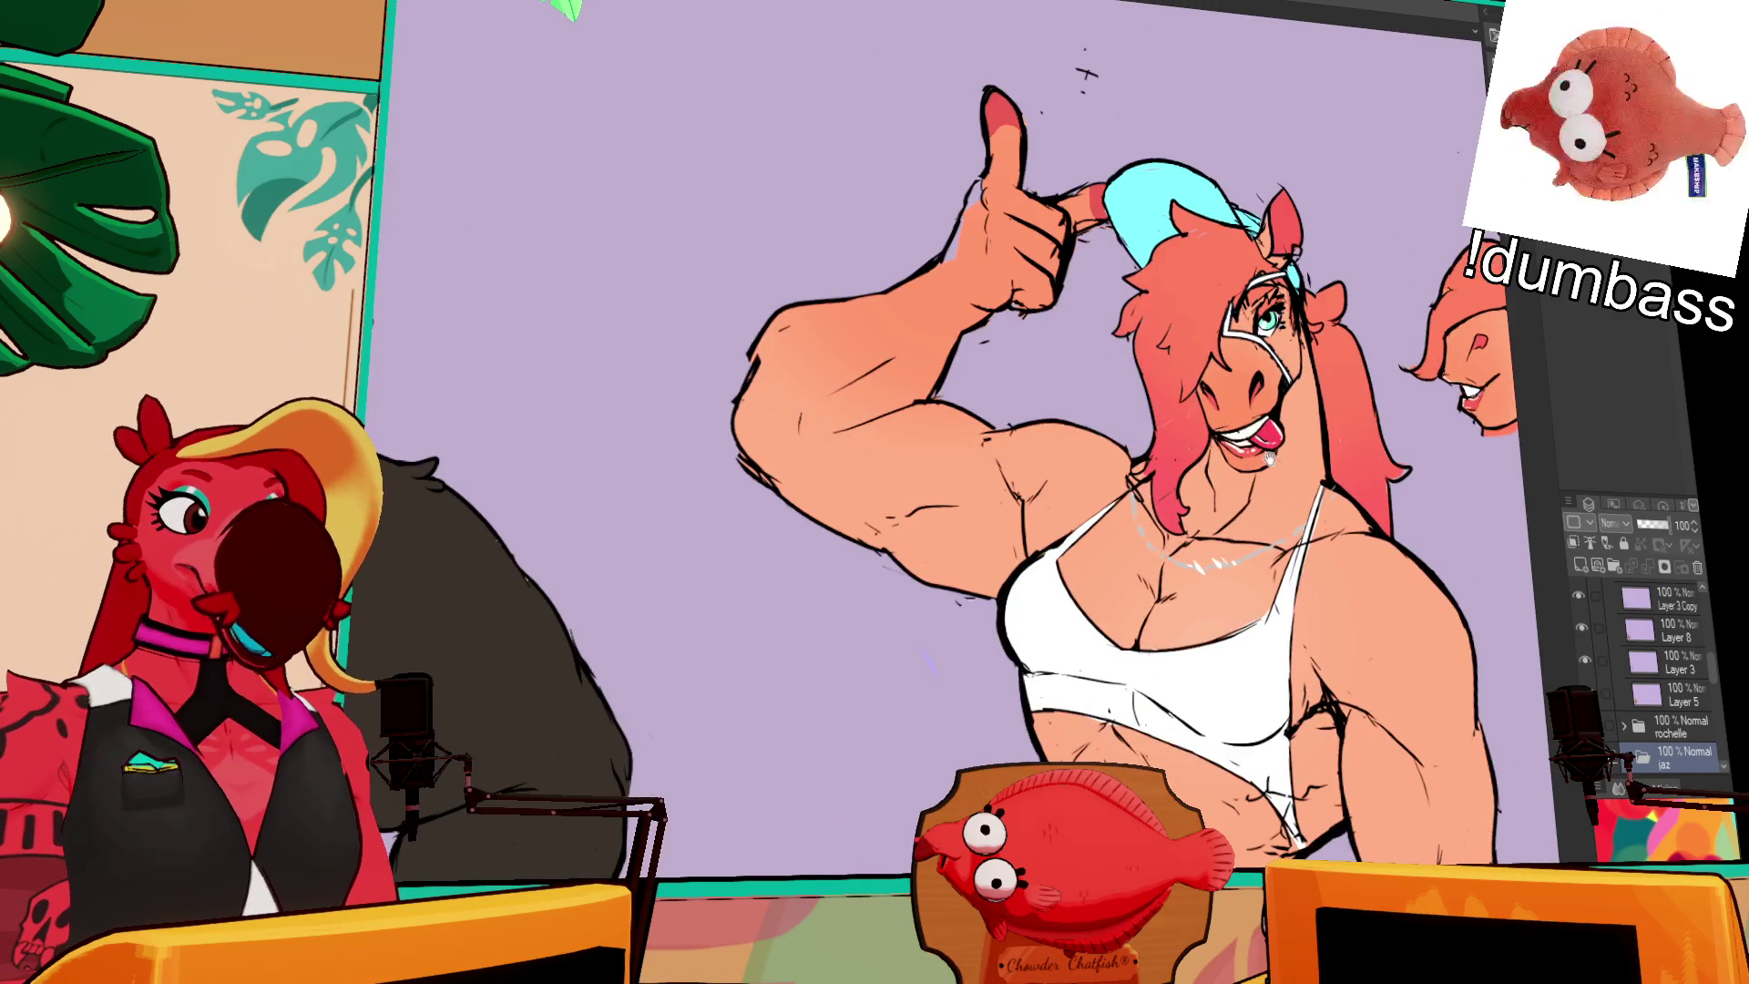
scroll(820, 437, "down", 2)
mouse_move(273, 437)
left_mouse_down()
mouse_move(717, 456)
mouse_move(1266, 437)
left_mouse_up()
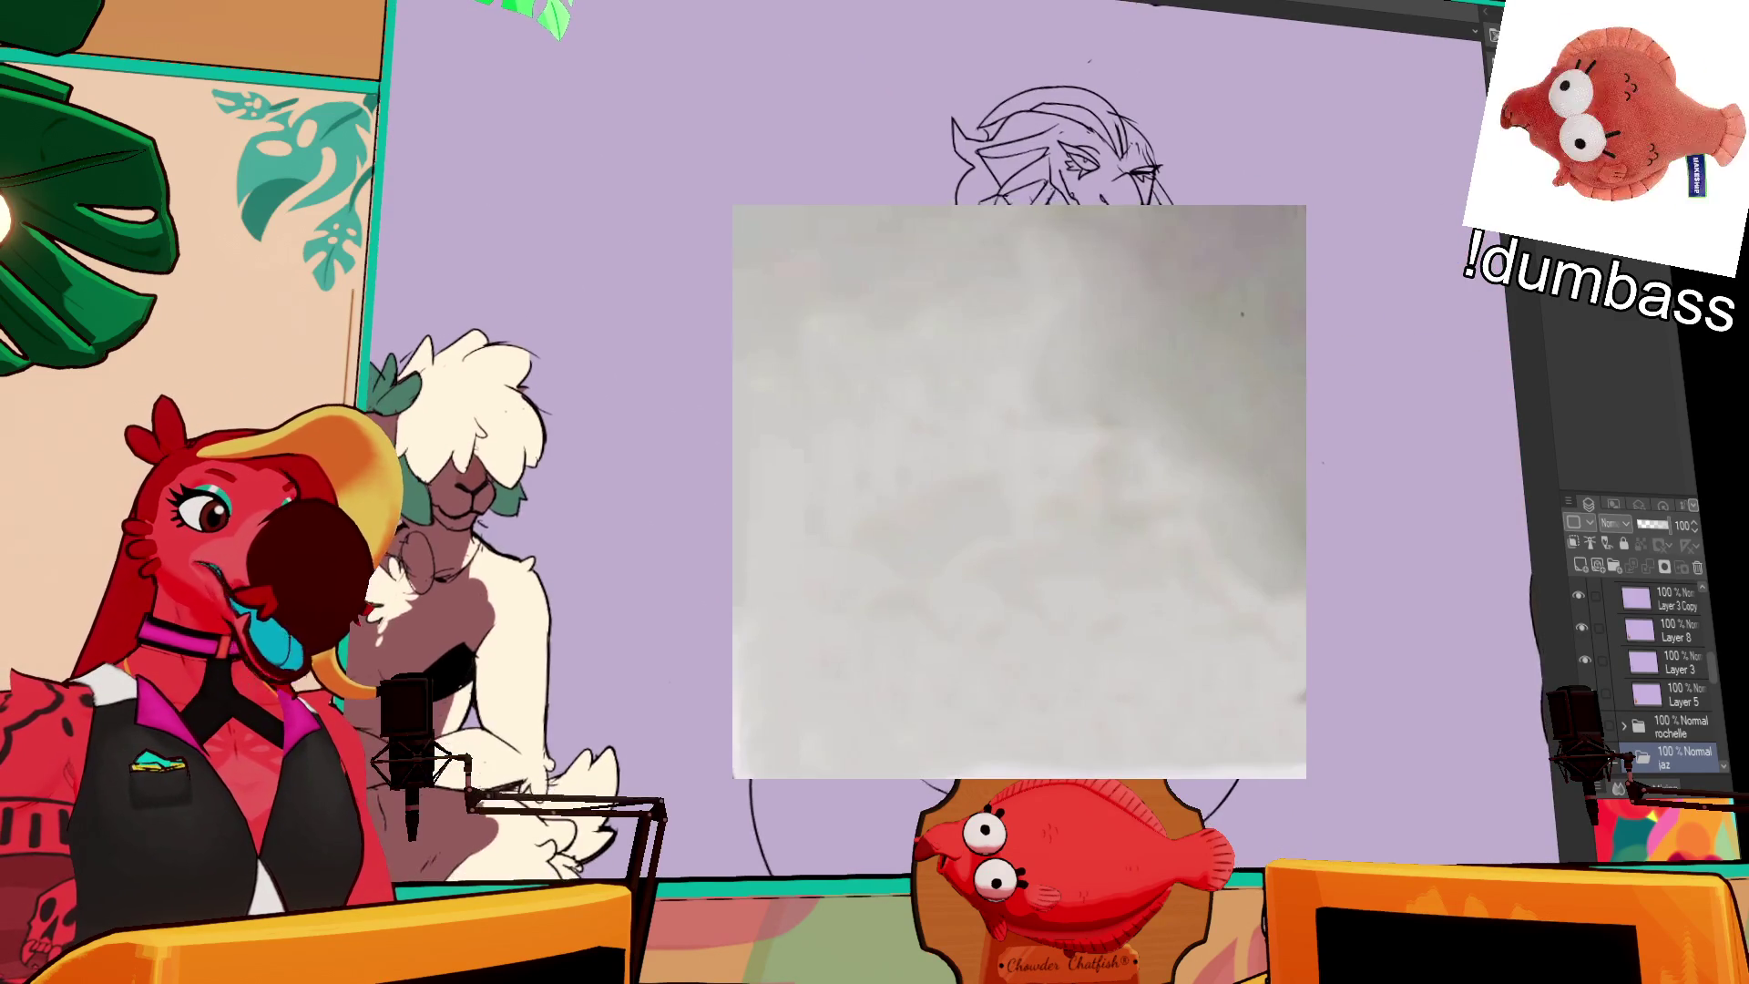
scroll(1266, 437, "up", 2)
scroll(1020, 492, "down", 2)
left_click_drag(1001, 438, 1302, 437)
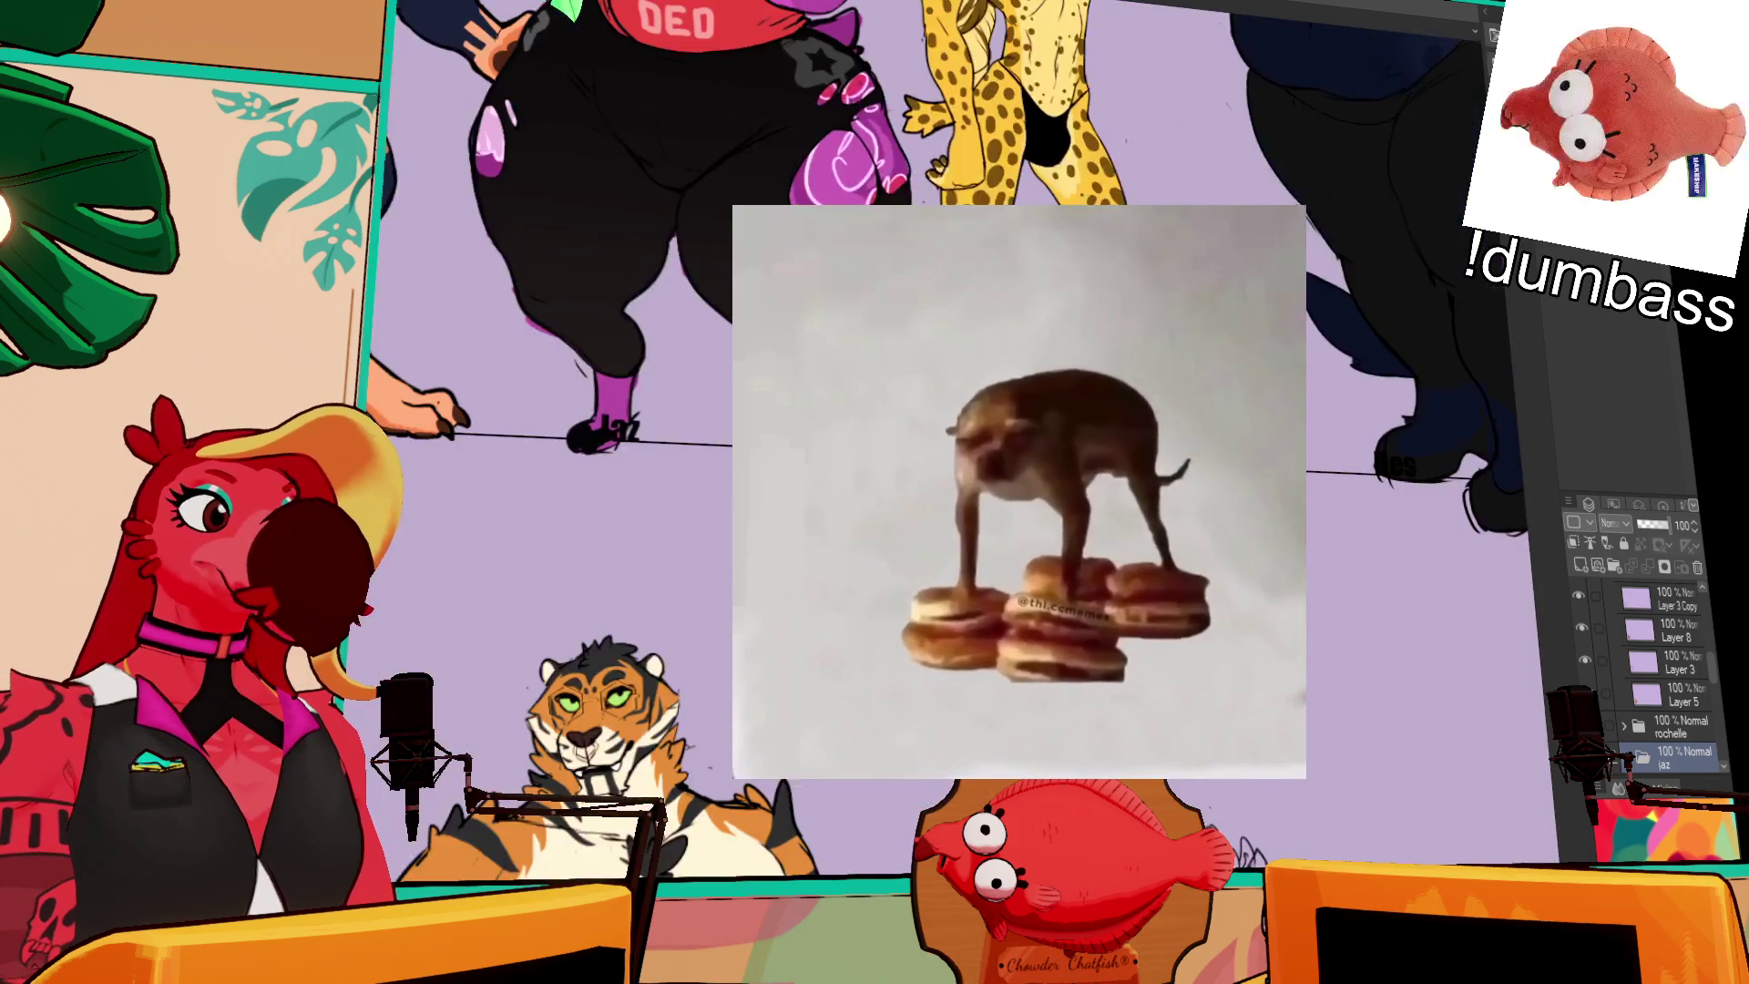
Step: Switch from the roster to the name-list document with Ctrl+Tab
scroll(1020, 492, "down", 2)
scroll(1144, 138, "up", 2)
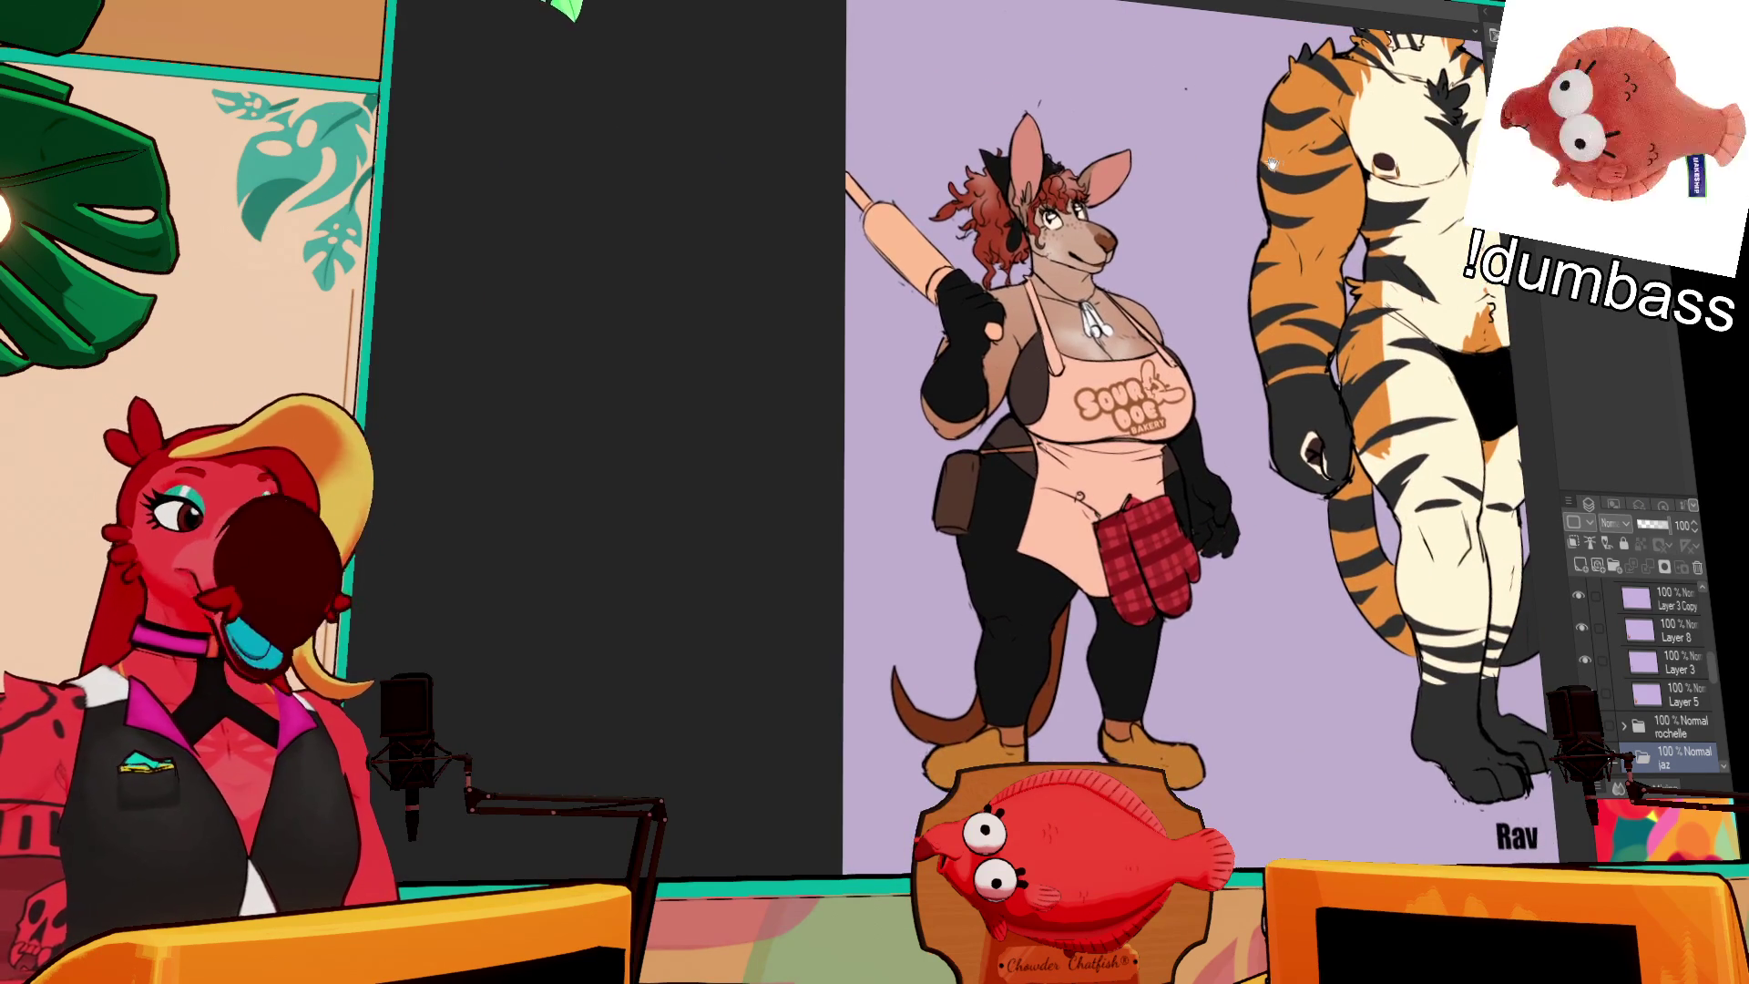
scroll(917, 251, "up", 5)
scroll(916, 252, "up", 10)
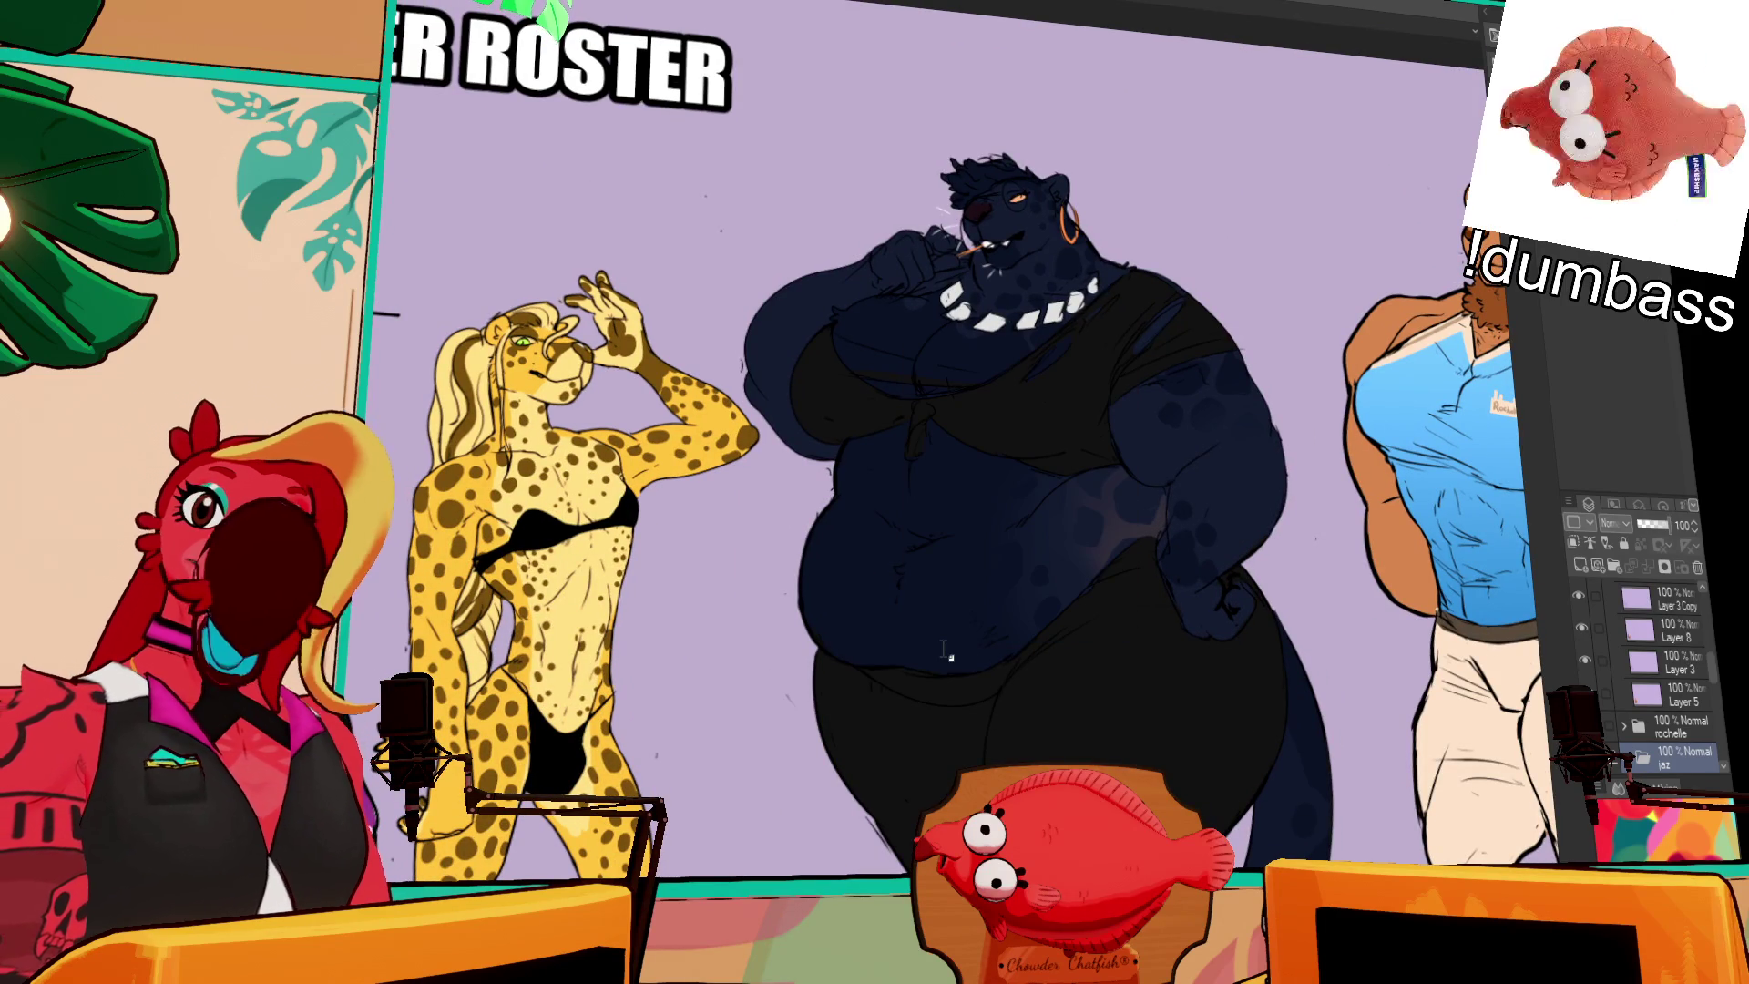
scroll(943, 642, "right", 10)
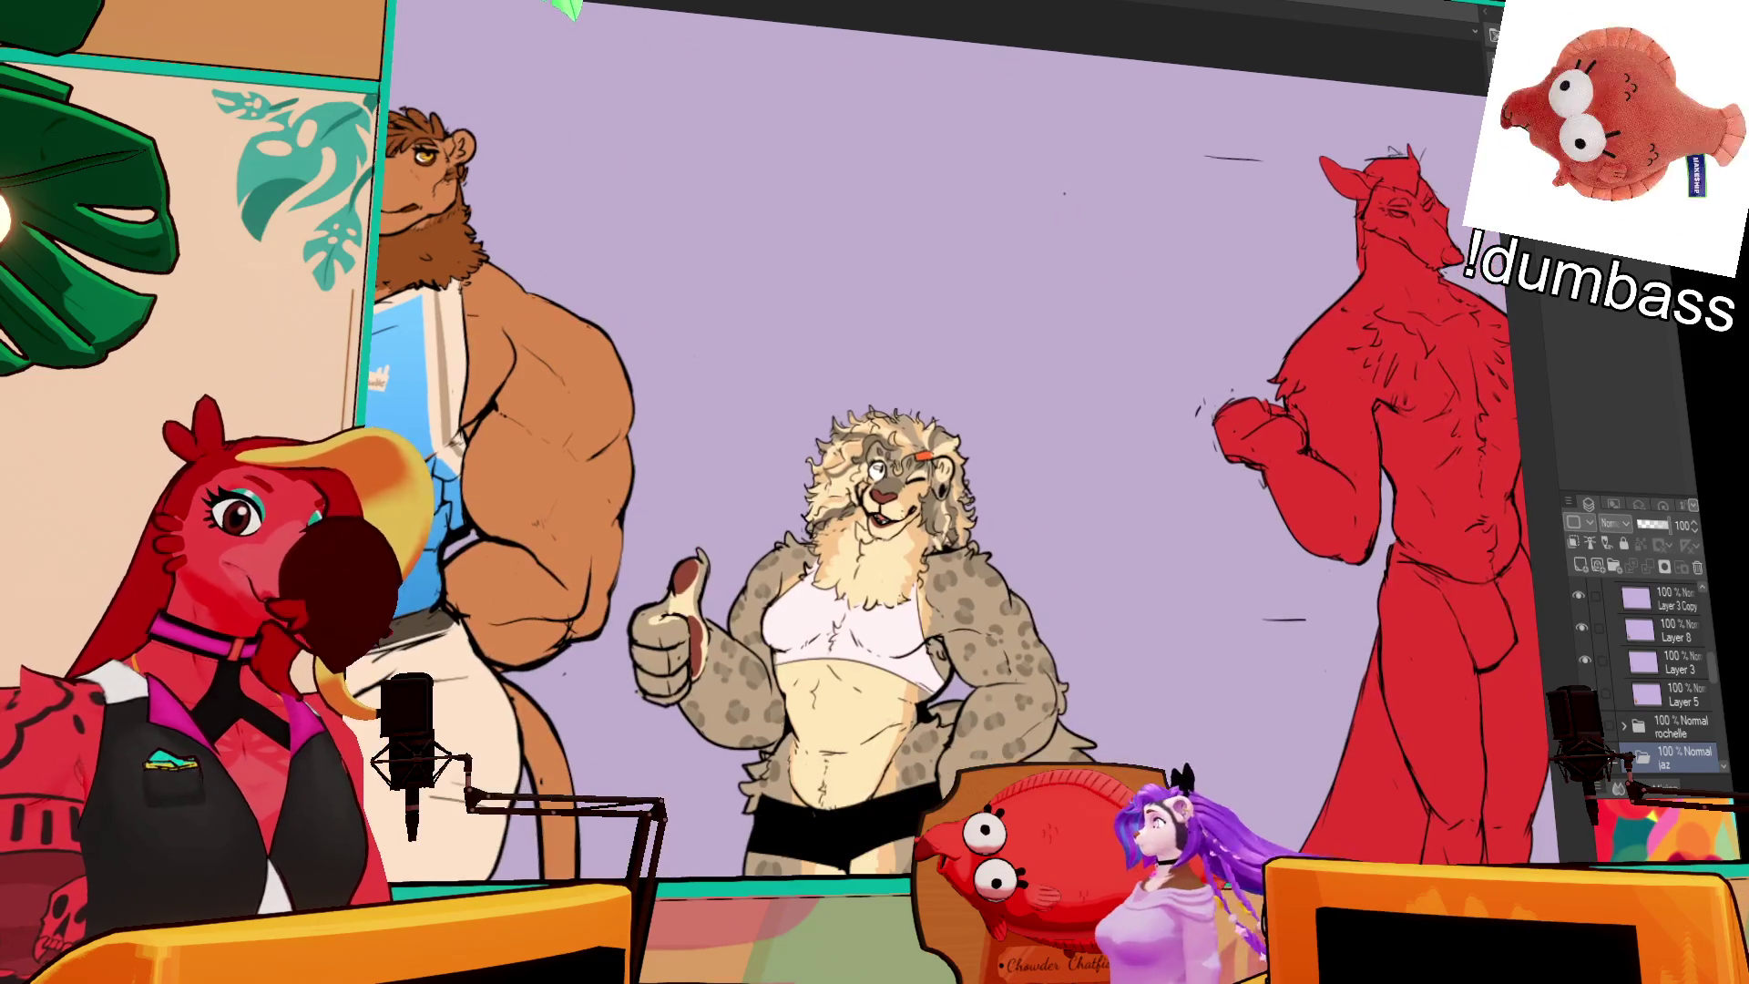
scroll(1029, 649, "right", 6)
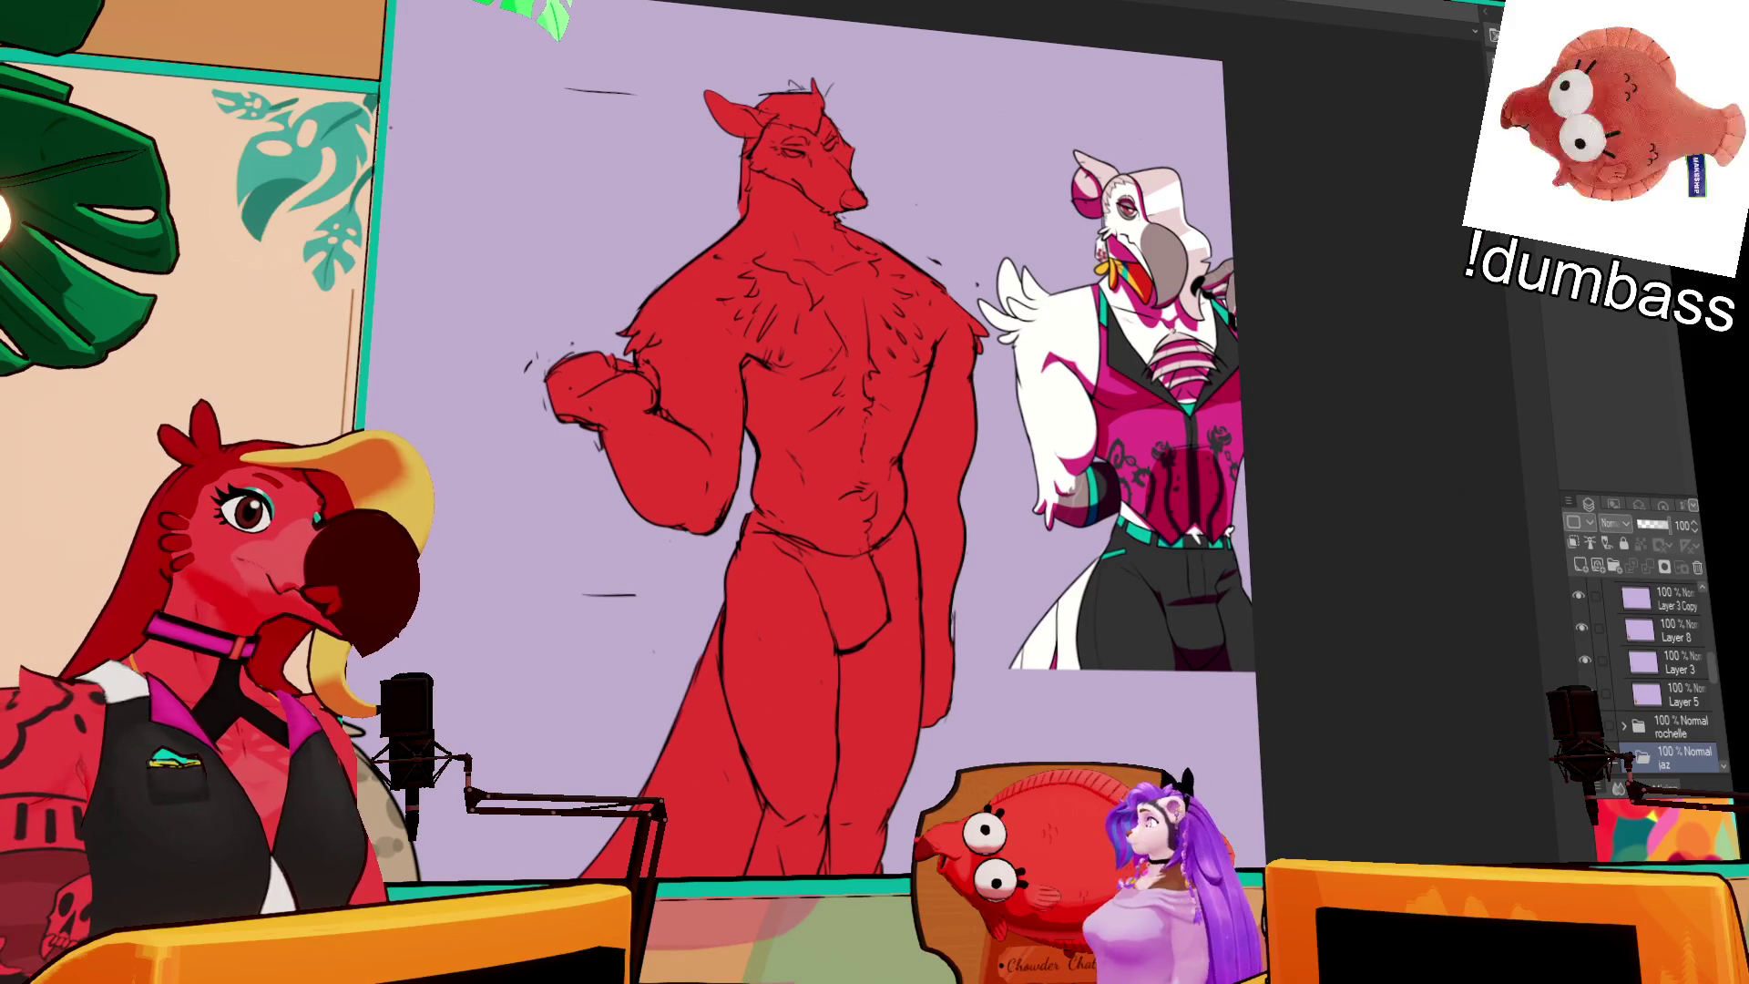
key("ctrl+Tab")
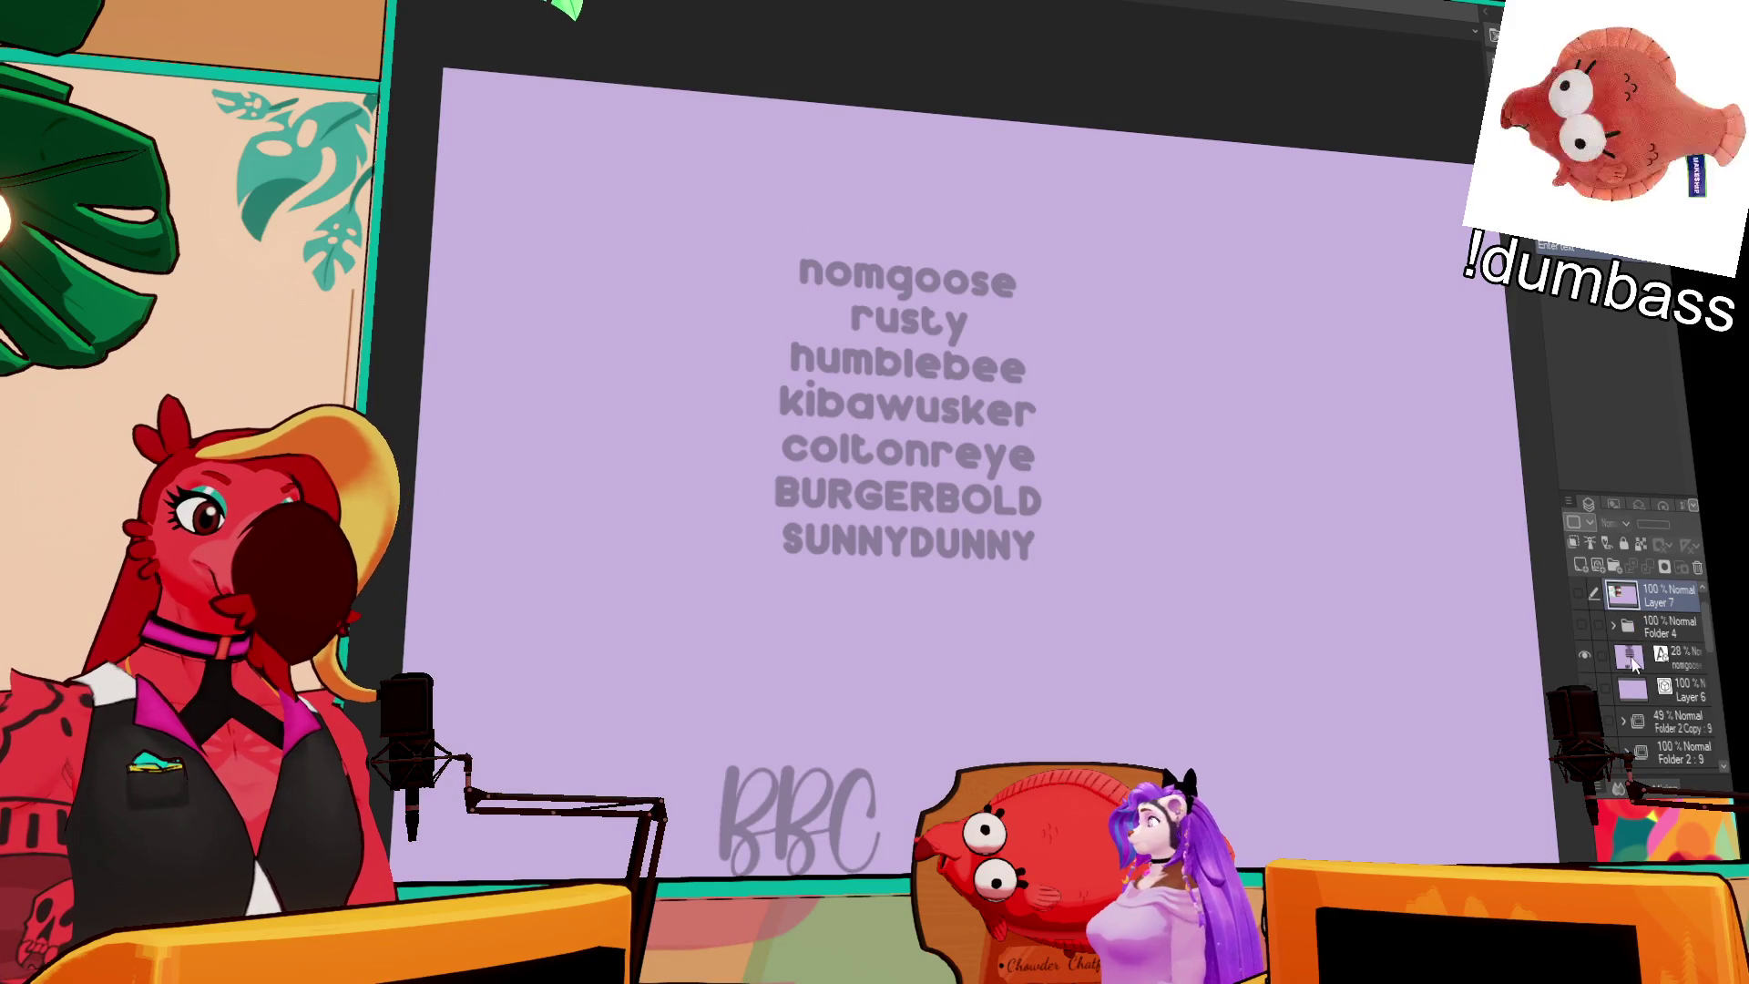
Step: Switch to the iced-drink animation document and step to another cel in the timeline
left_click(1632, 665)
key("ctrl+Tab")
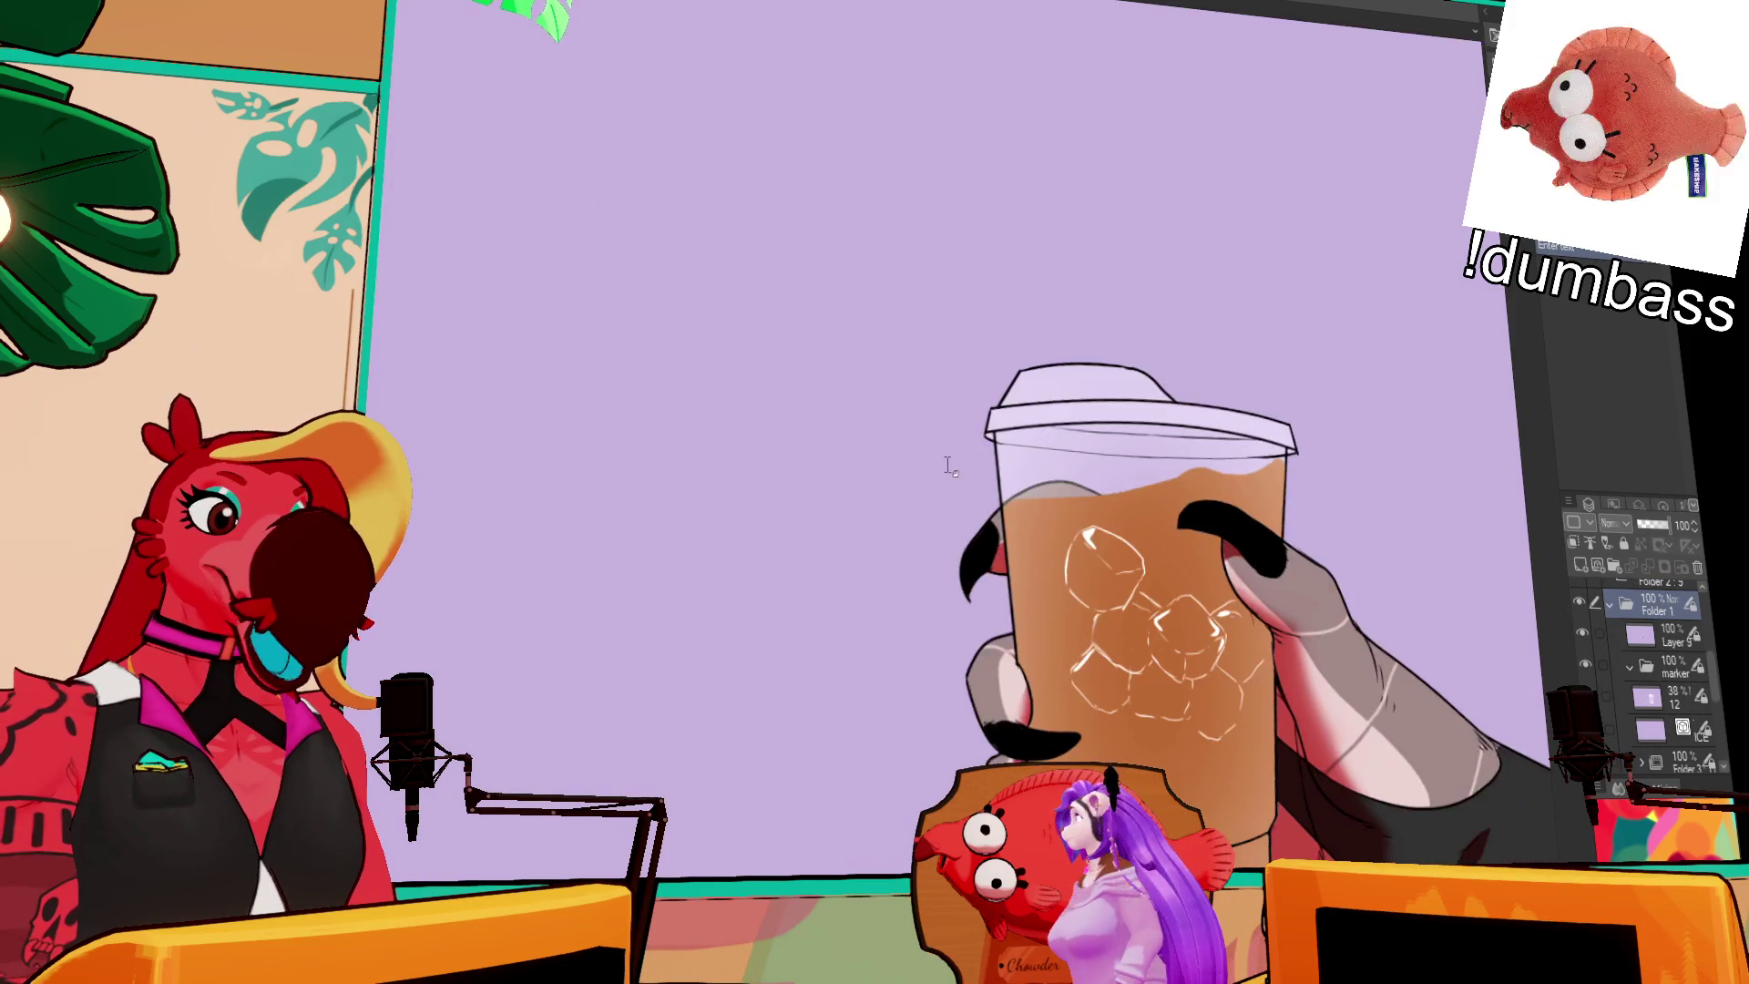
scroll(948, 465, "down", 1)
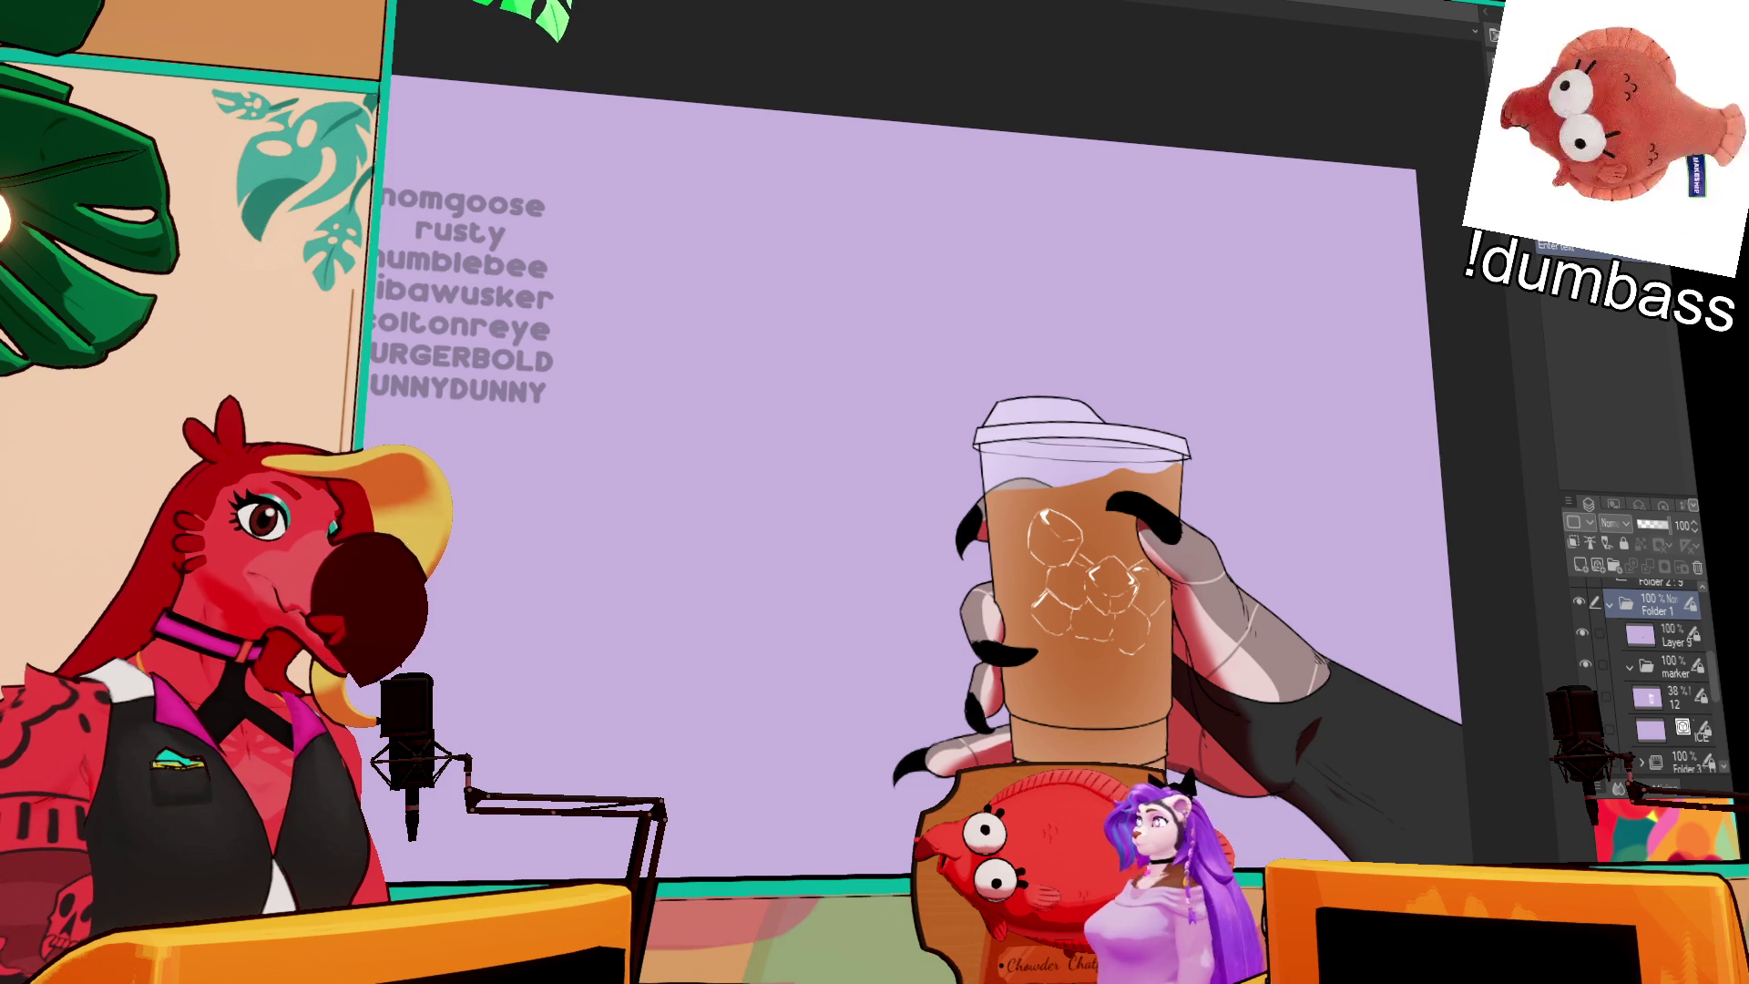
key("ctrl+Tab")
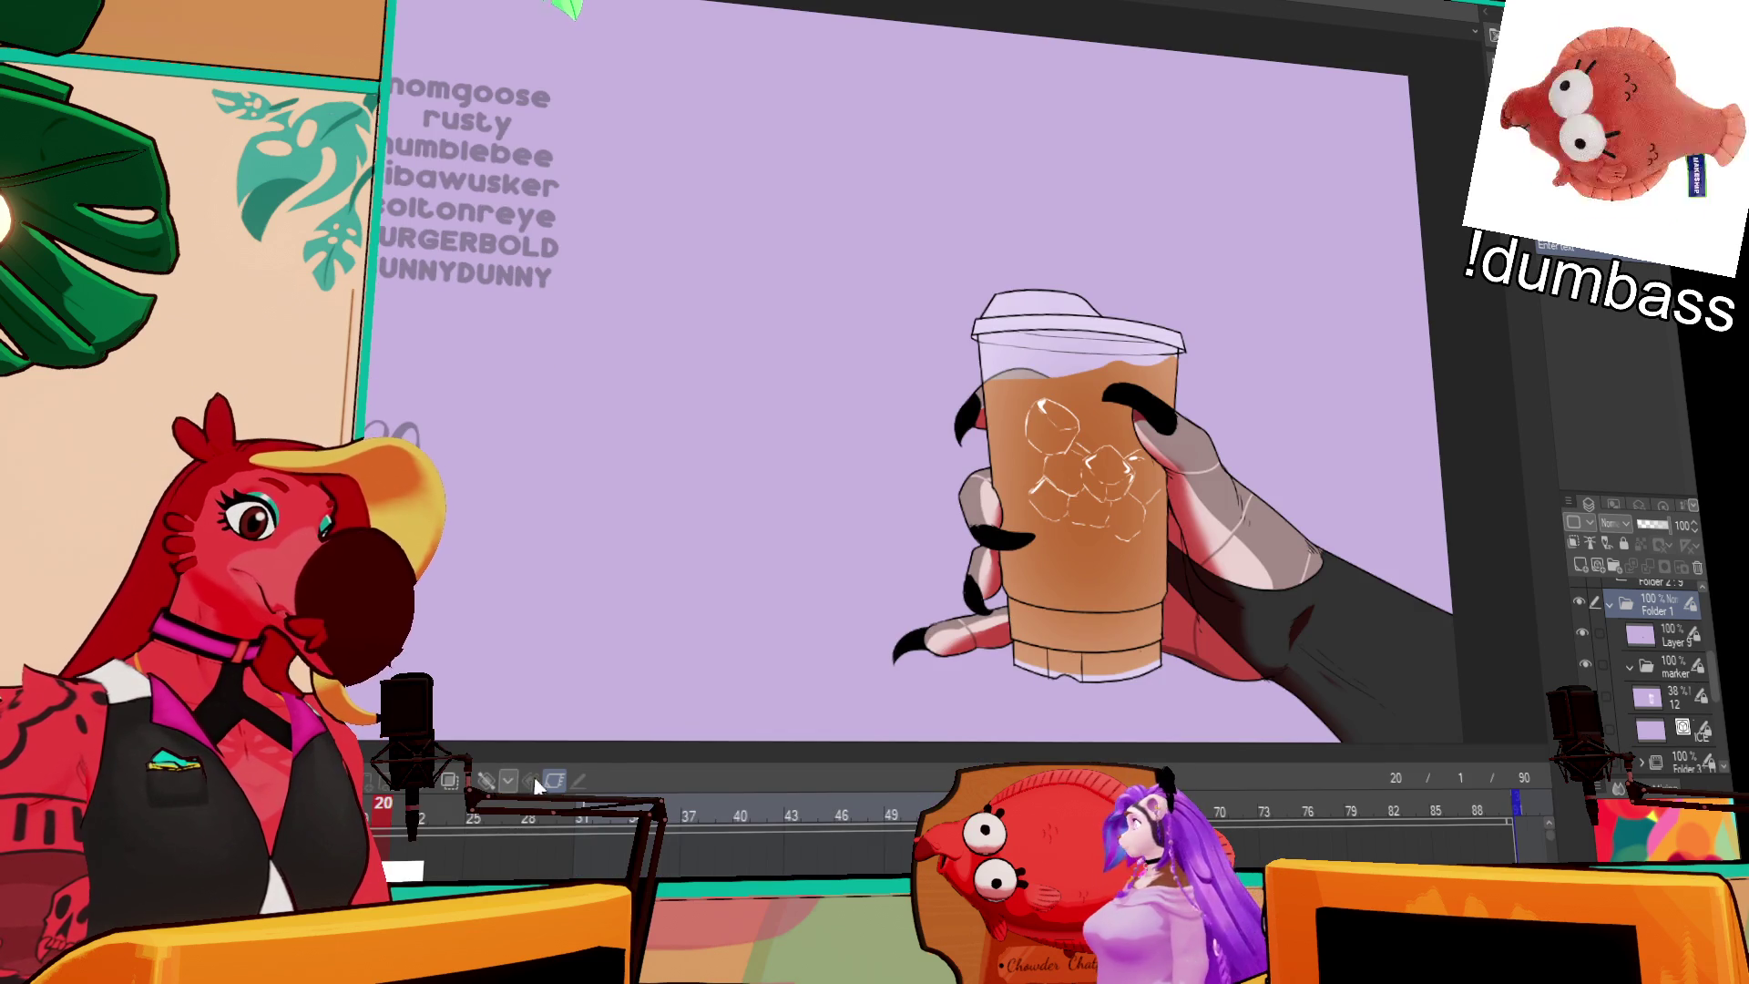
left_click(552, 782)
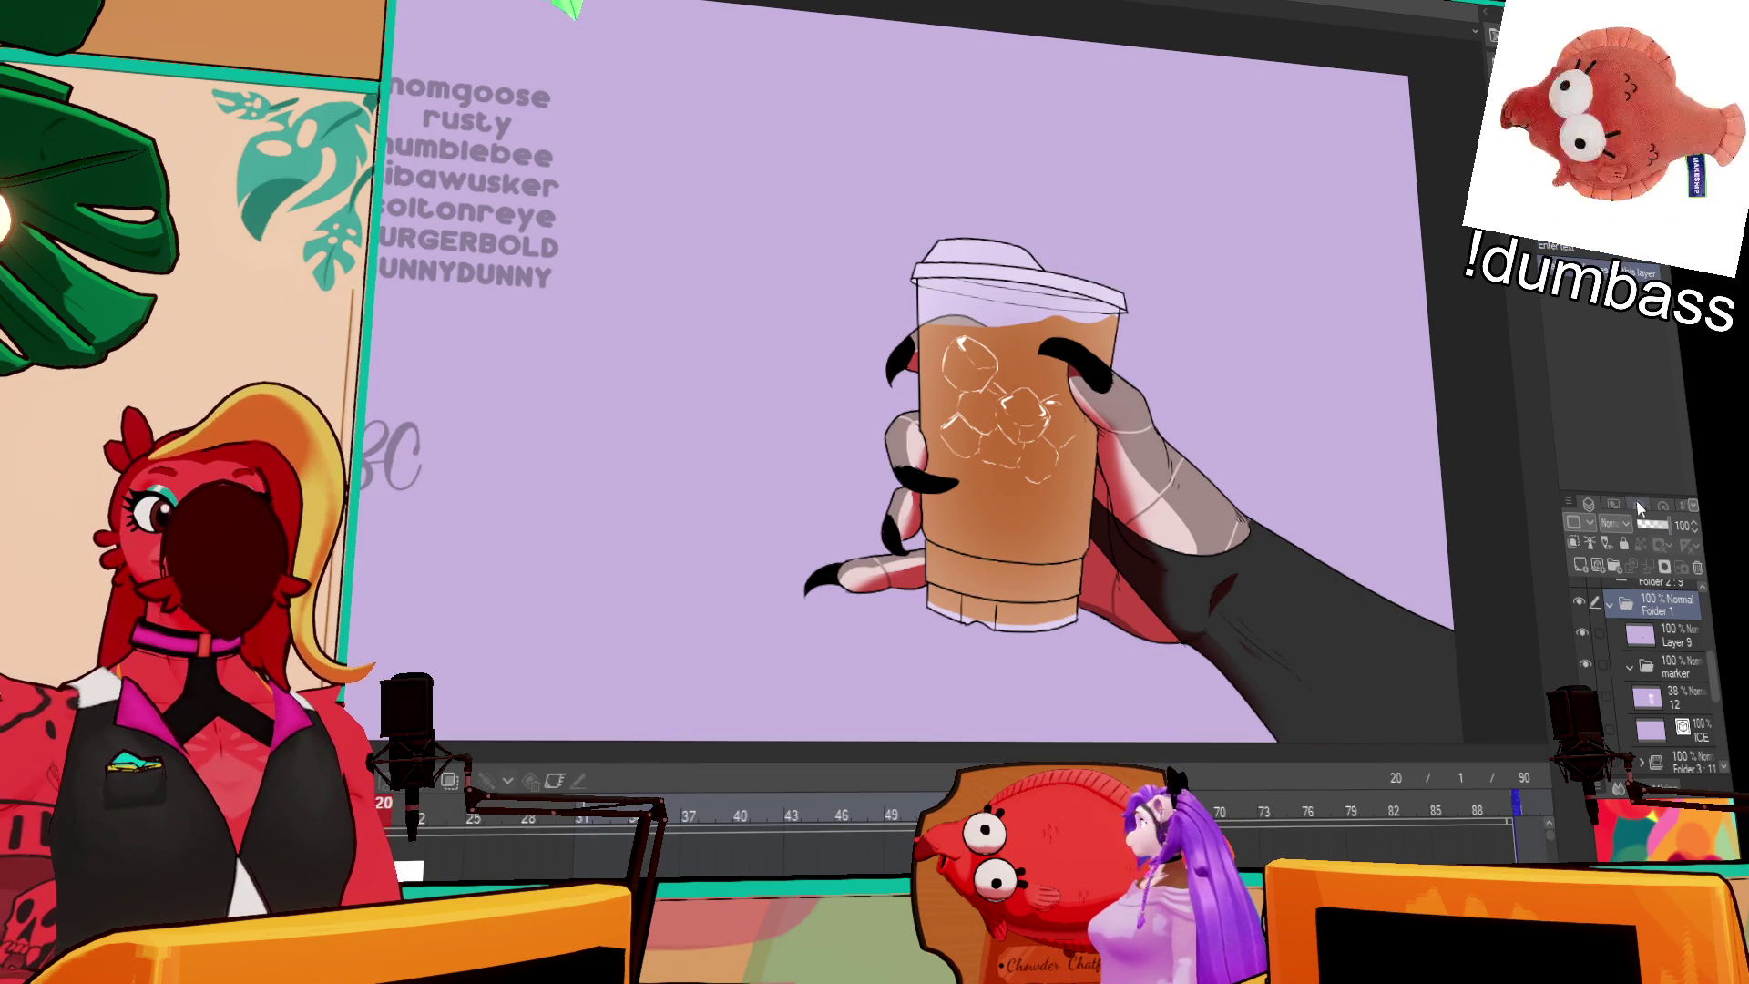
Step: Toggle Folder 1 and layer 12 visibility to check the drink artwork and cup shading
left_click(1582, 599)
left_click(1582, 599)
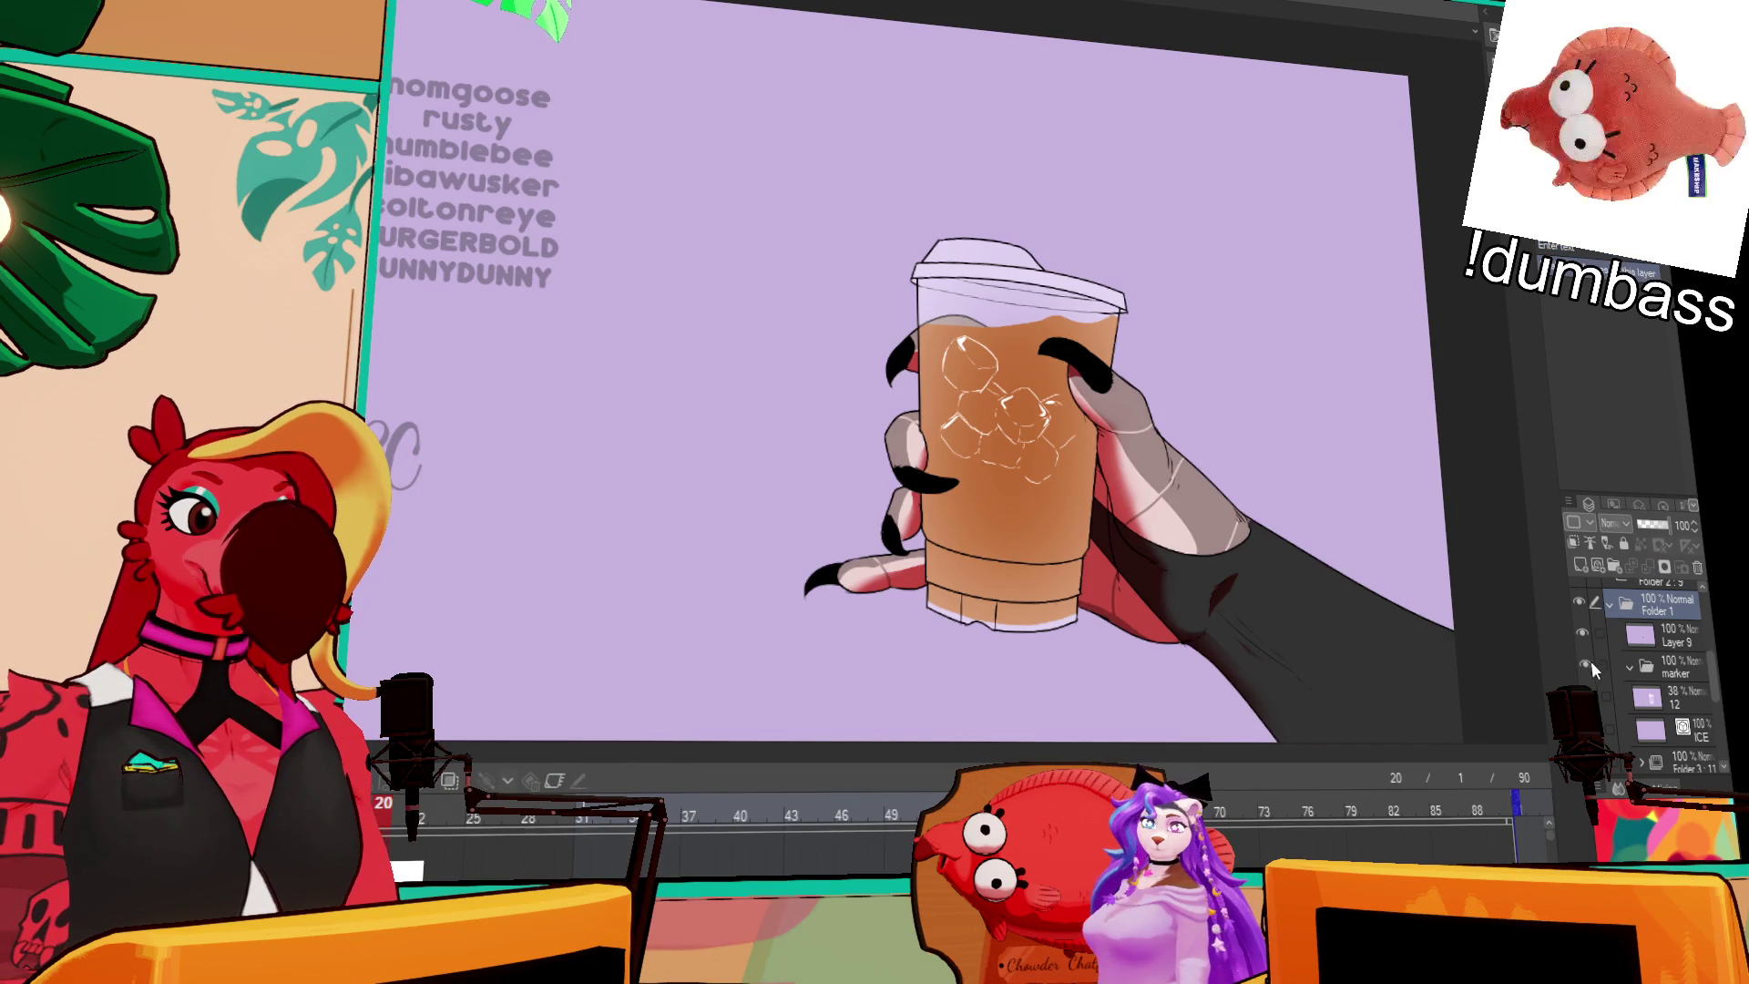
scroll(1586, 664, "down", 3)
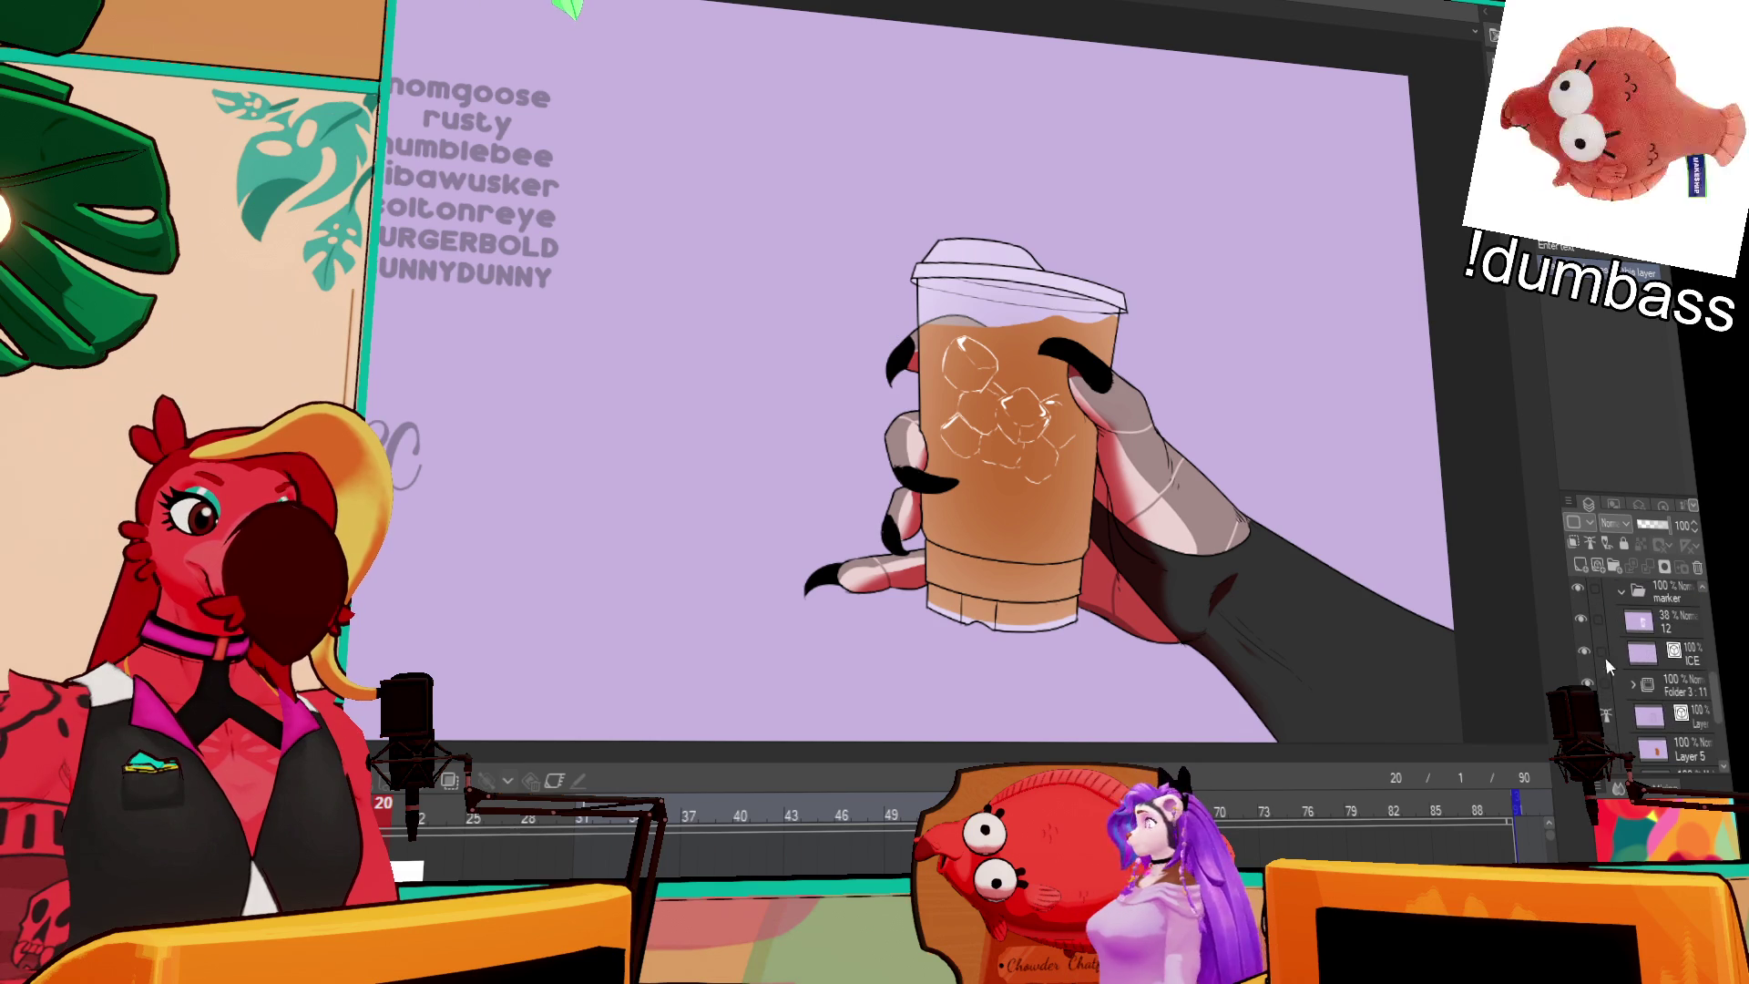
left_click(1581, 619)
left_click(1581, 619)
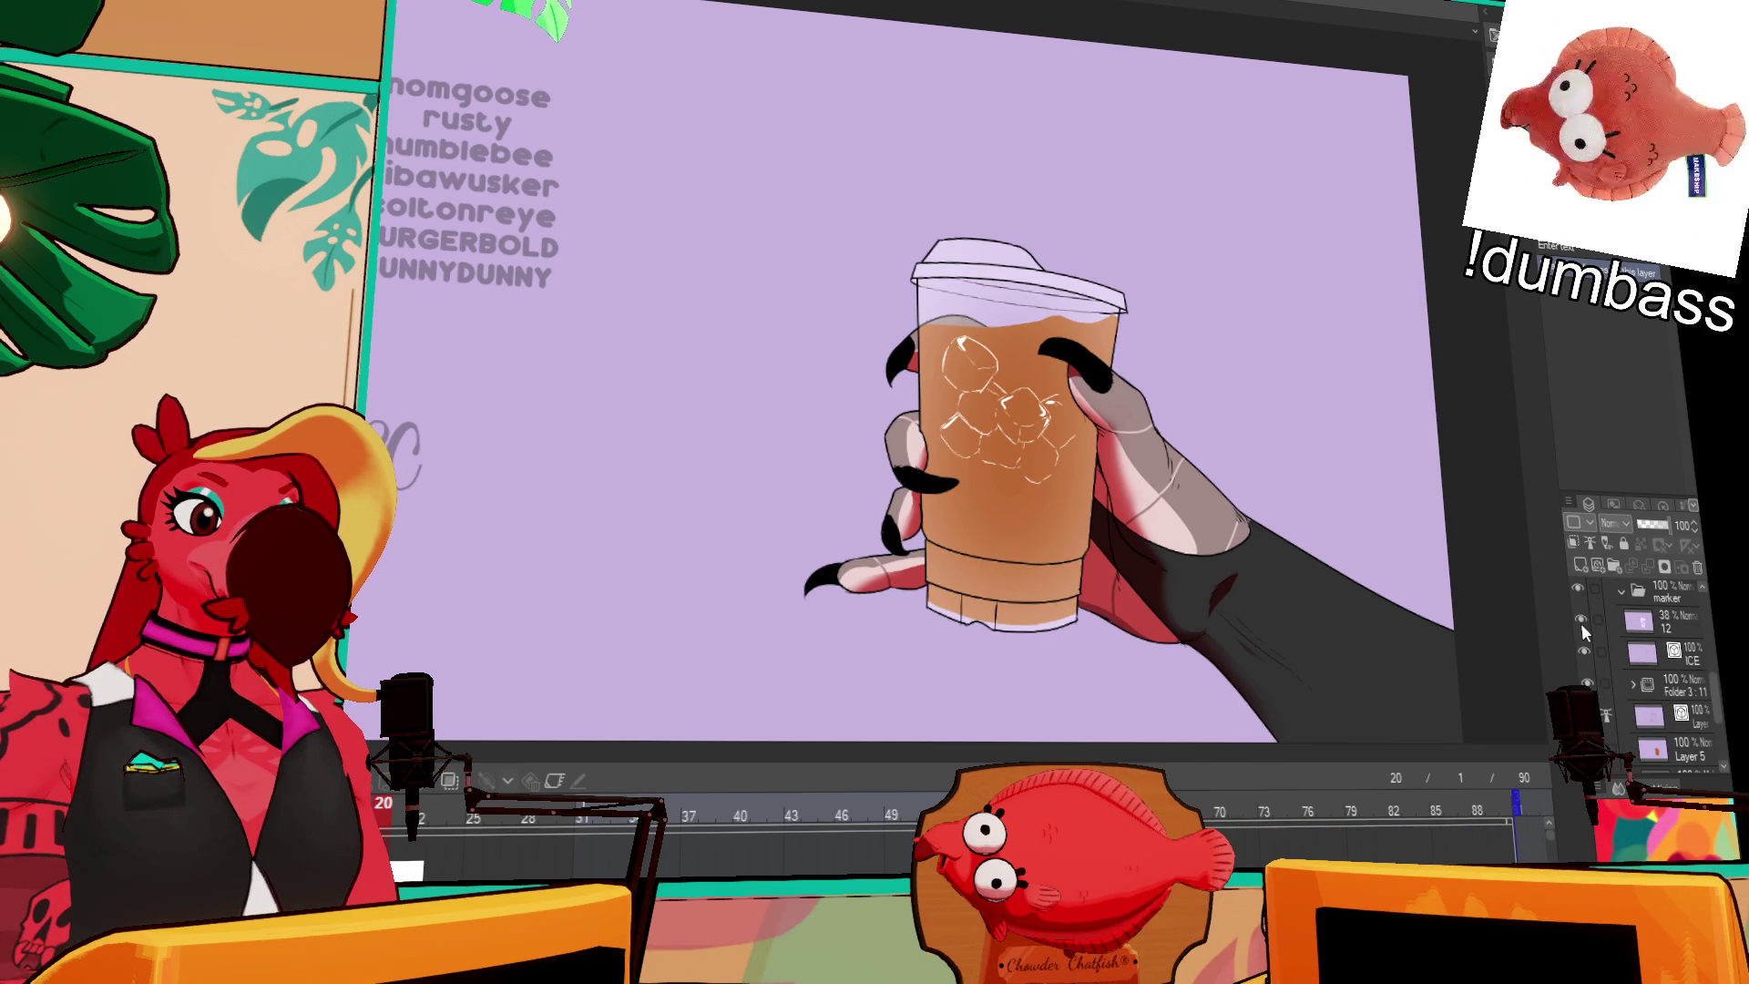
scroll(1589, 654, "up", 3)
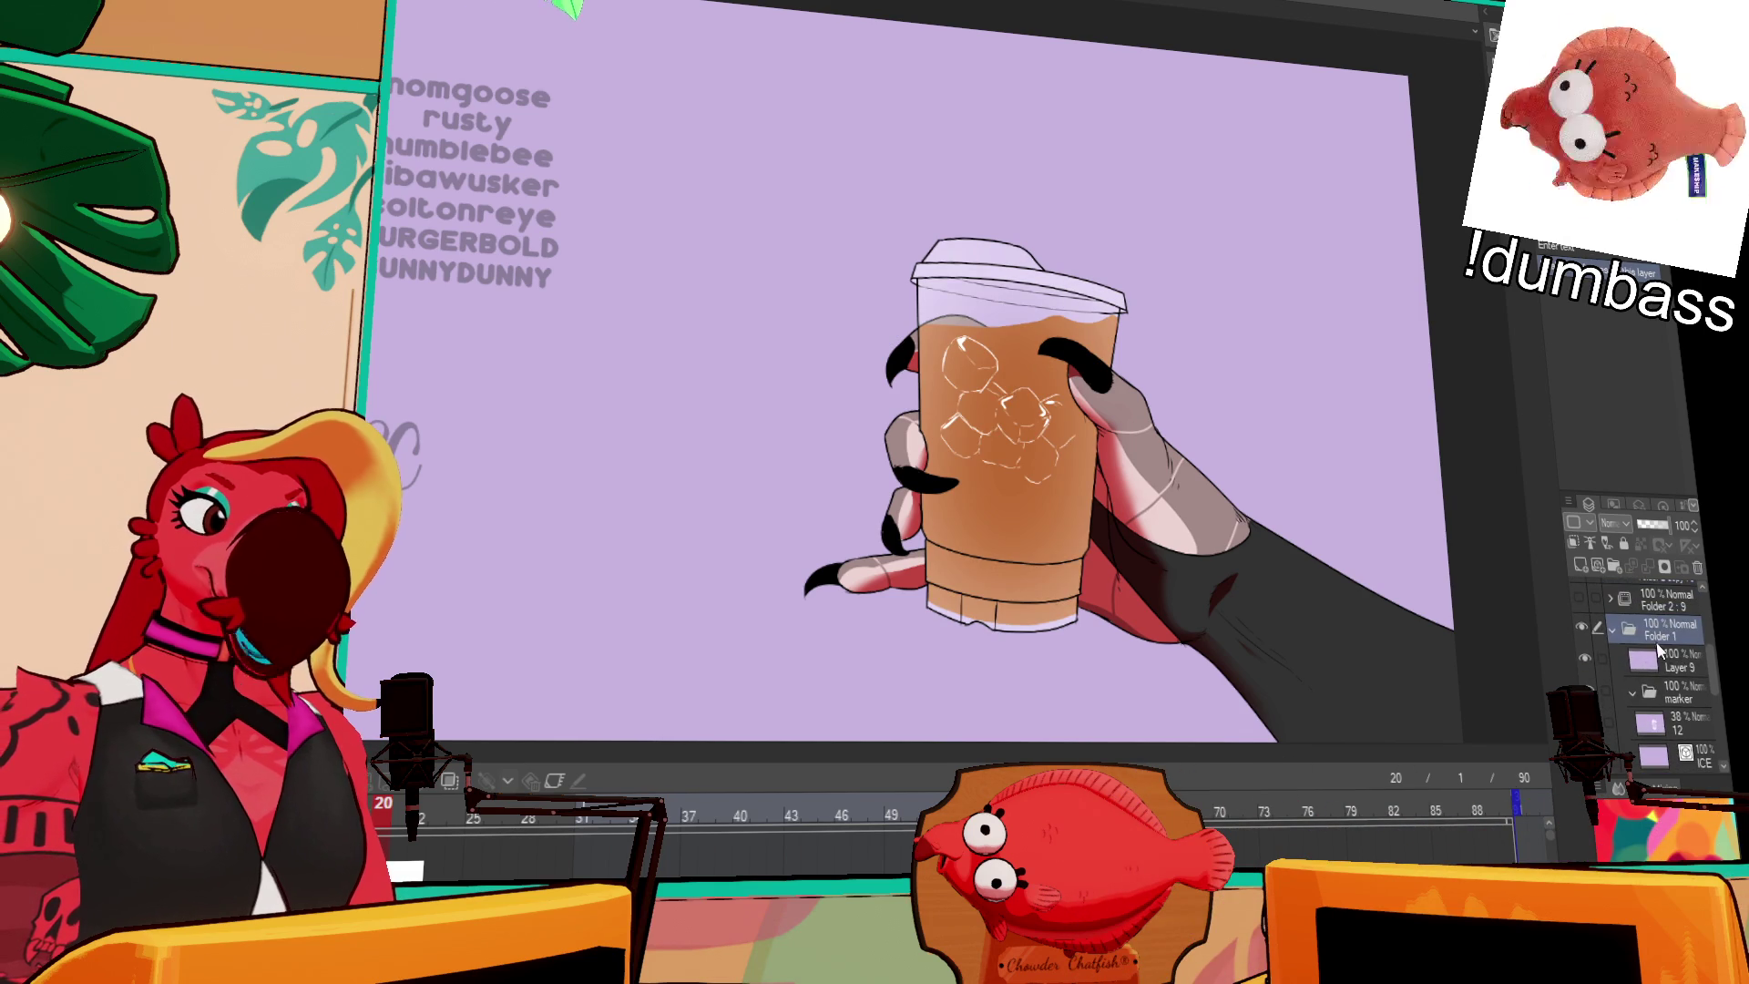
Step: Add a new Folder 5 above Layer 9 and start dragging it lower in the stack
left_click(1663, 662)
left_click(1610, 567)
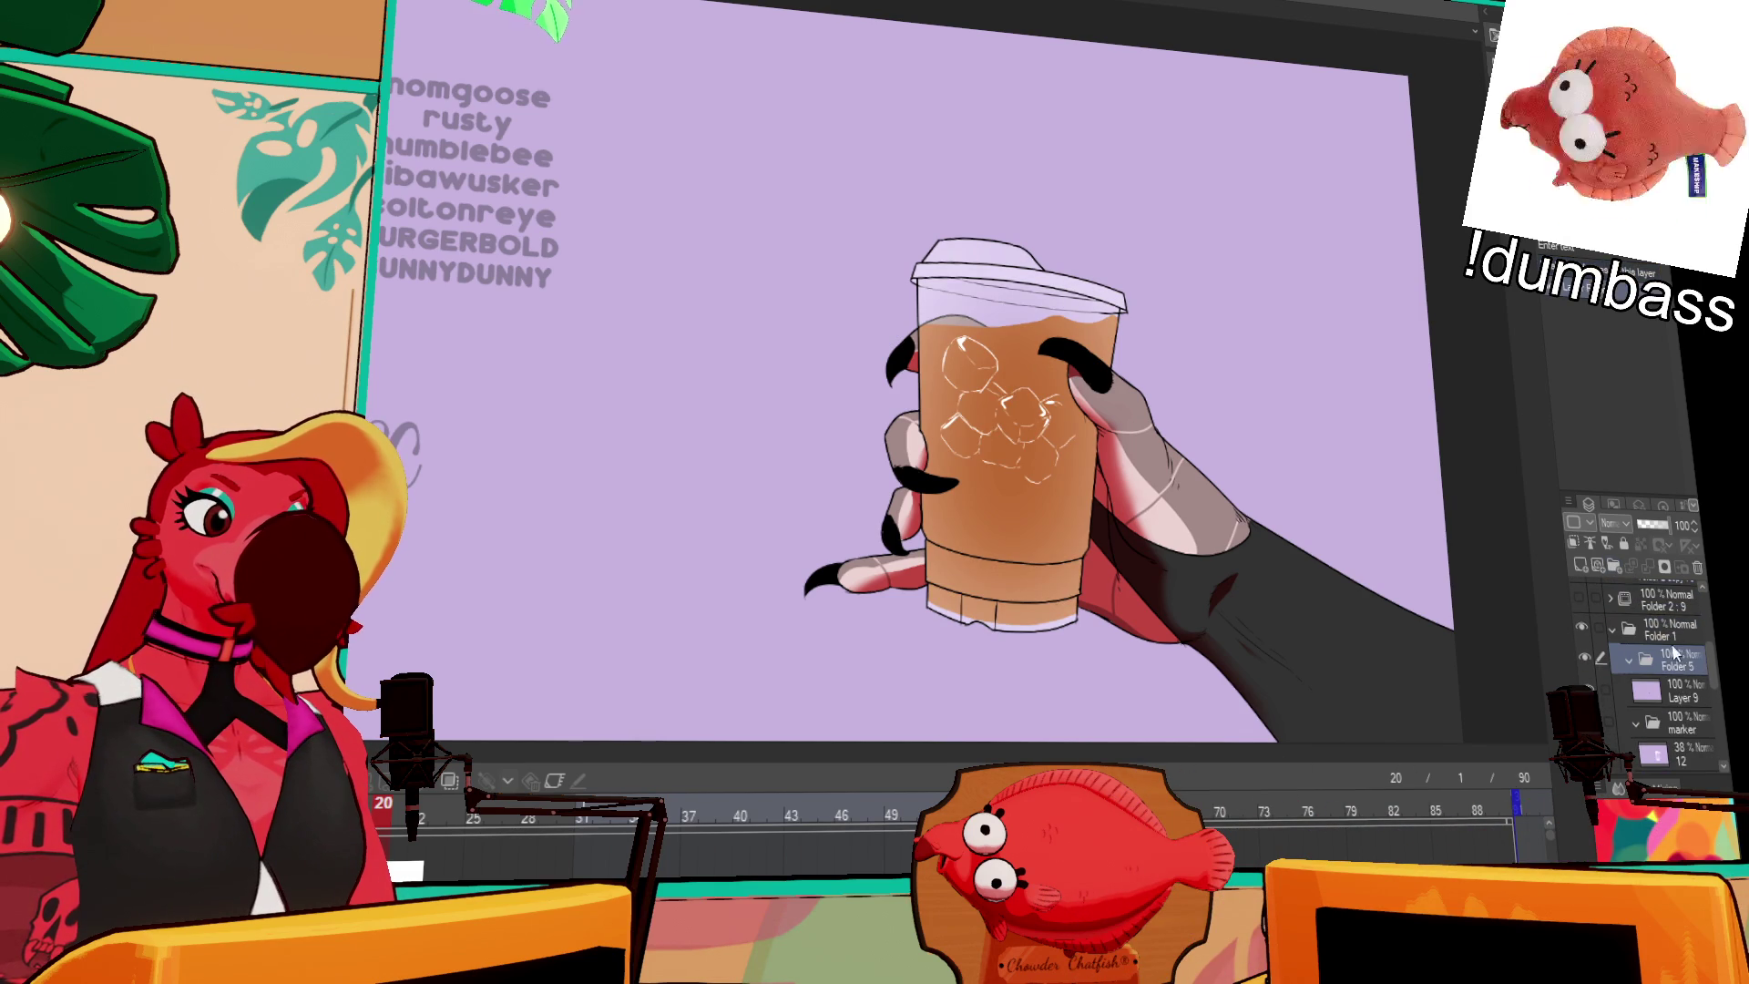
left_click(1673, 683)
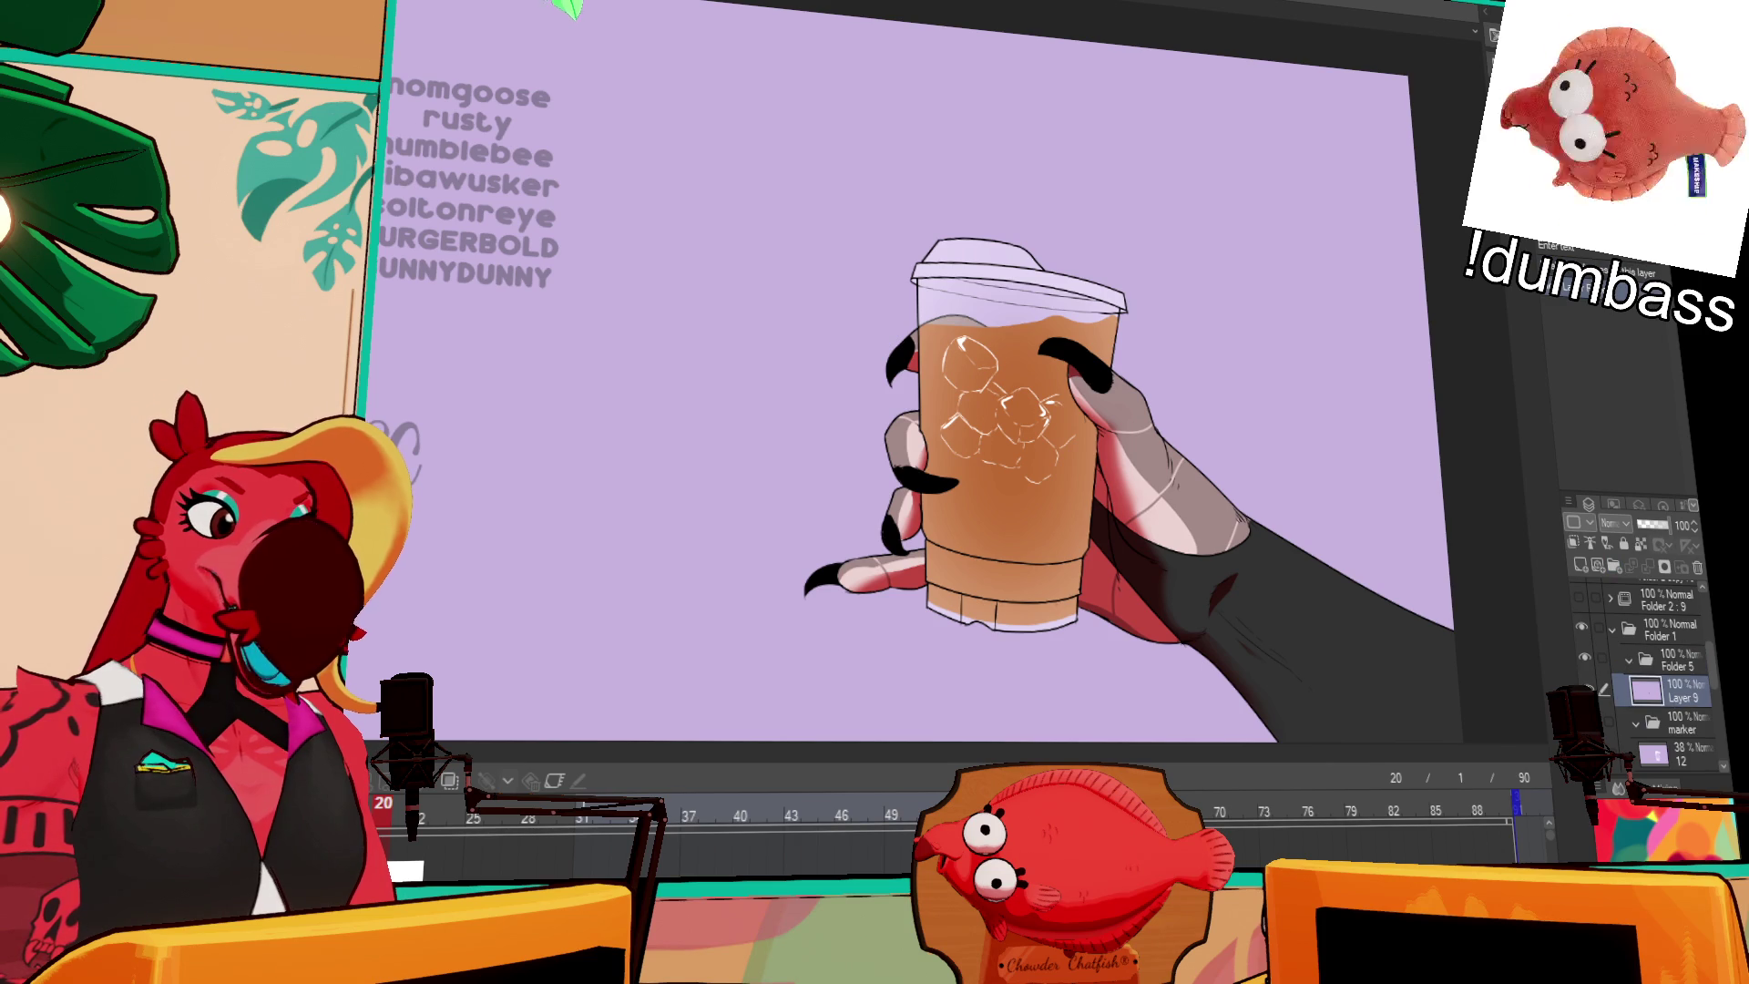
left_click(1649, 697, "ctrl")
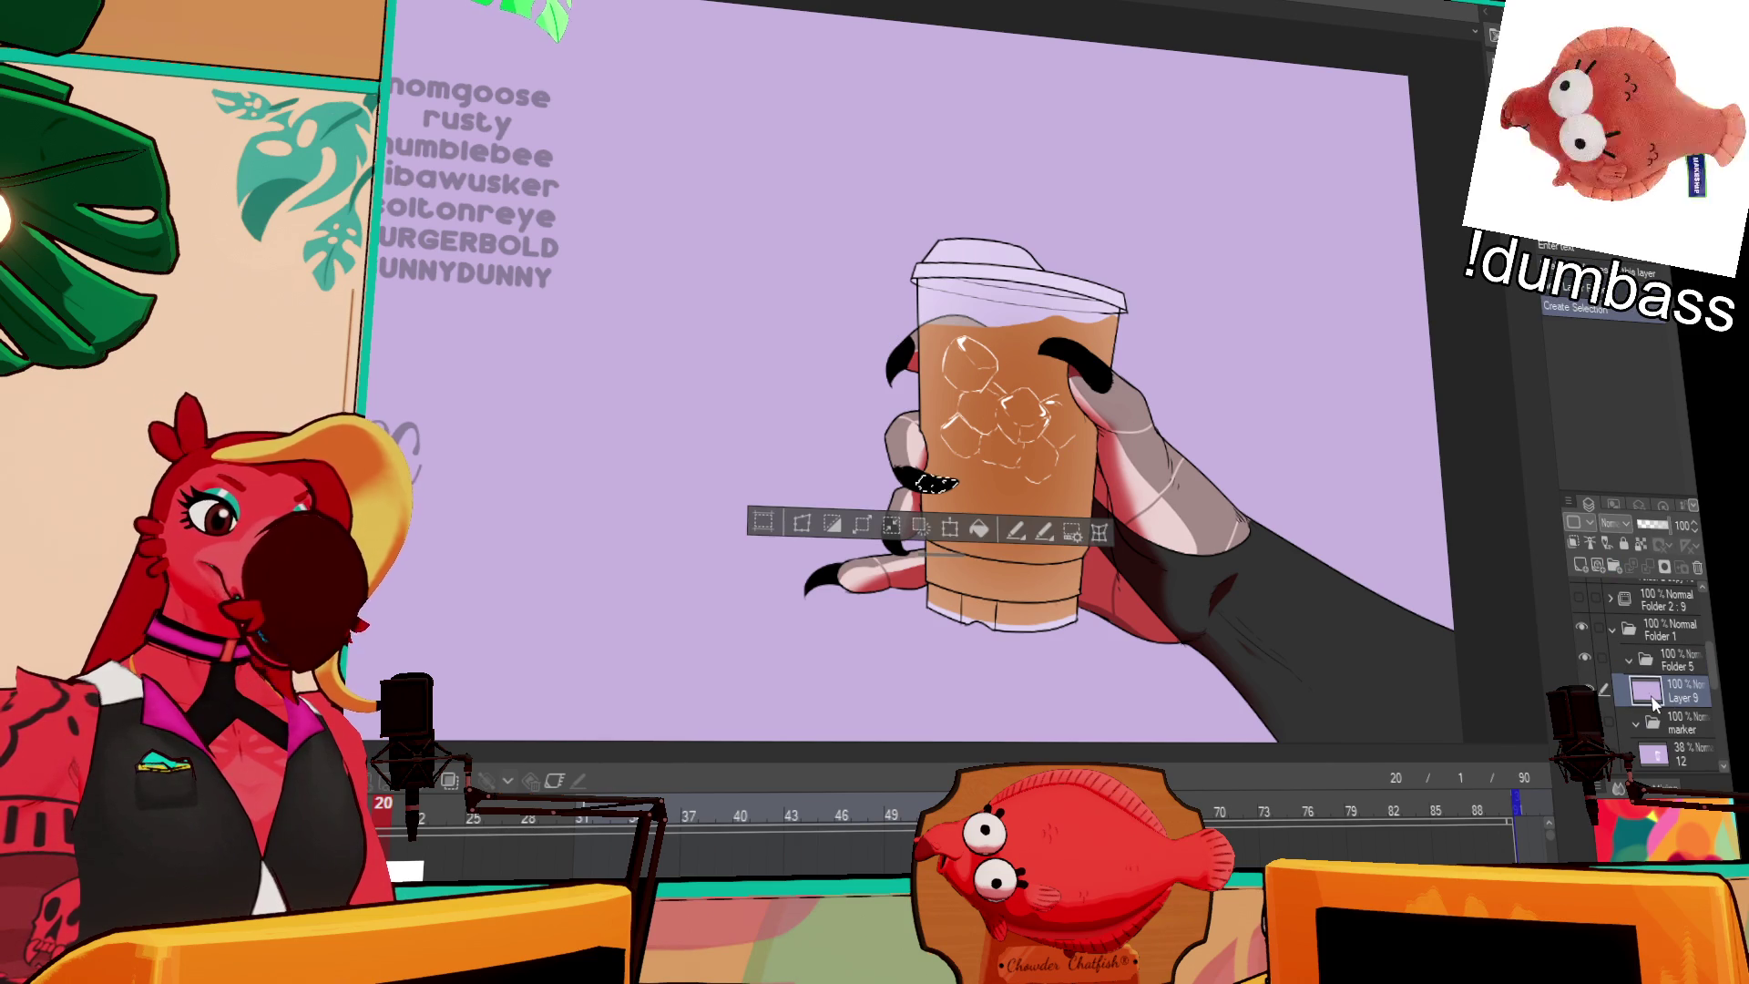
key("ctrl+d")
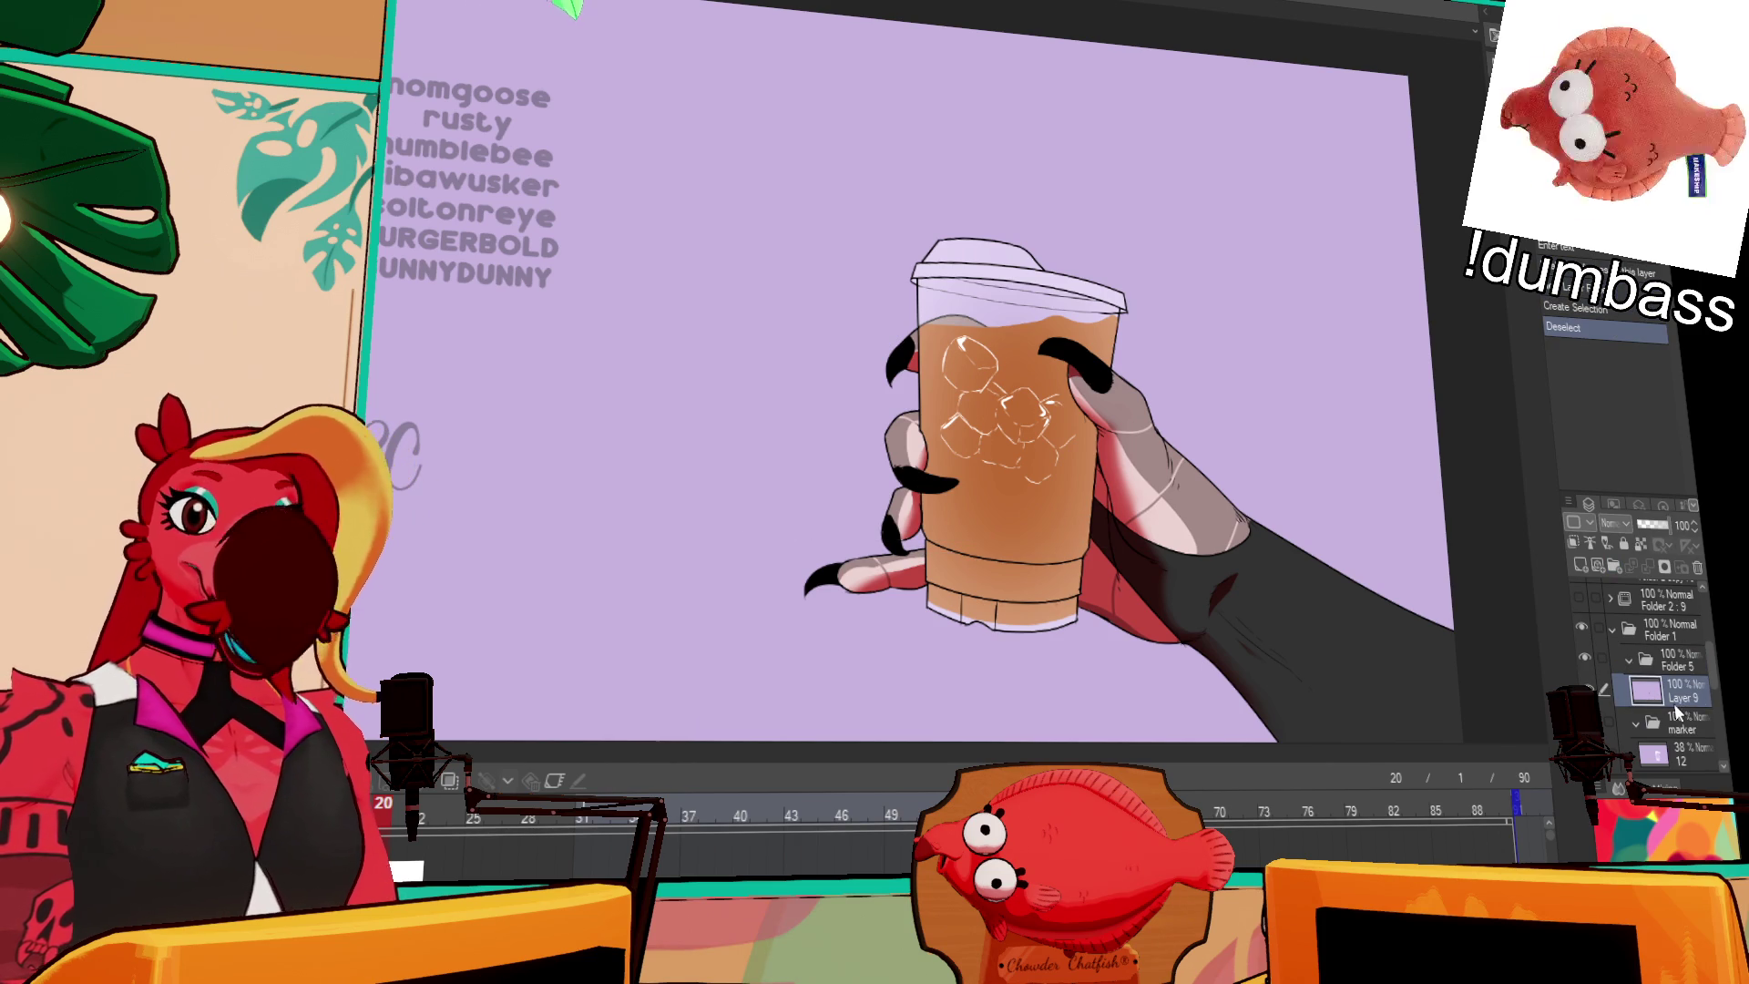
scroll(1672, 710, "down", 2)
left_click_drag(1672, 710, 1683, 665)
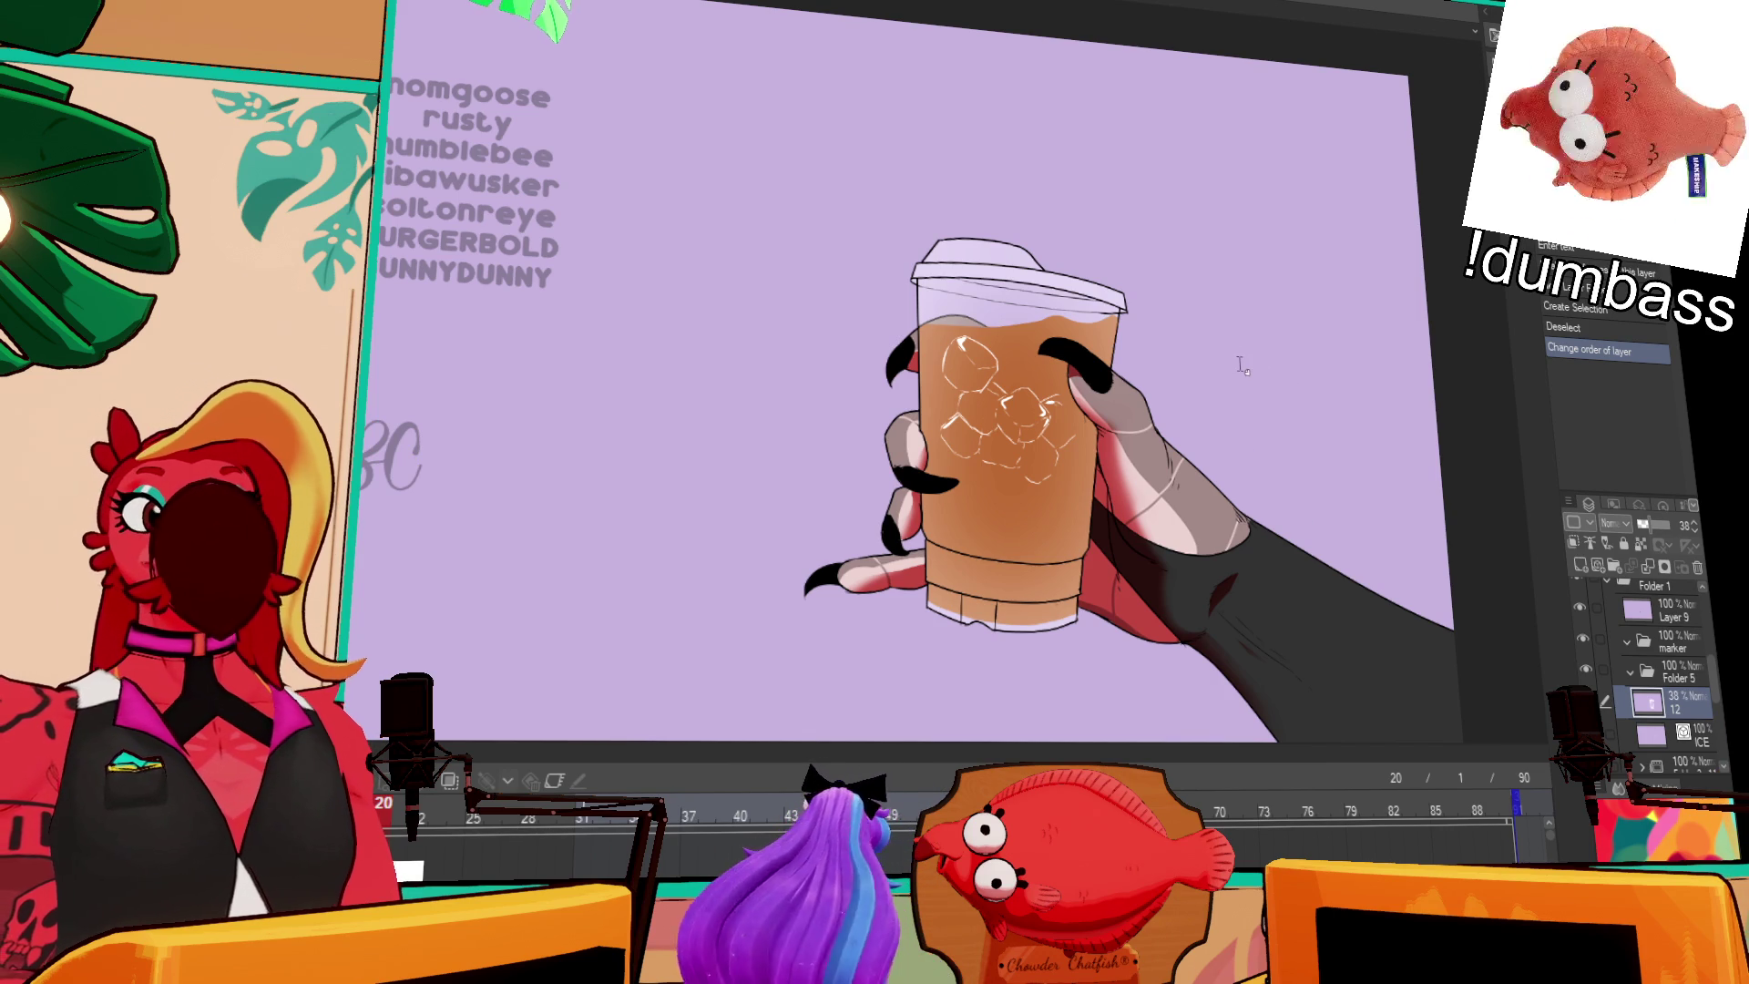
Step: Zoom the canvas in on the gloved hand gripping the iced drink cup
scroll(1610, 692, "down", 3)
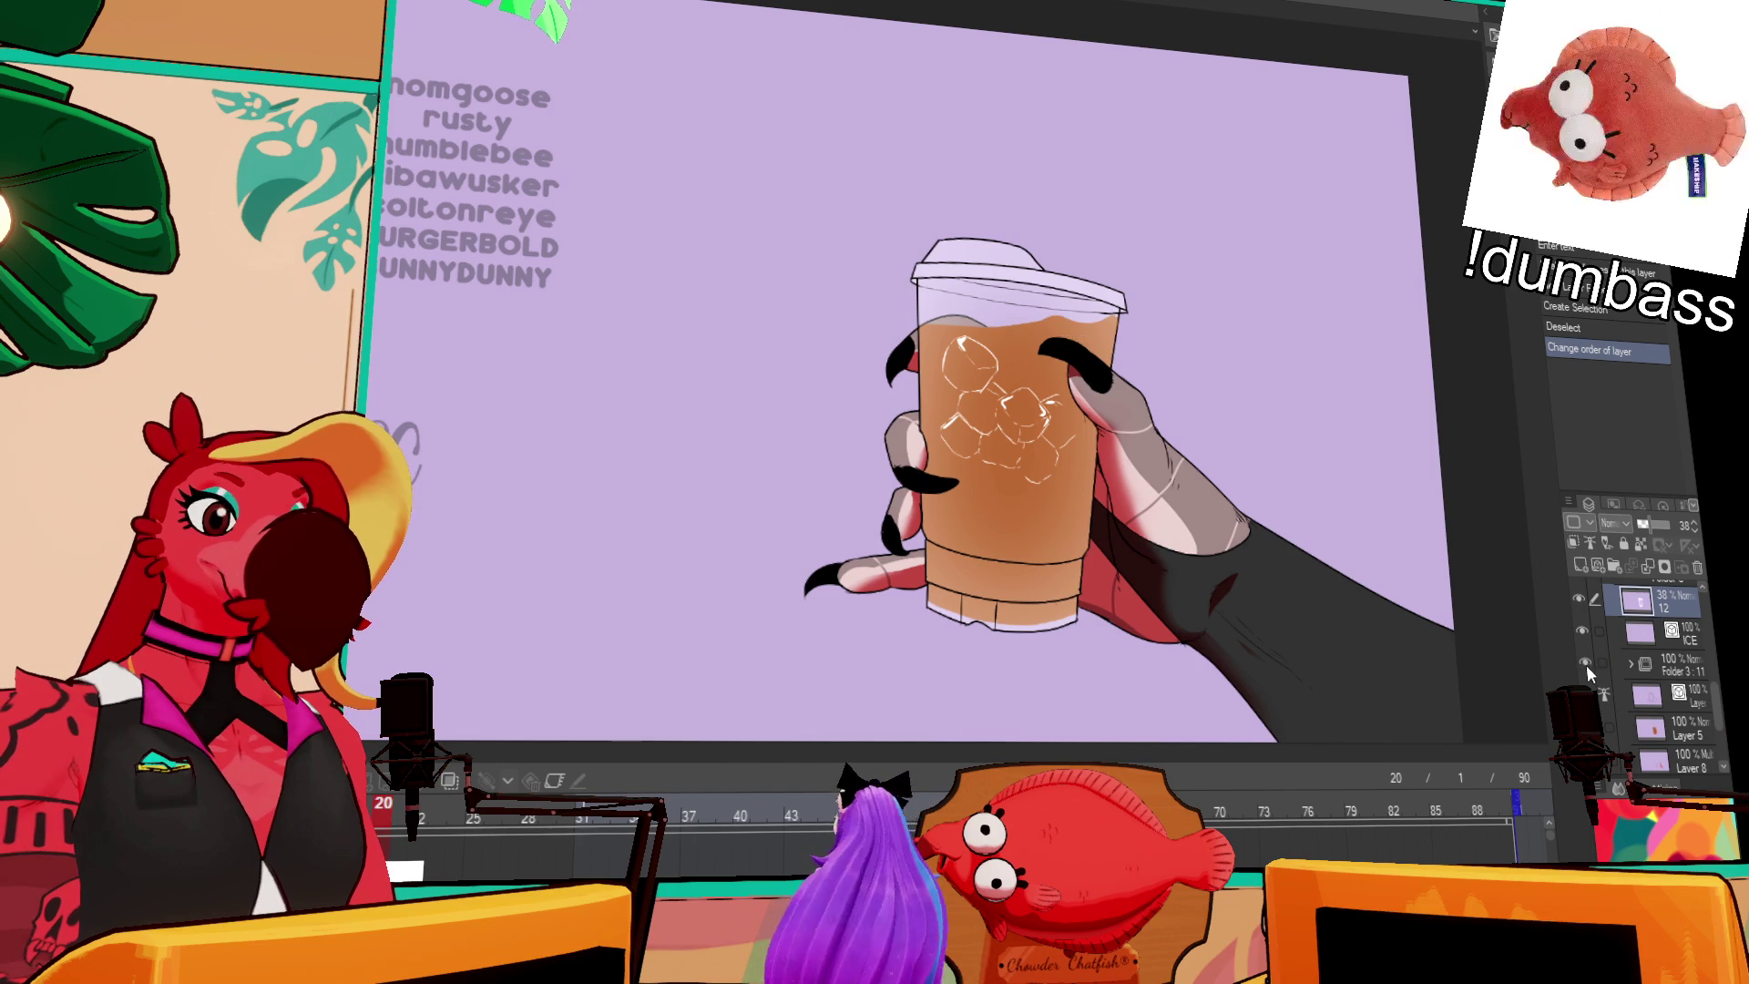
scroll(1630, 696, "up", 2)
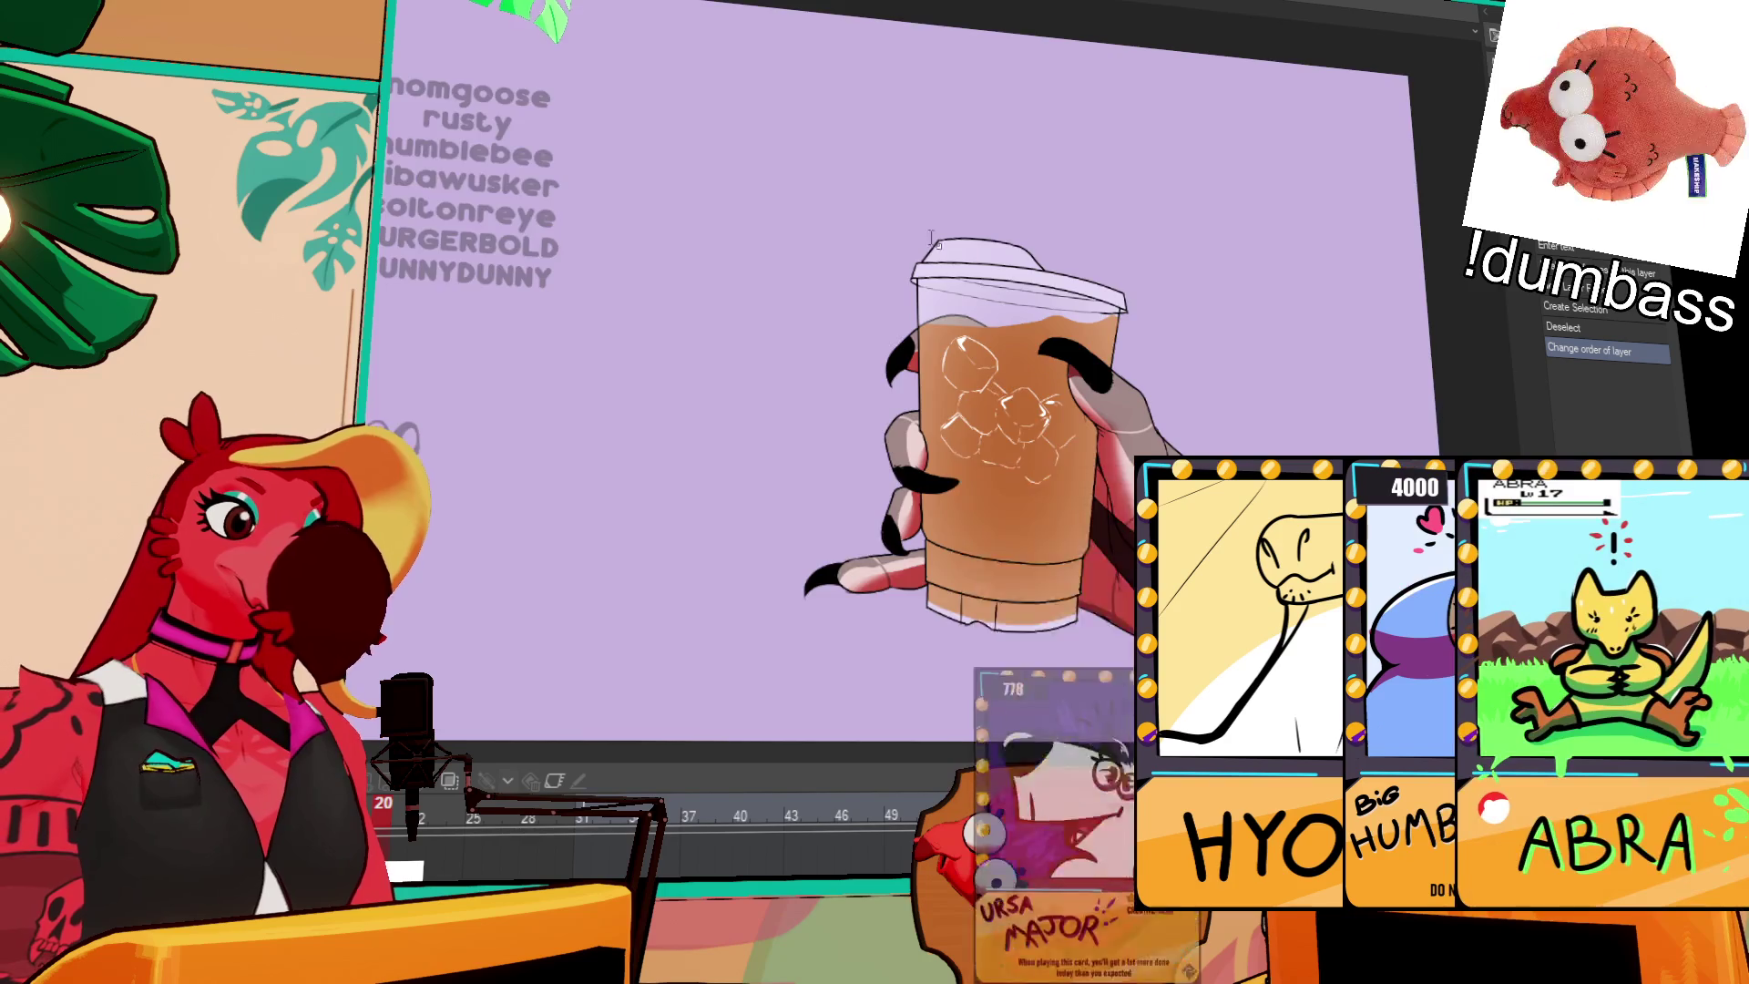
scroll(770, 105, "up", 3)
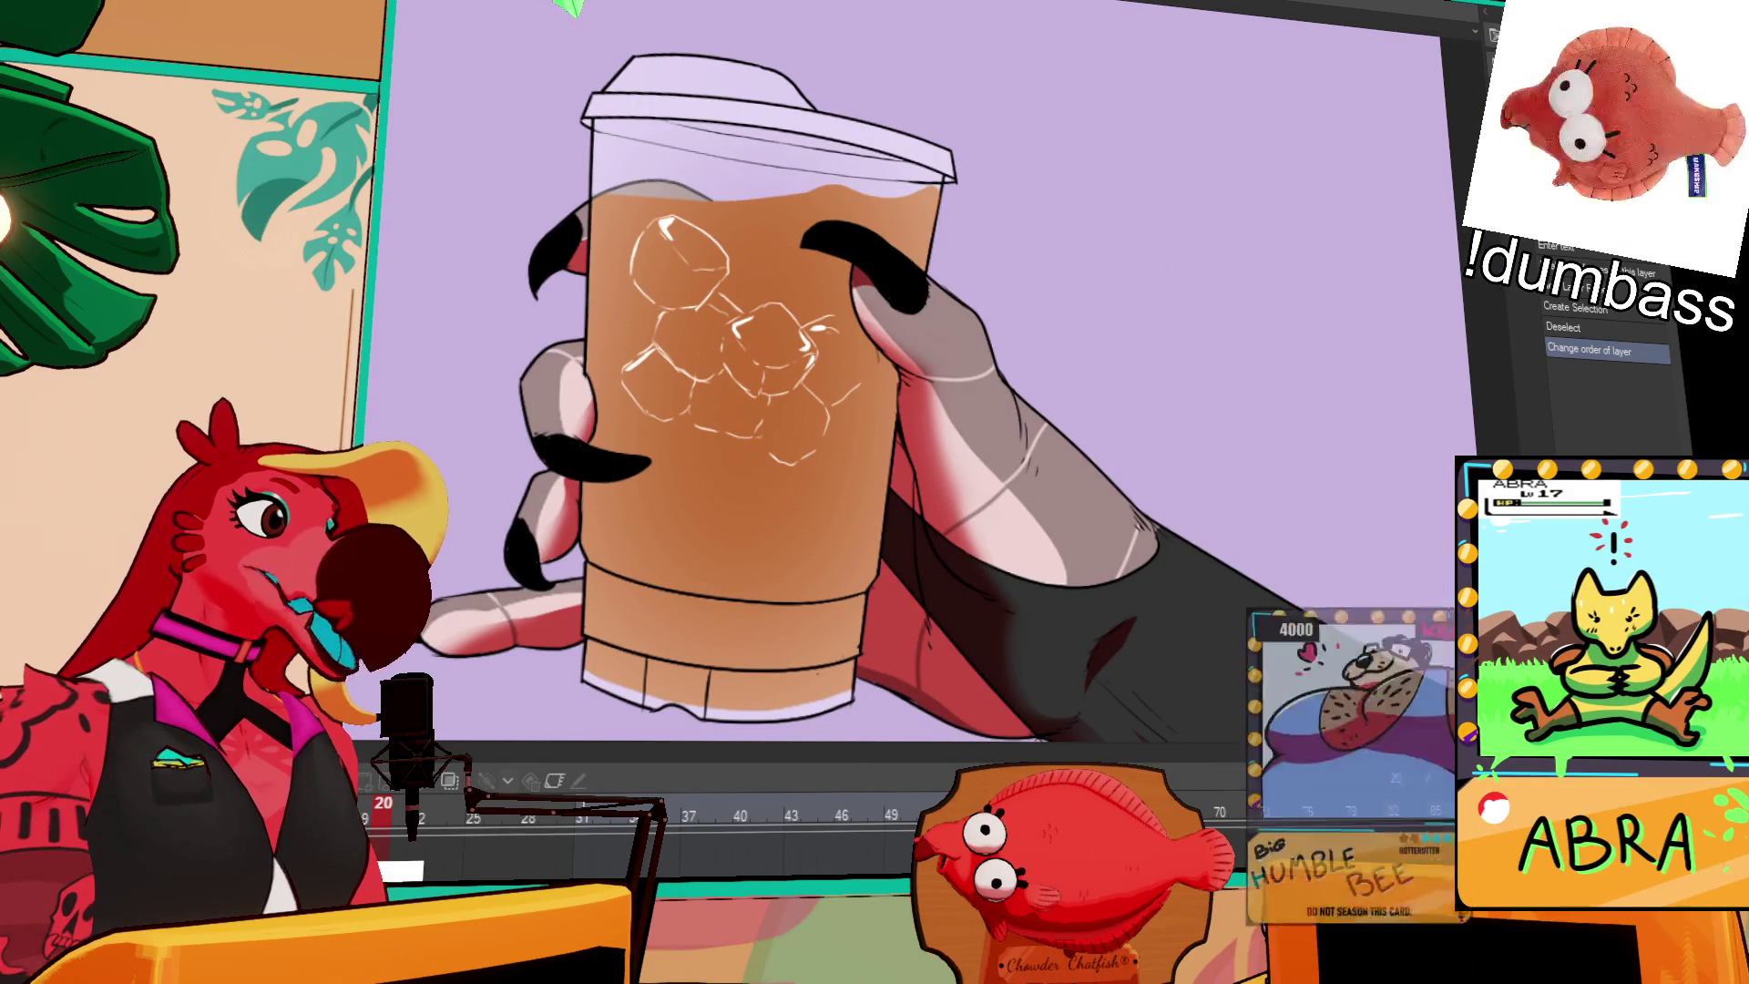
Step: Select the cup lid lines on the layer below Folder 3 and delete them
left_click_drag(516, 2, 806, 174)
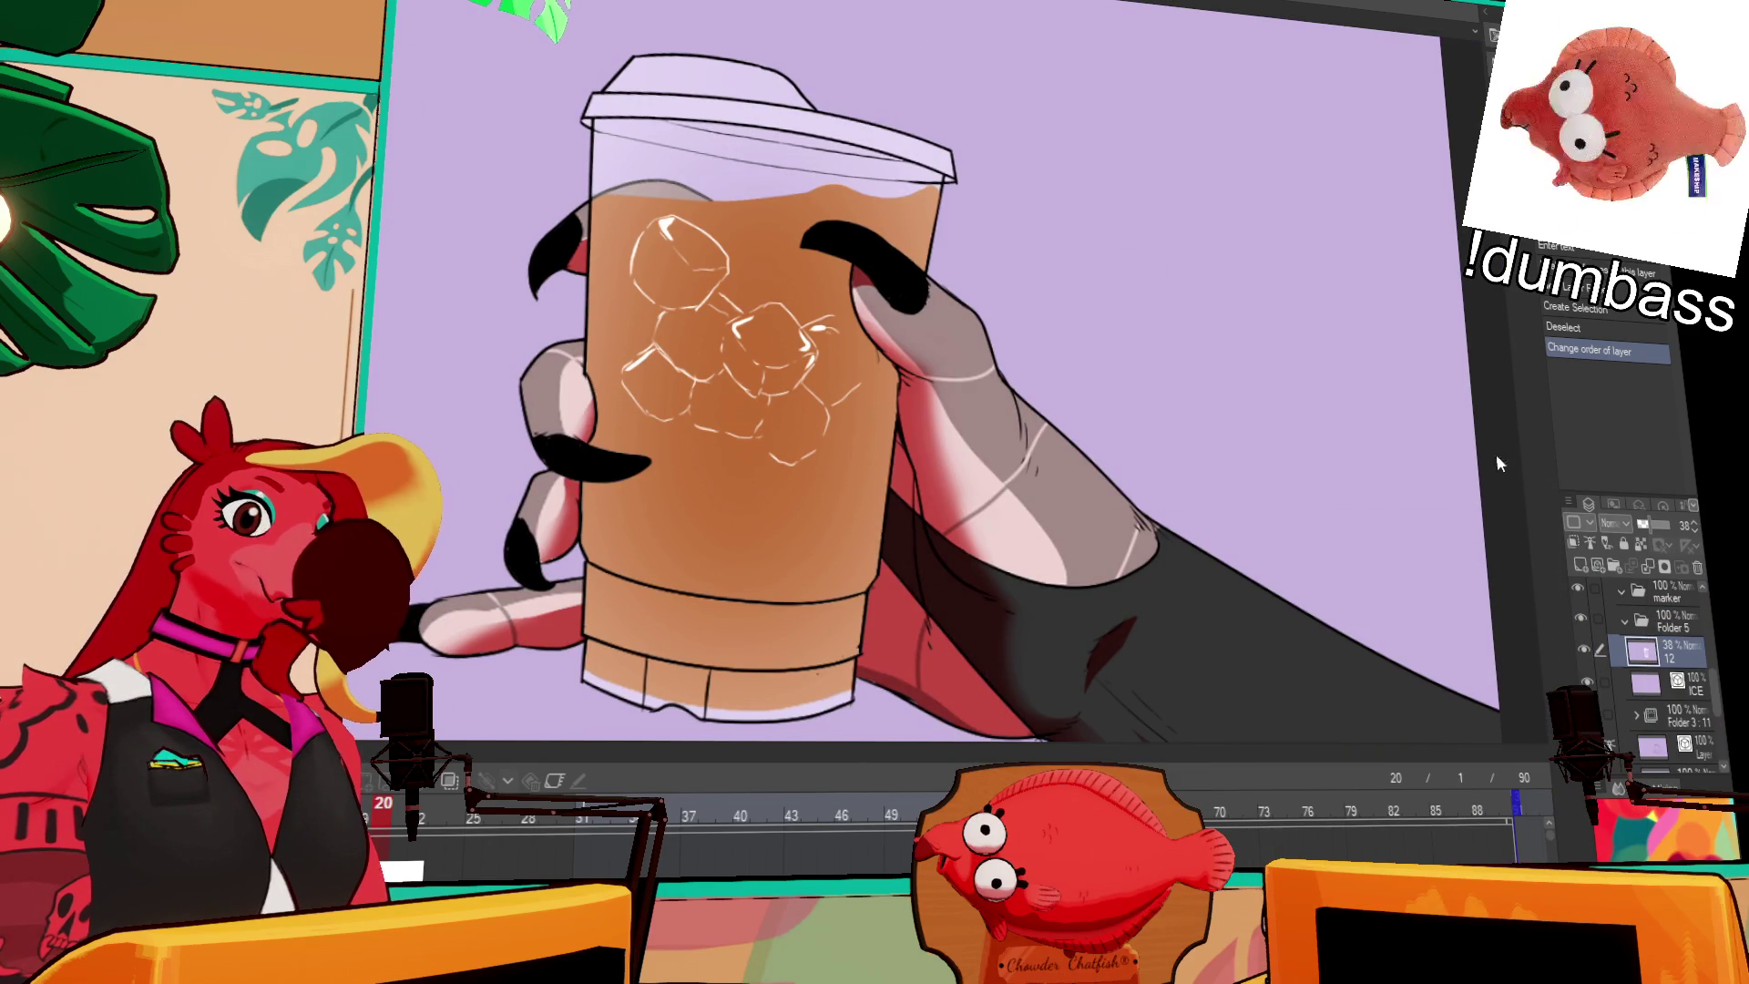
left_click(1662, 745)
scroll(1662, 729, "down", 1)
left_click_drag(567, 18, 815, 187)
key("ctrl+t")
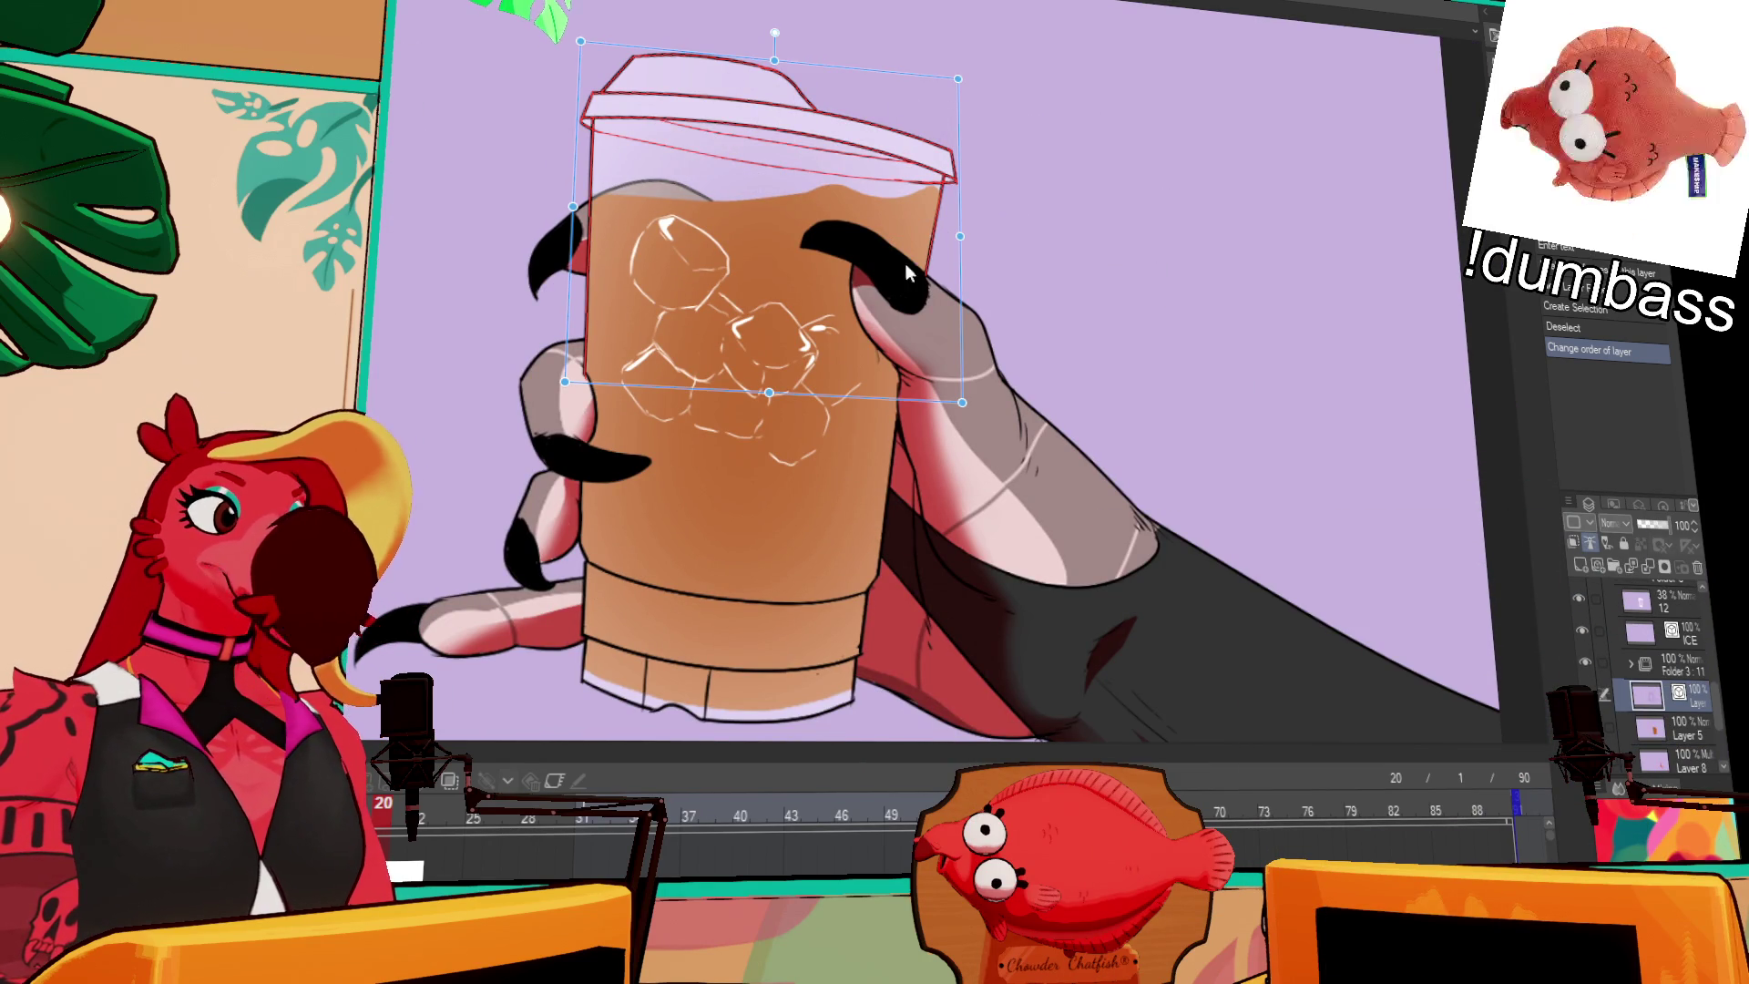
mouse_move(774, 633)
left_mouse_down()
mouse_move(829, 583)
mouse_move(900, 629)
left_mouse_up()
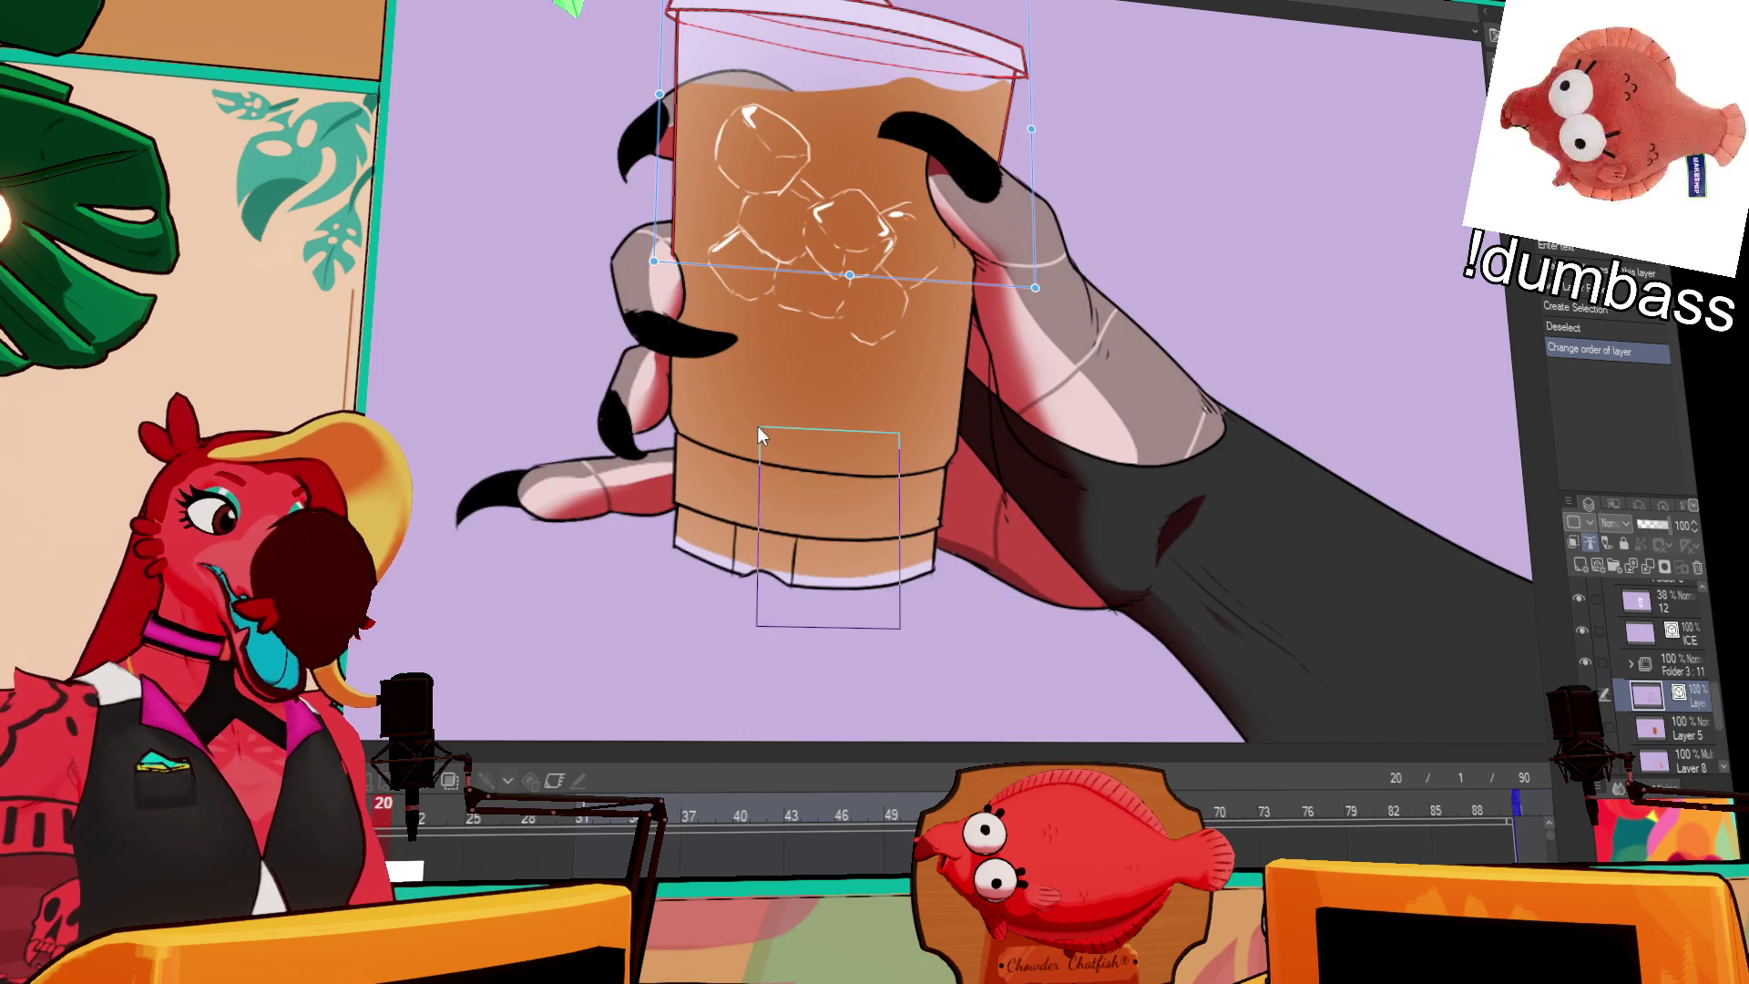
key("Return")
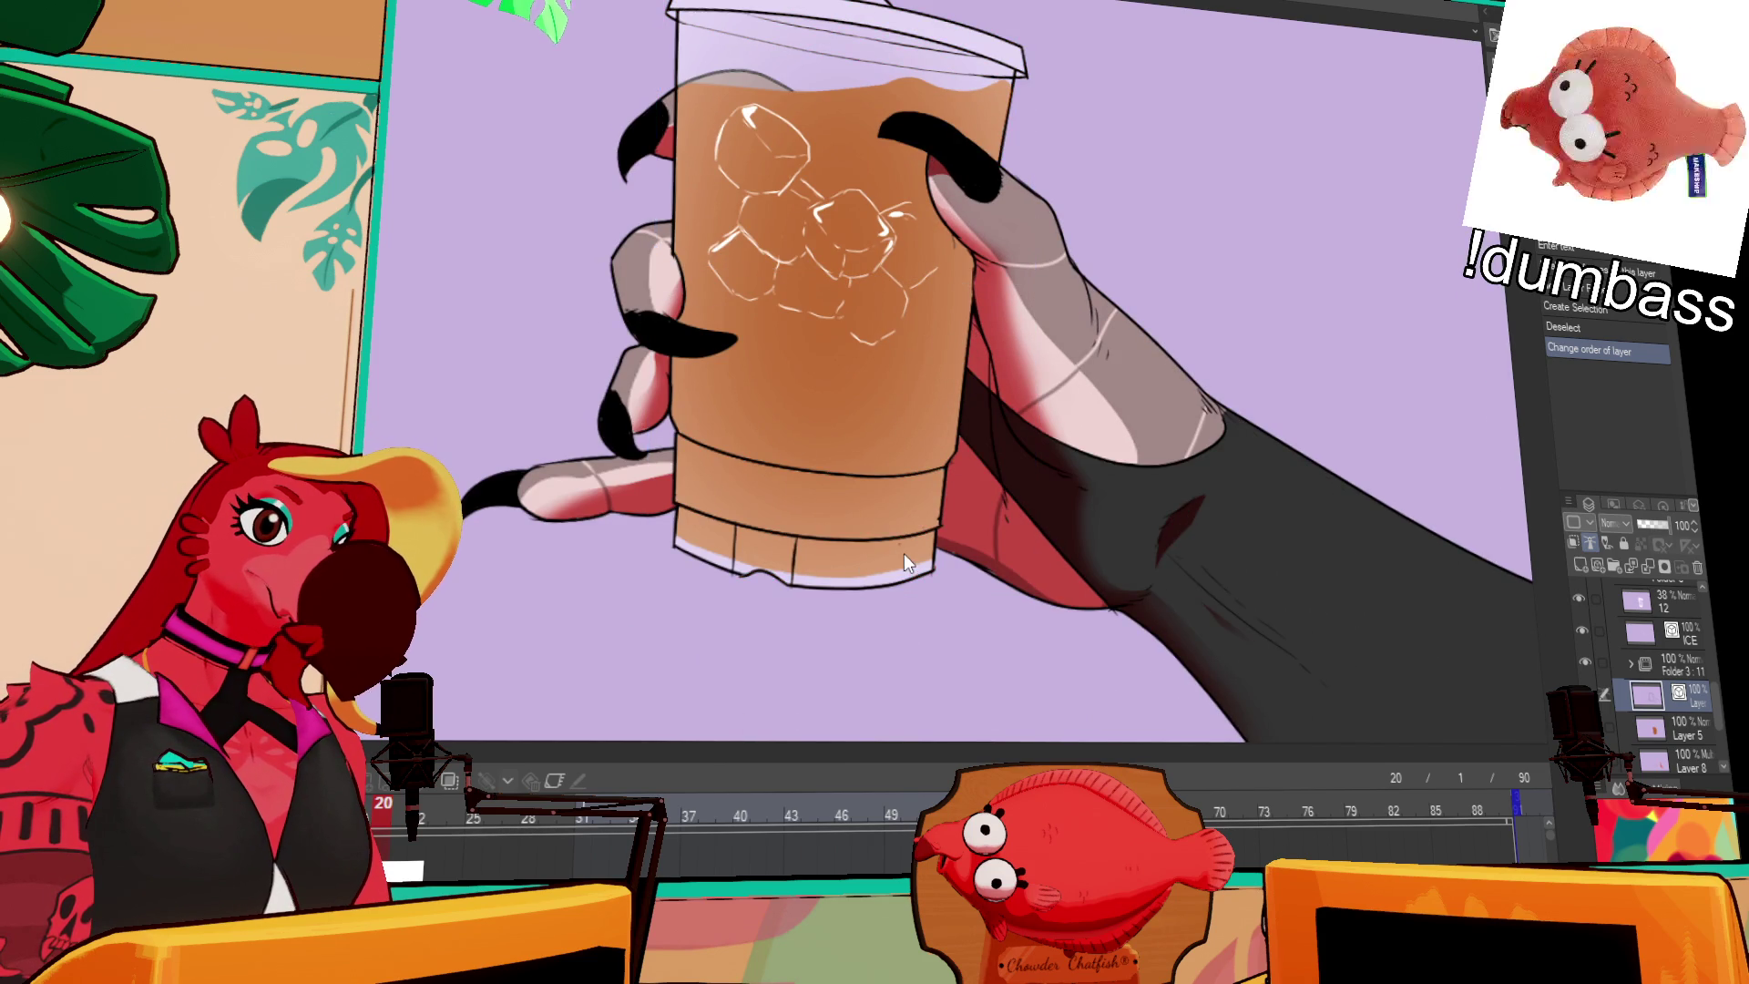
key("Delete")
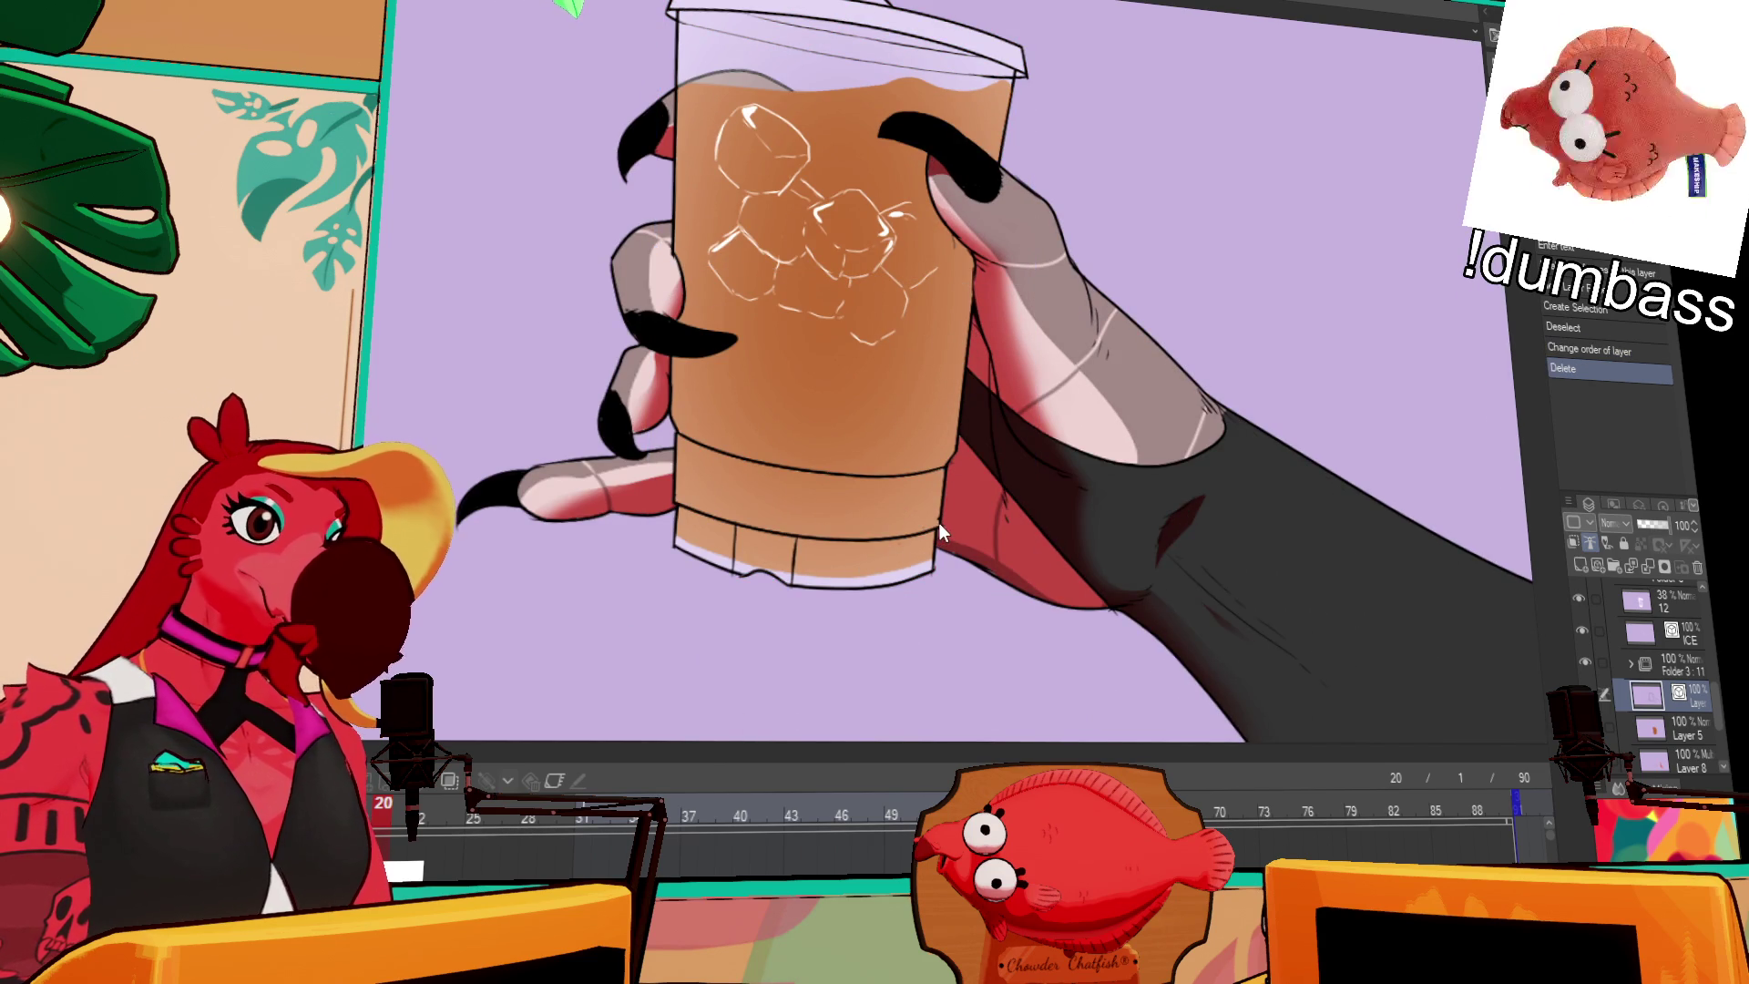
key("Delete")
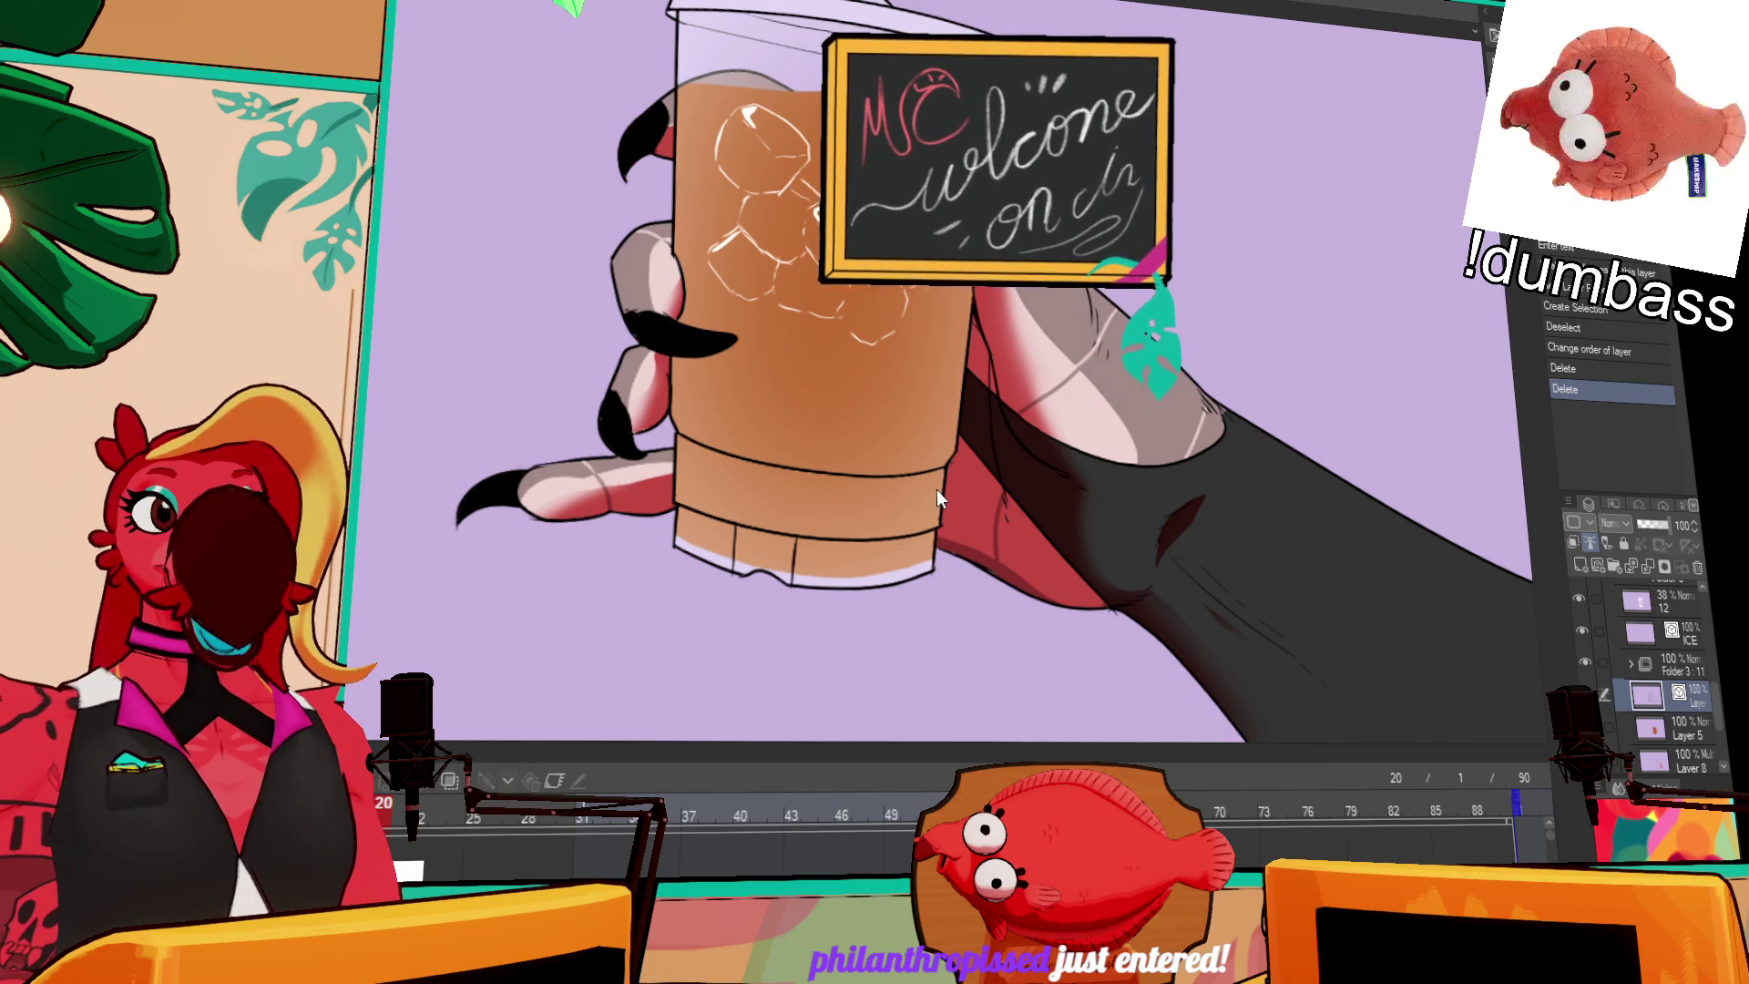
Step: Select the cup's bottom band and stretch it upward and out past the right edge
left_click_drag(847, 660, 674, 401)
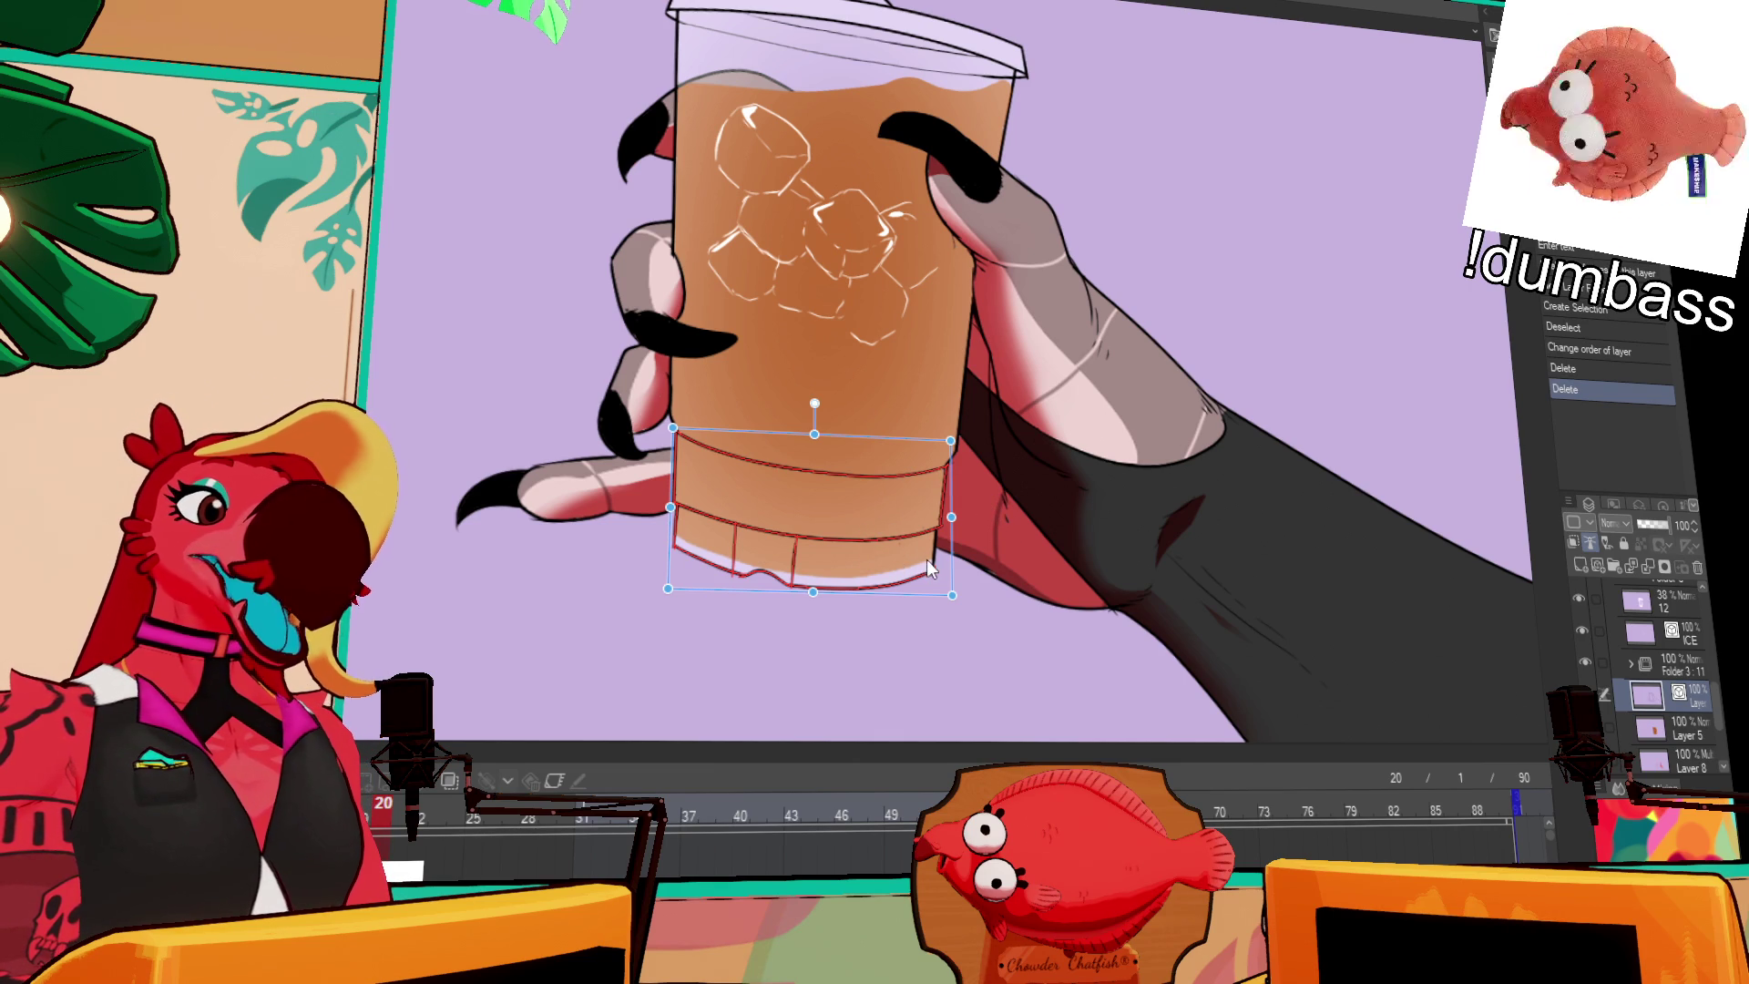
left_click_drag(950, 441, 975, 300)
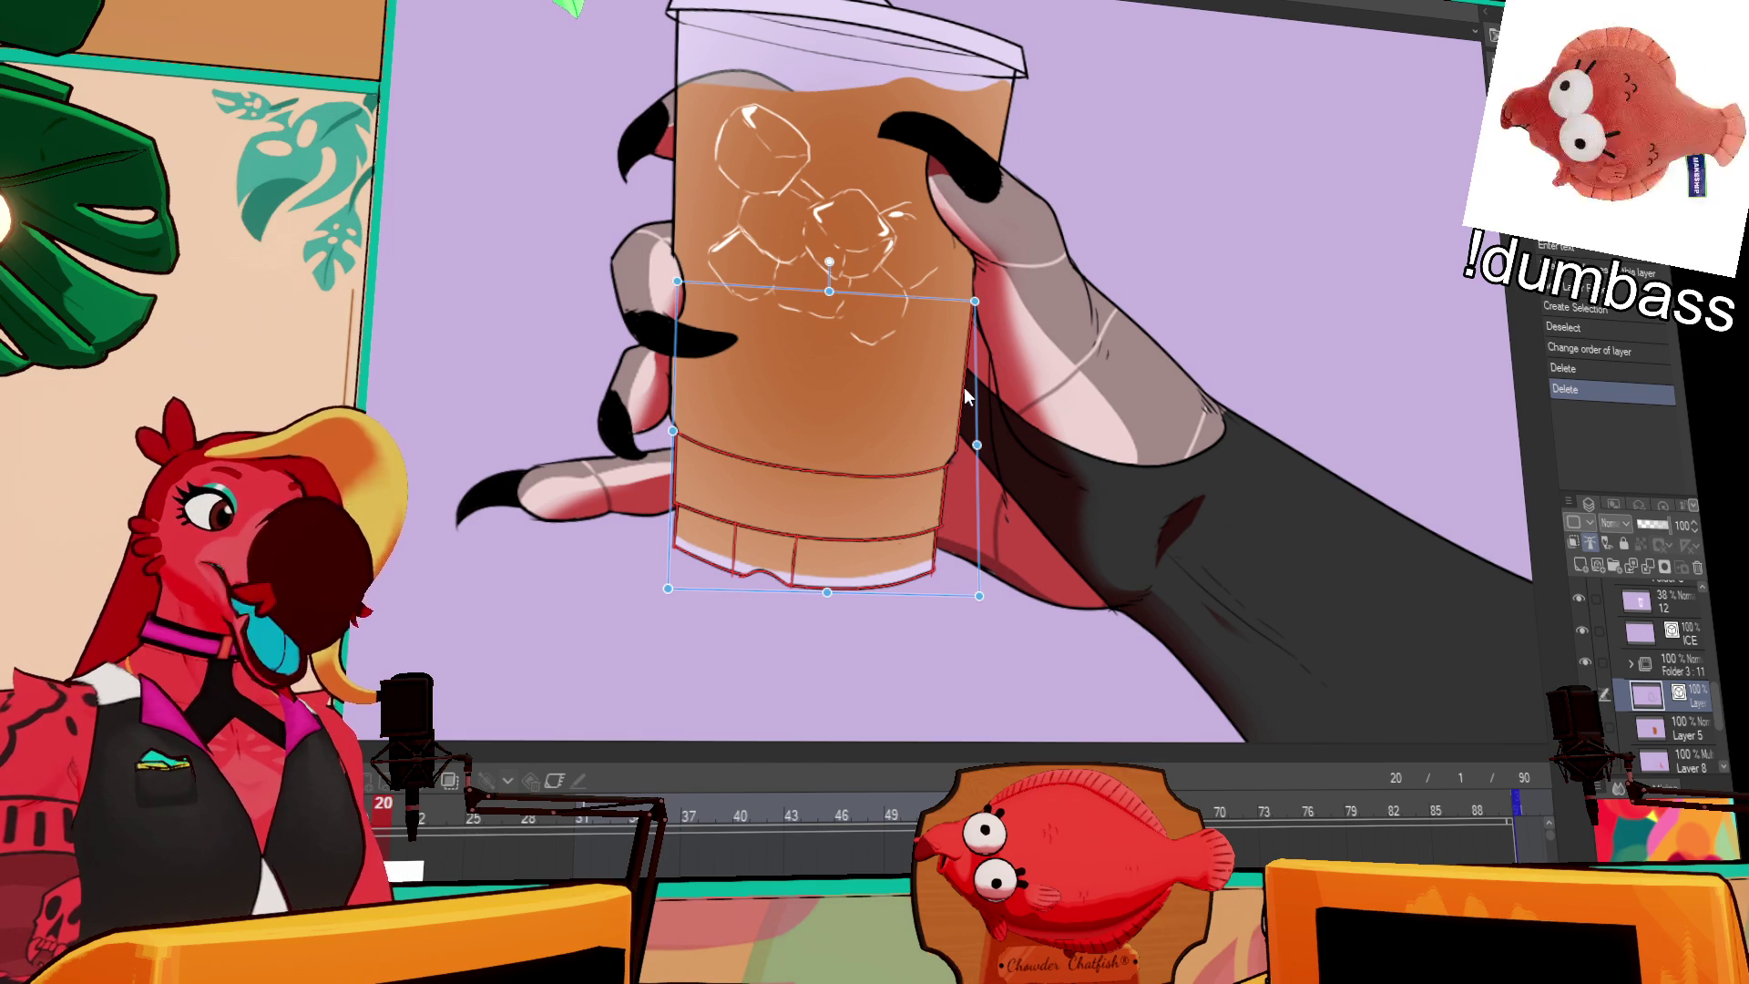
left_click_drag(974, 446, 1114, 460)
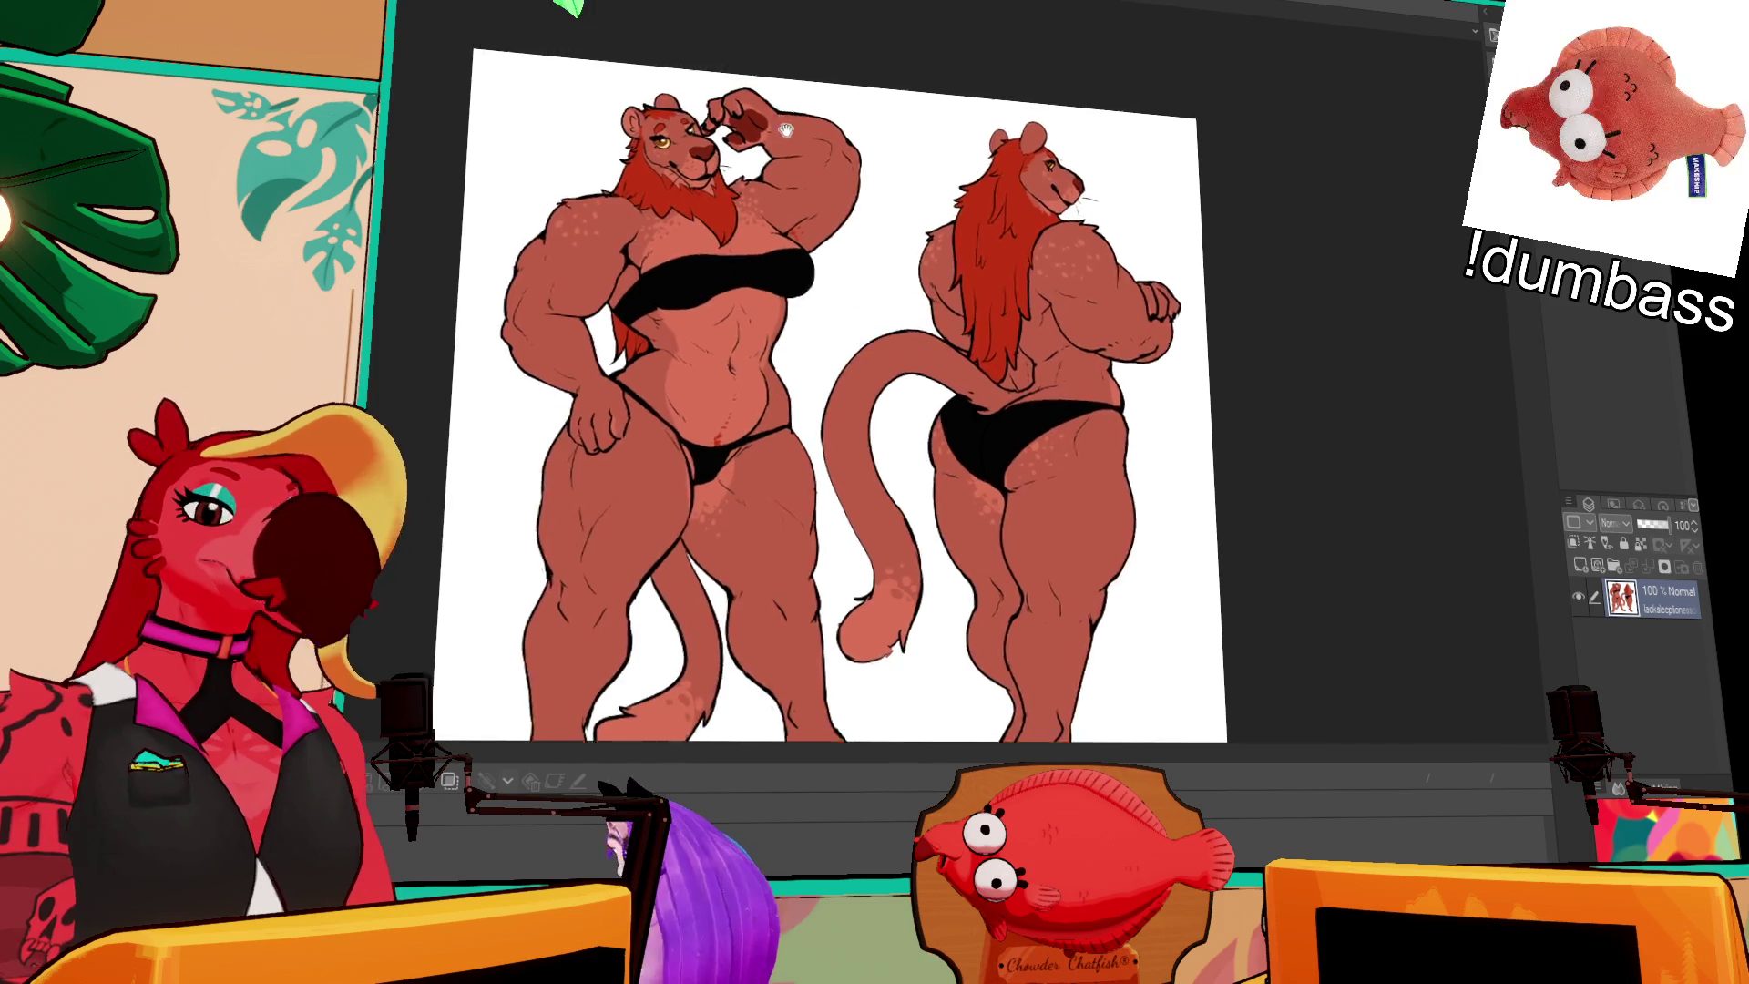
scroll(766, 193, "up", 3)
scroll(774, 182, "down", 2)
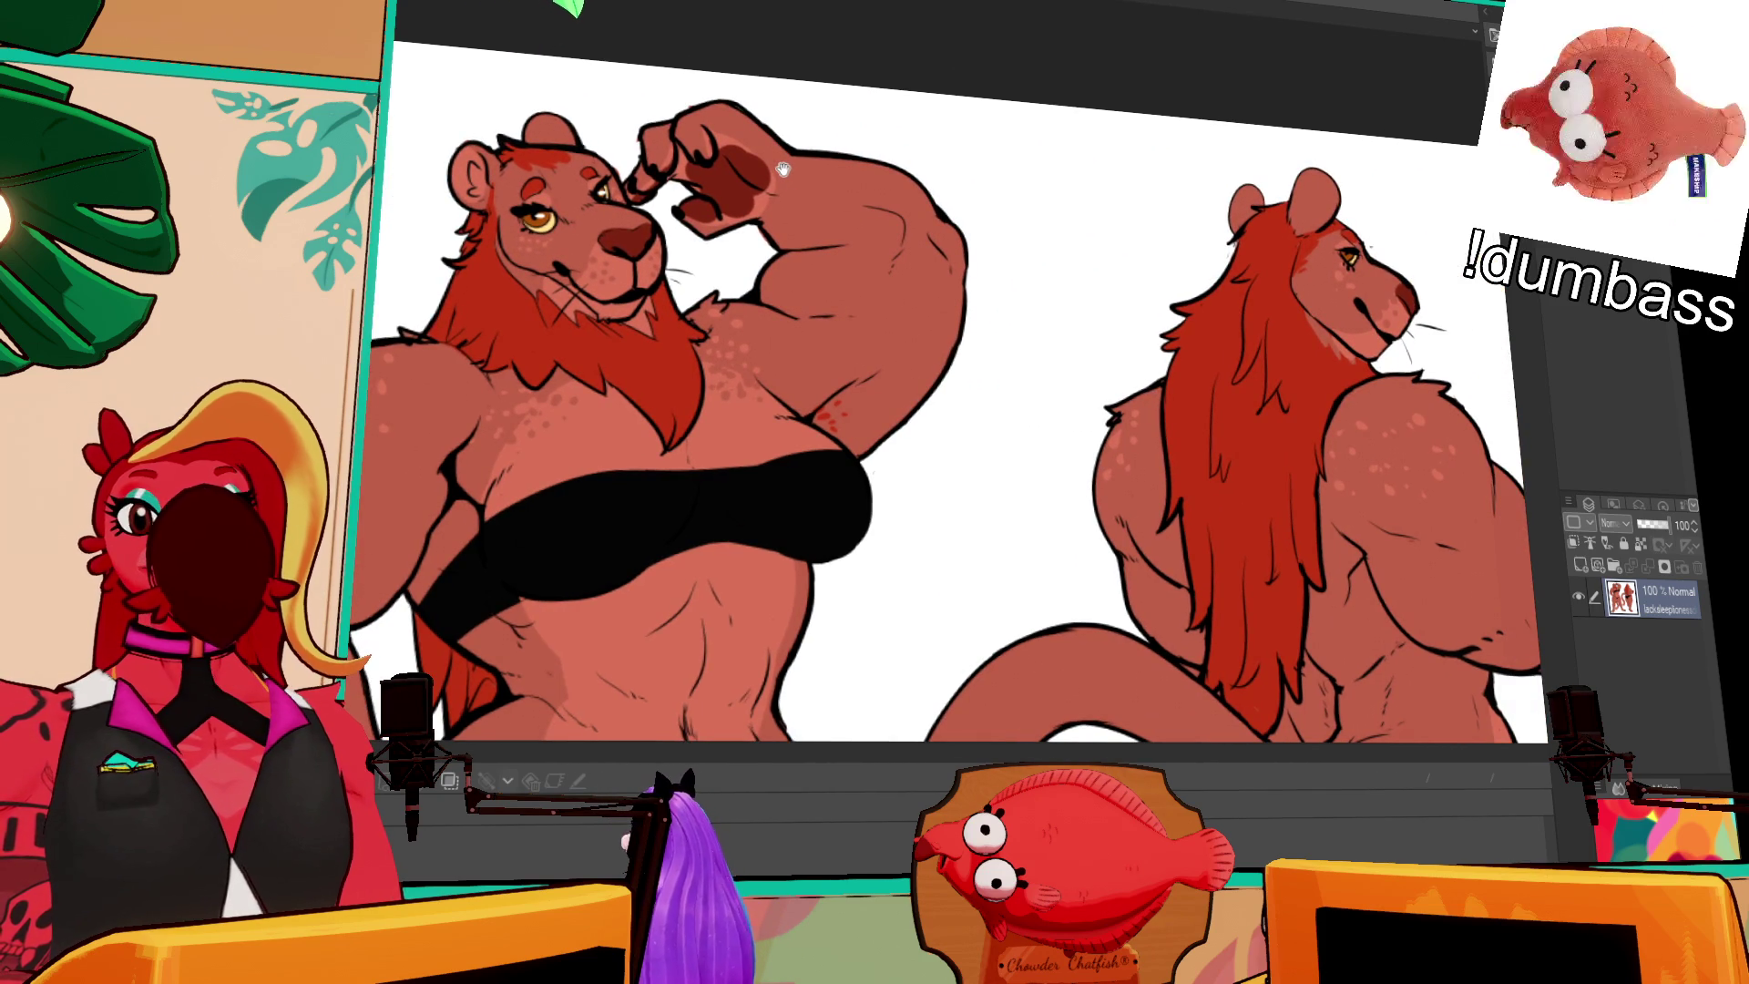
scroll(779, 177, "down", 2)
scroll(765, 223, "up", 2)
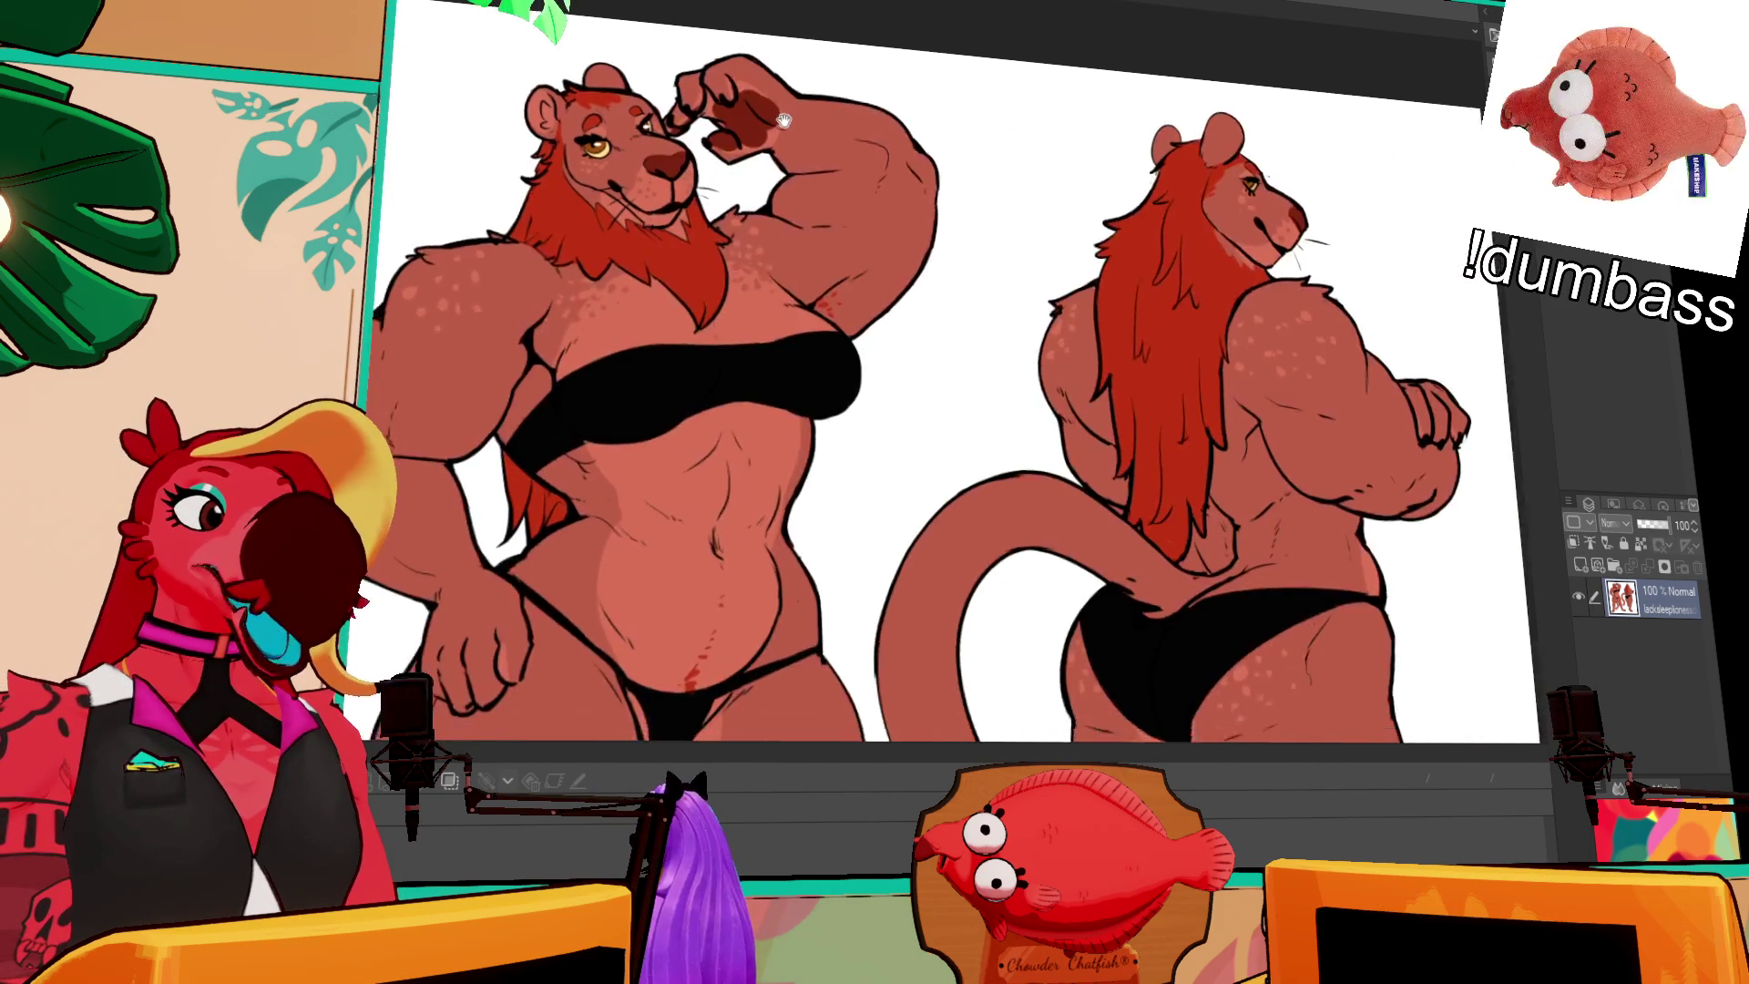
mouse_move(763, 227)
left_mouse_down()
mouse_move(755, 178)
mouse_move(728, 173)
mouse_move(875, 246)
mouse_move(870, 460)
left_mouse_up()
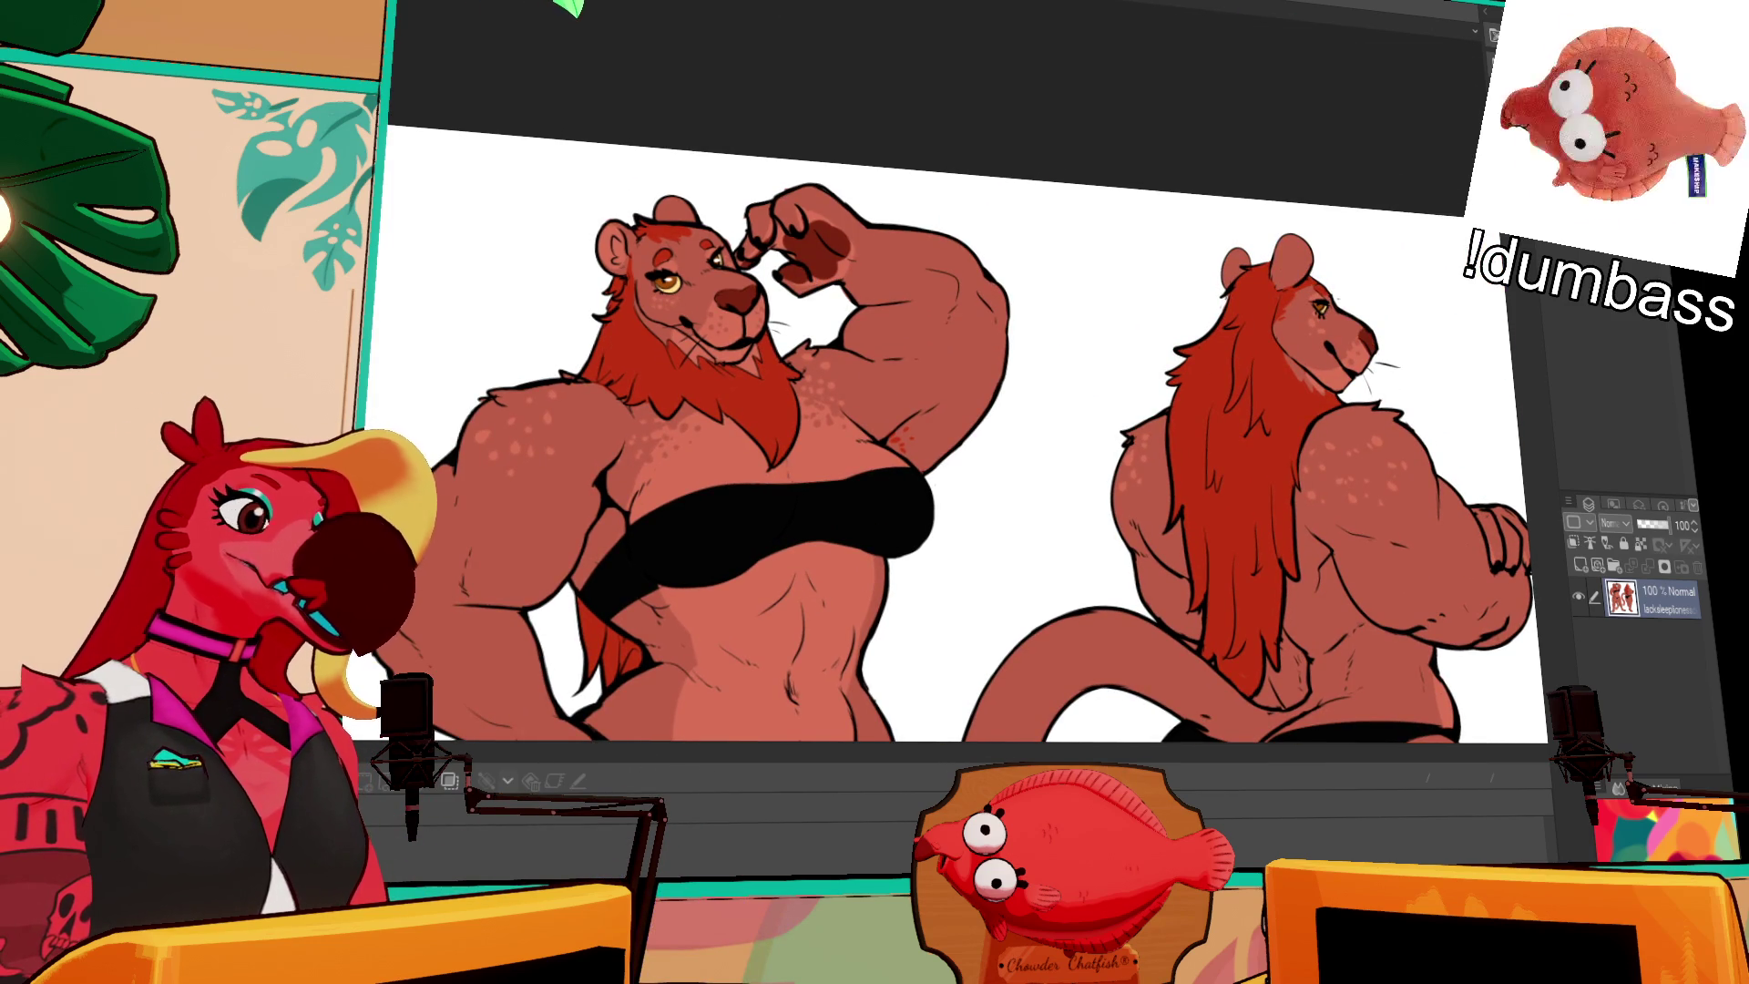
key("ctrl+Tab")
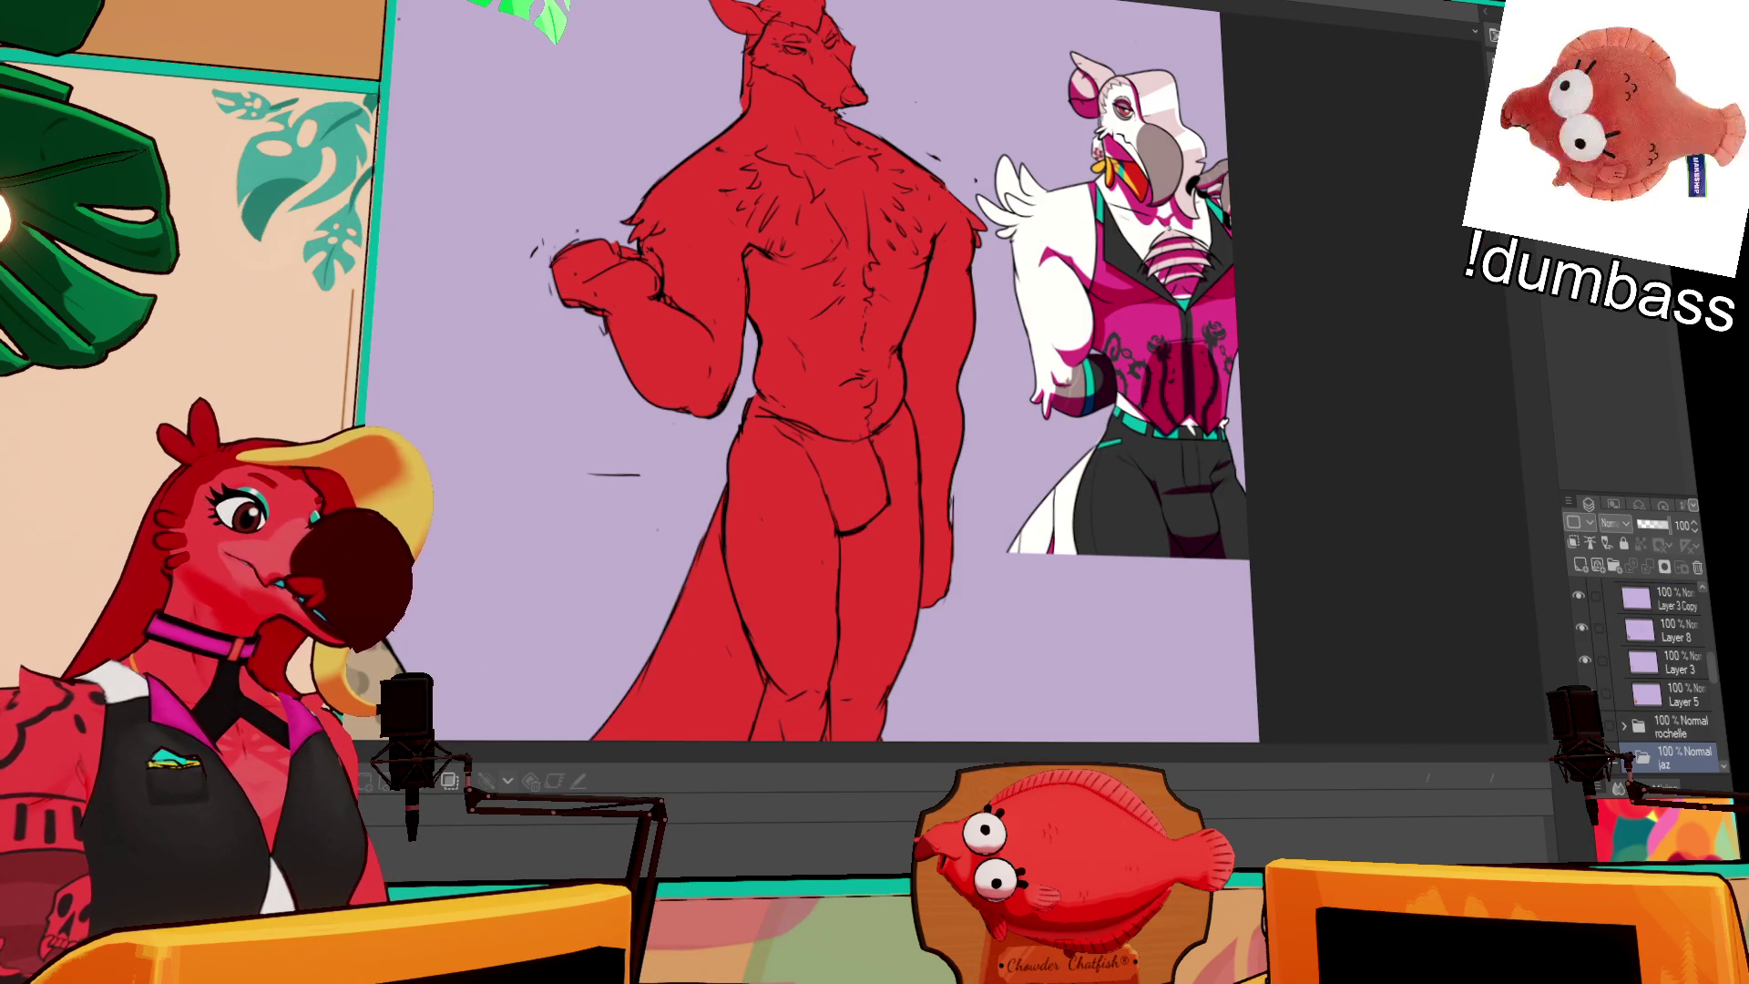
key("ctrl+Tab")
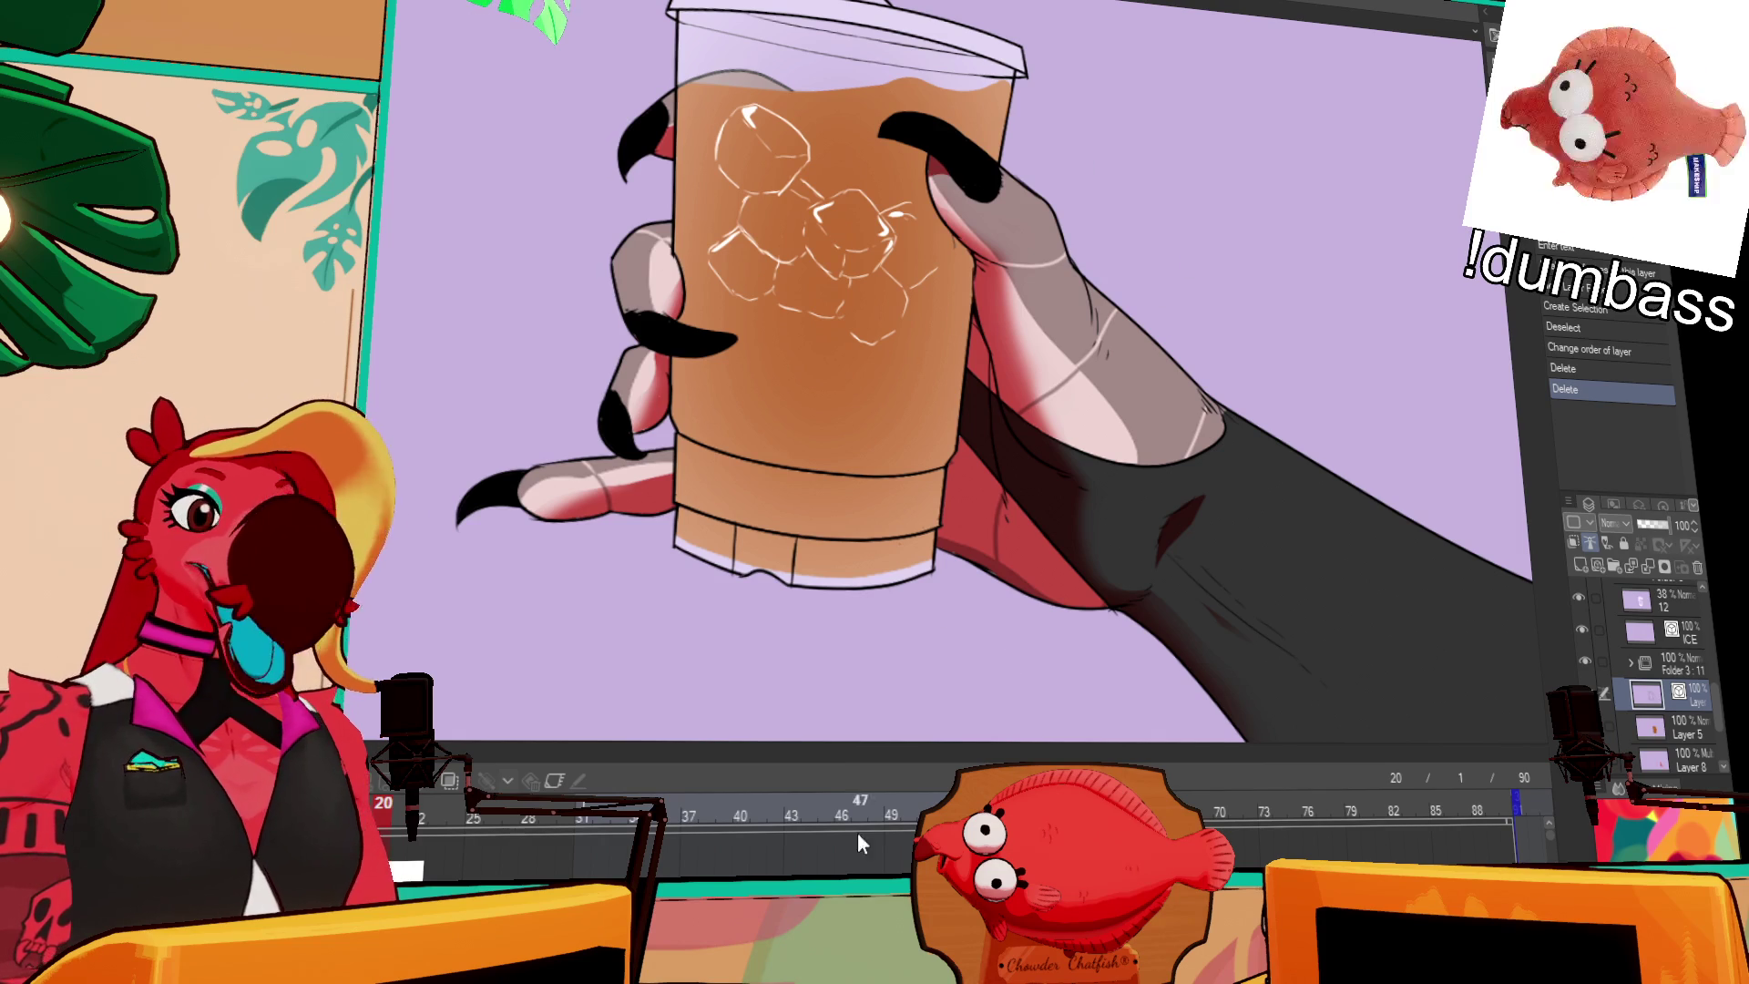
Step: Select the cup's outline strokes over the sleeve with the Object tool
left_click_drag(933, 185, 935, 280)
key("ctrl+t")
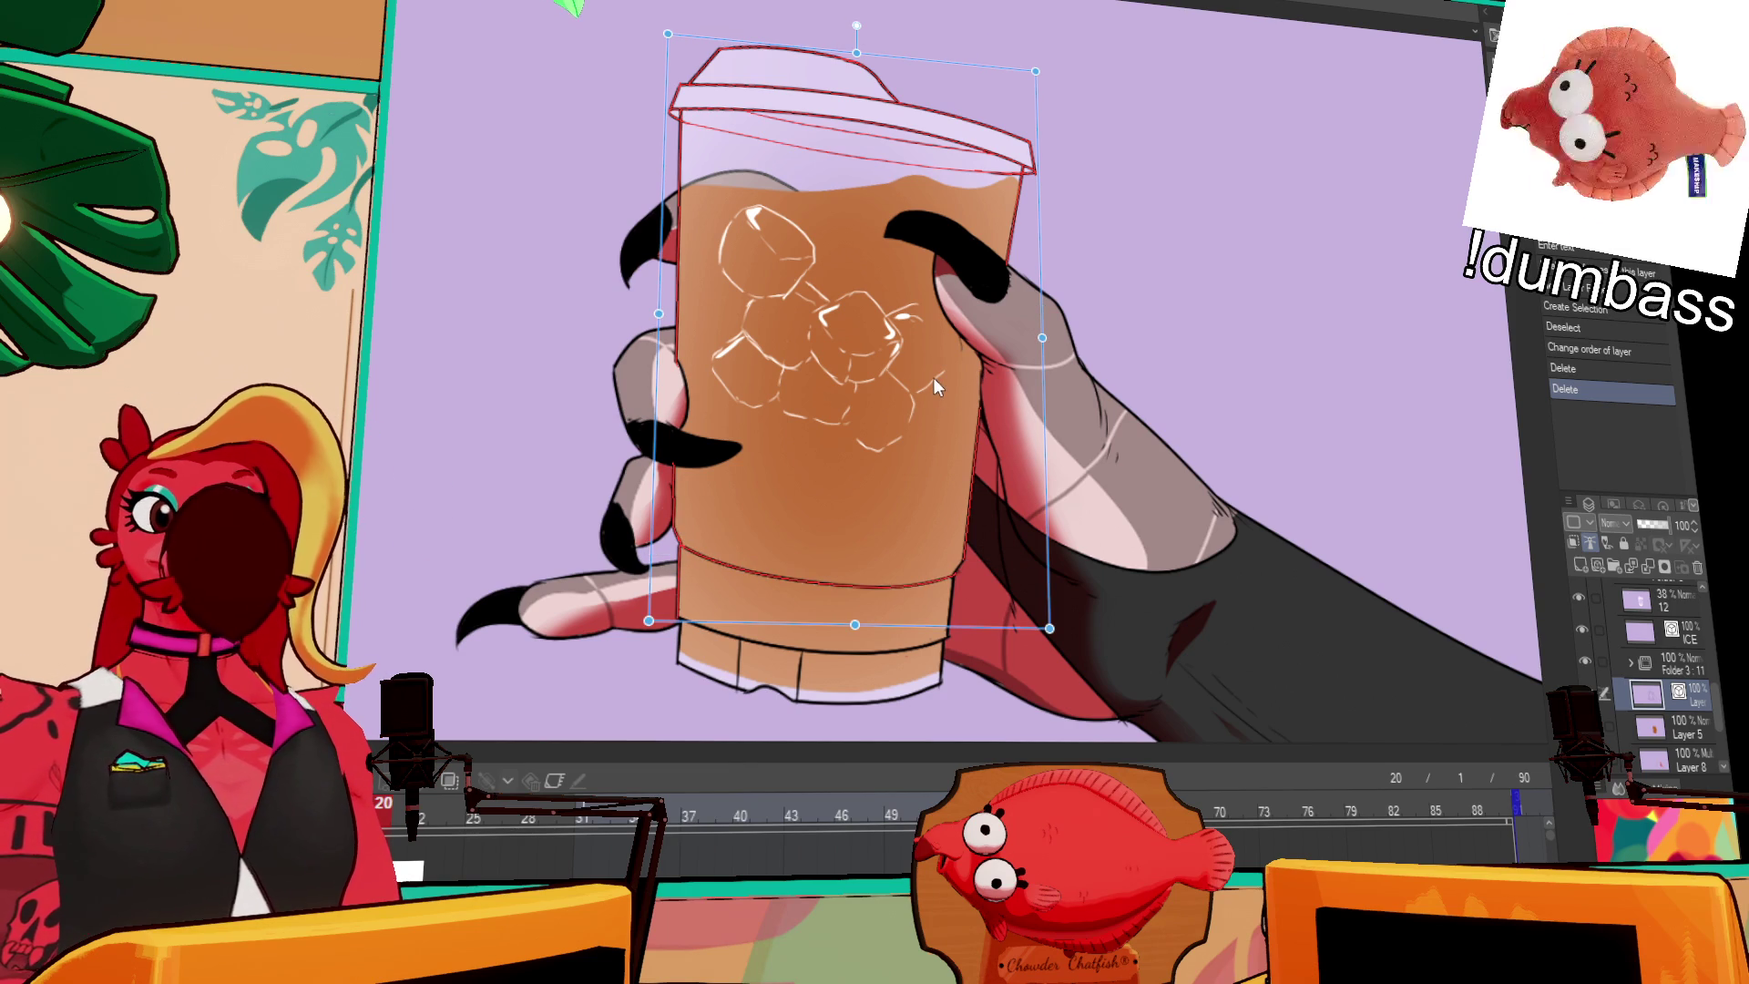
key("Return")
left_click_drag(868, 613, 891, 505)
left_click_drag(847, 669, 694, 499)
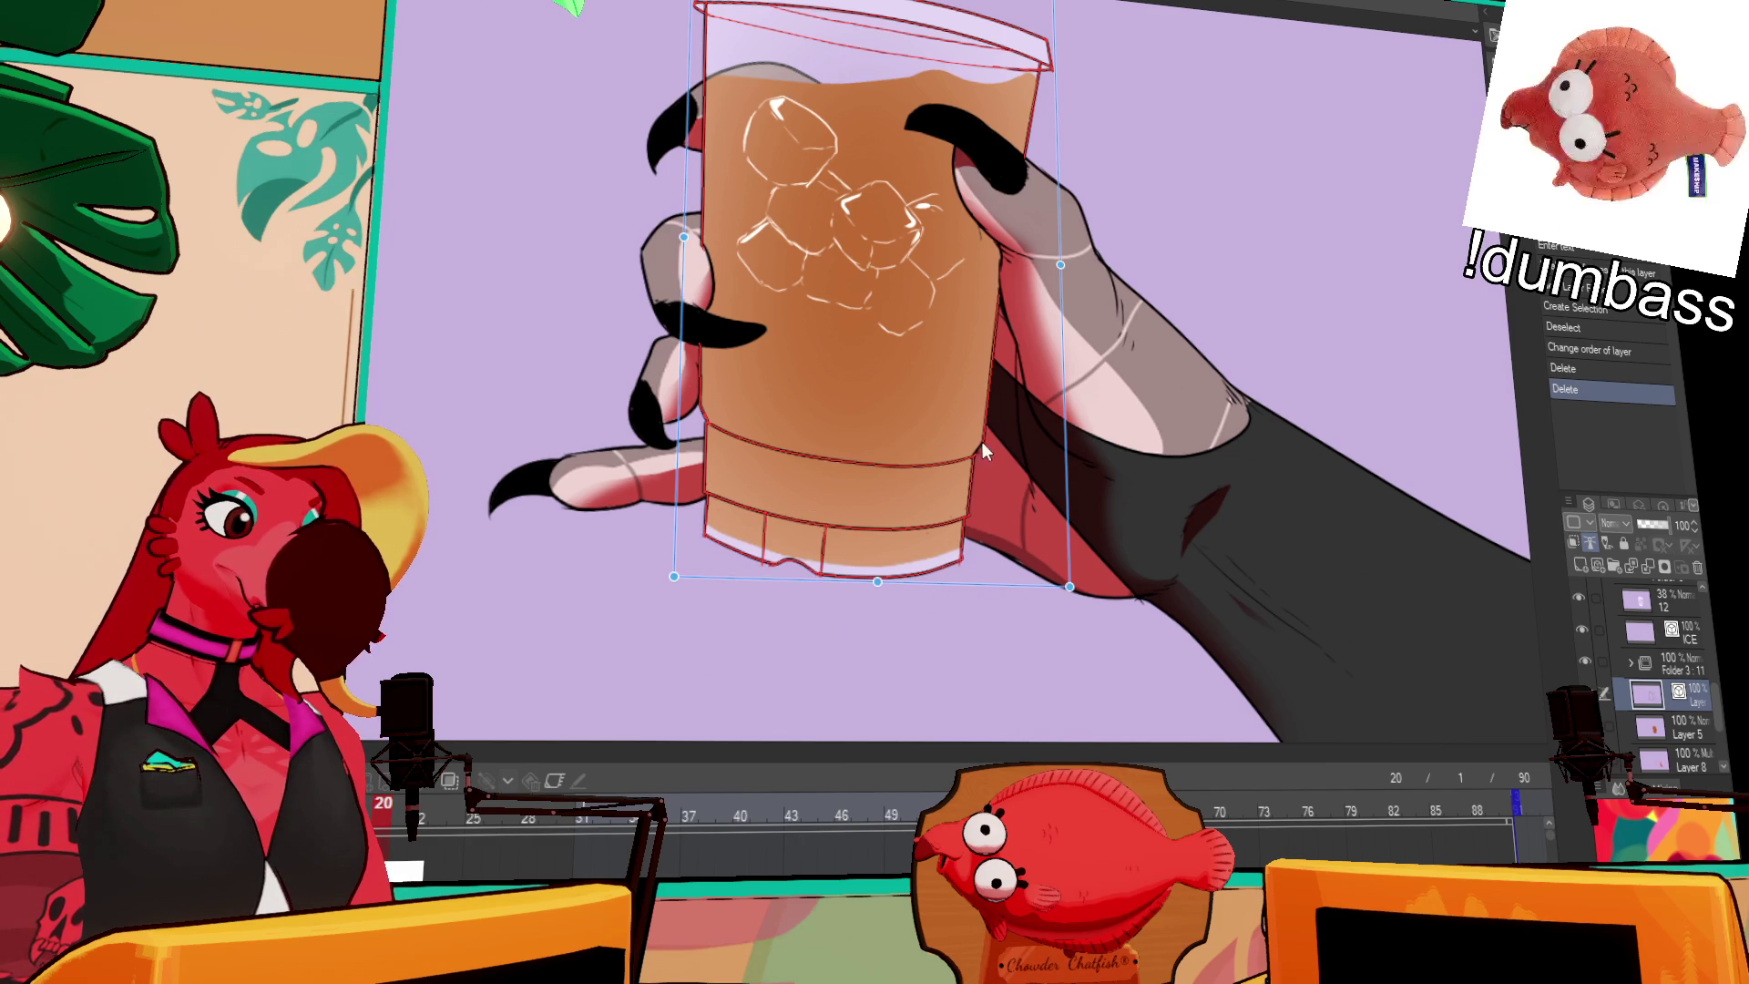
left_click_drag(993, 463, 1000, 470)
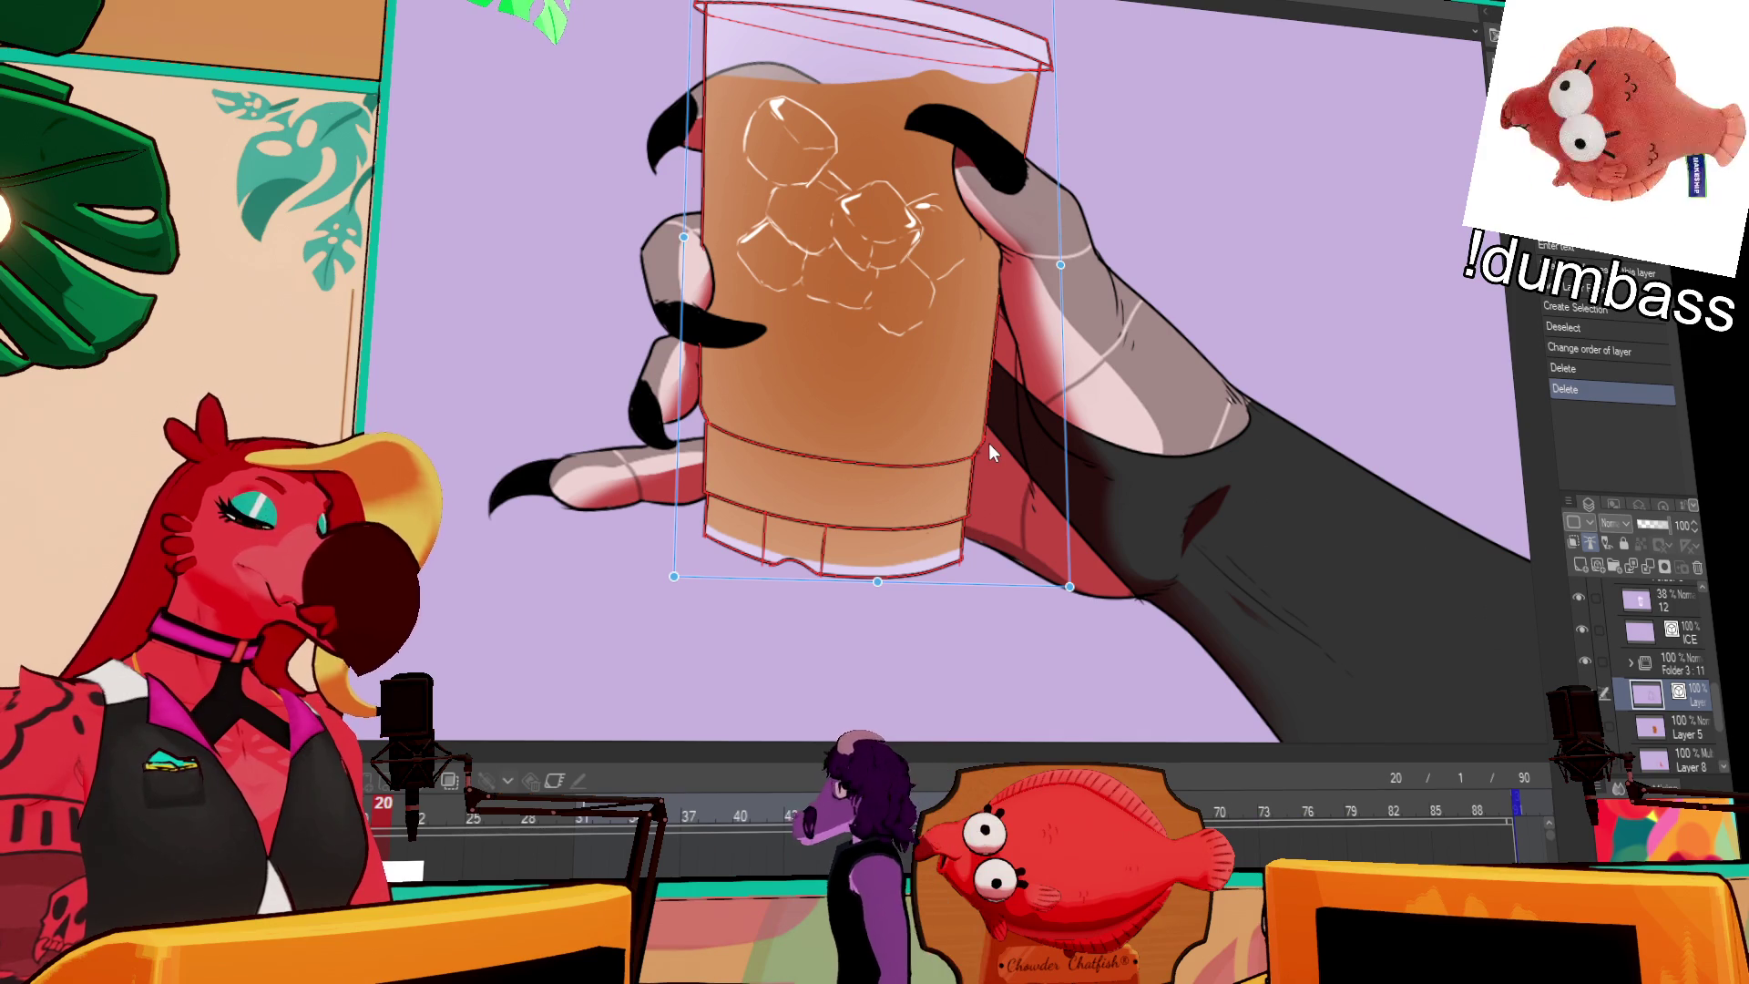
Step: Cut the cup strokes and paste them onto a new, renamed vector layer
key("ctrl+x")
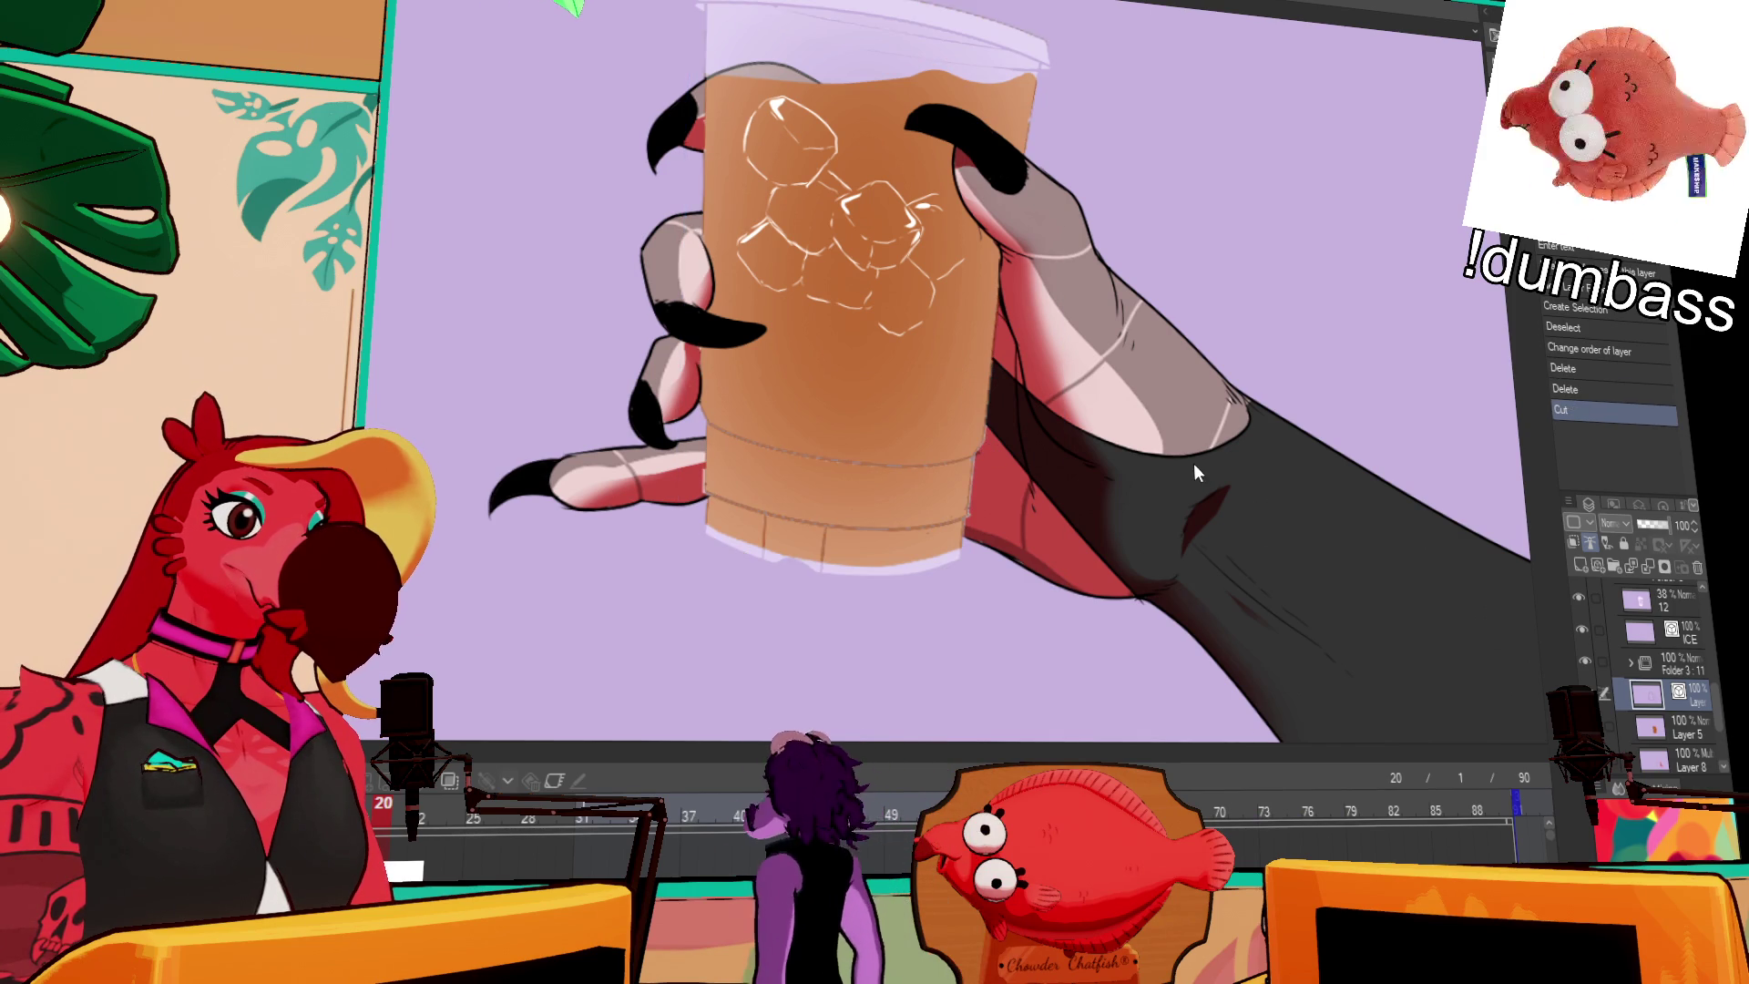
left_click(1601, 567)
key("ctrl+v")
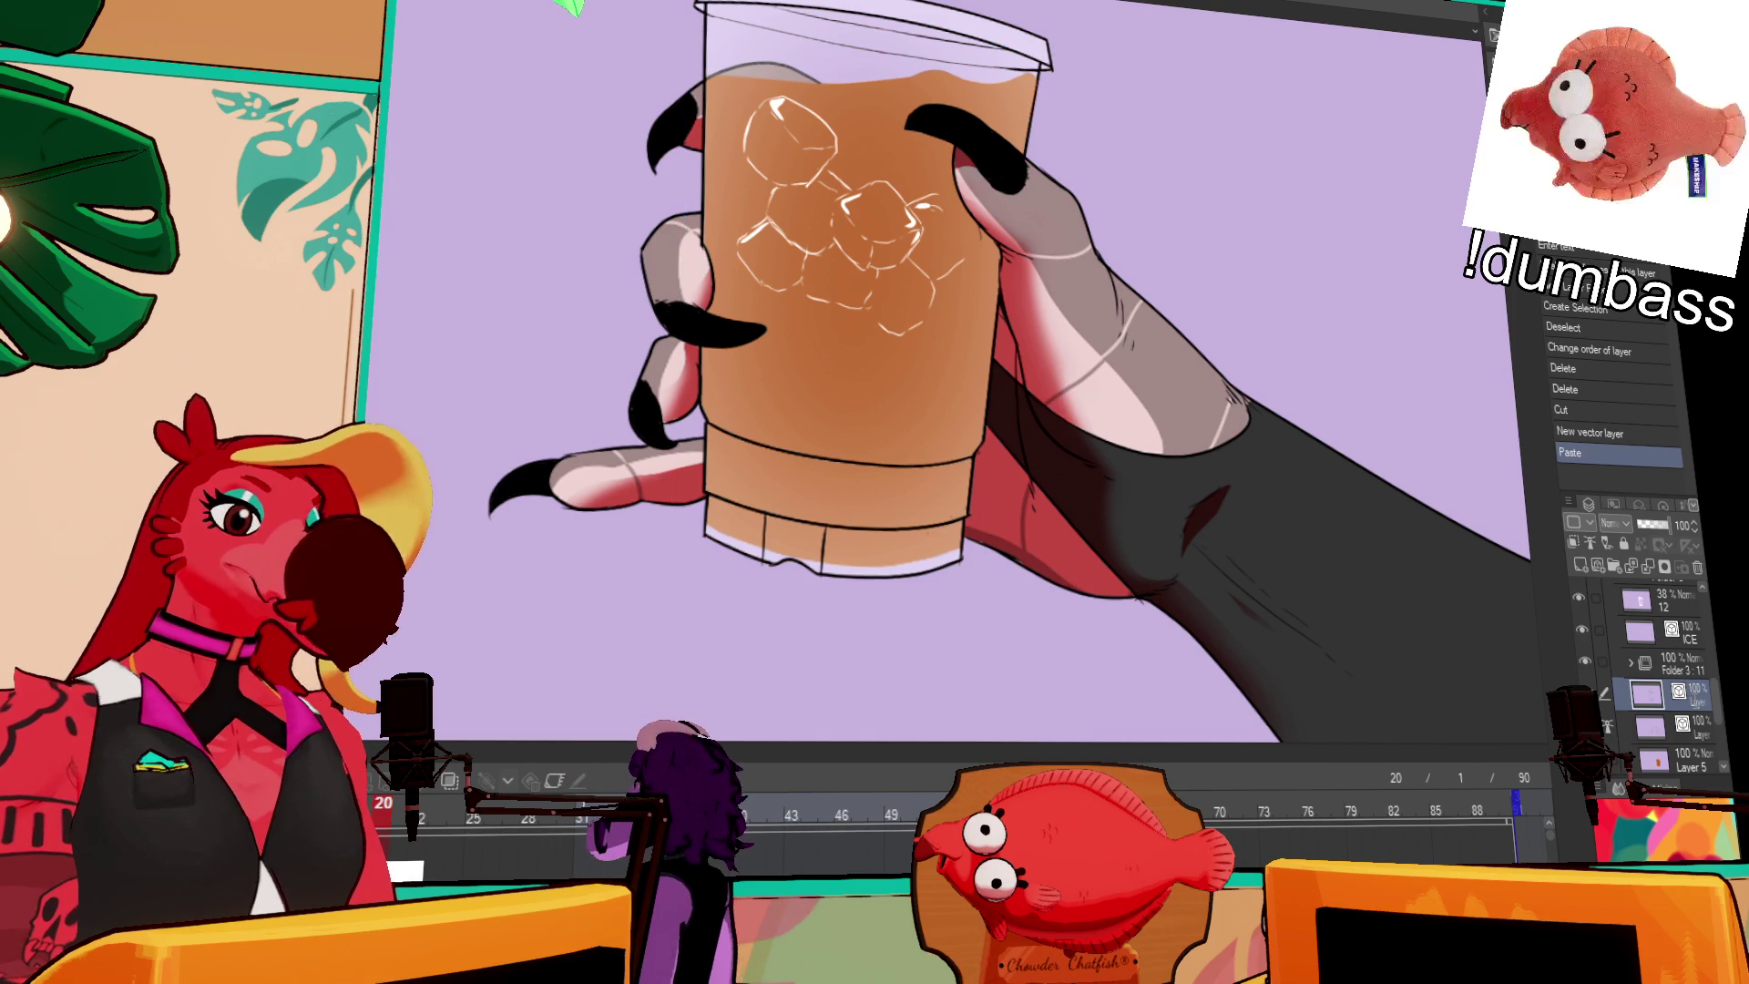
key("Return")
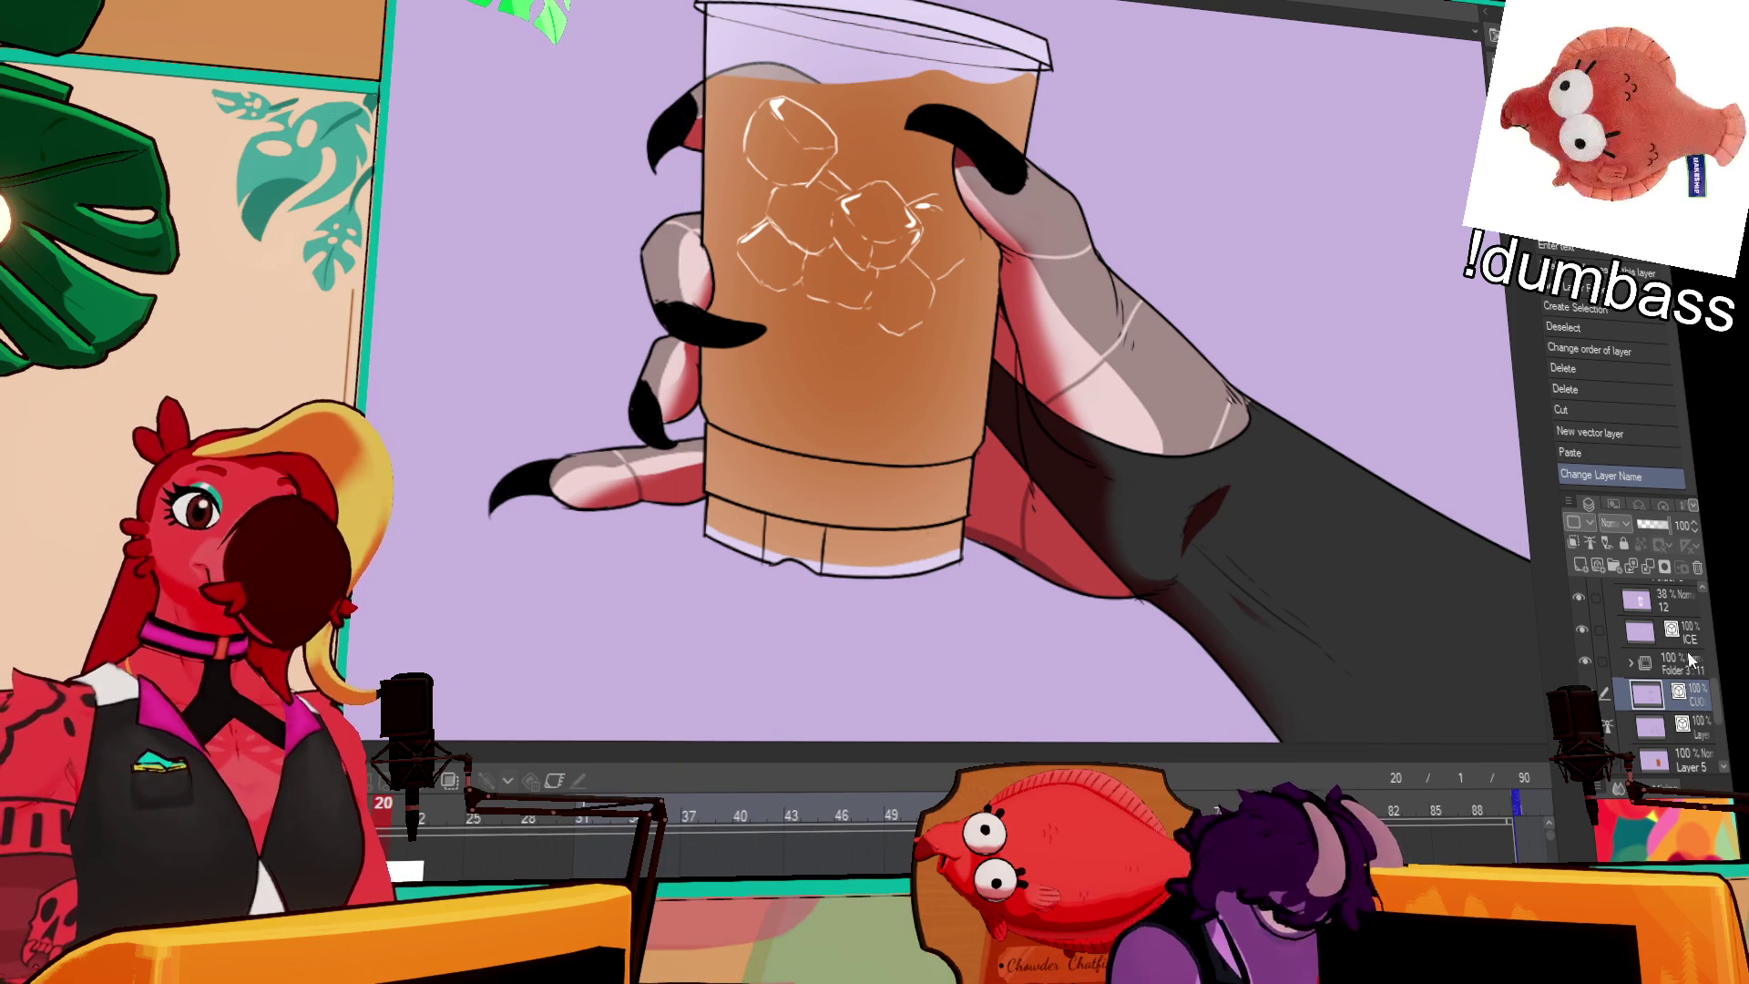
Step: Toggle the drink's brown colouring and the hand's shading layers on and off to compare
scroll(1676, 674, "down", 2)
left_click(1582, 740)
left_click(1586, 674)
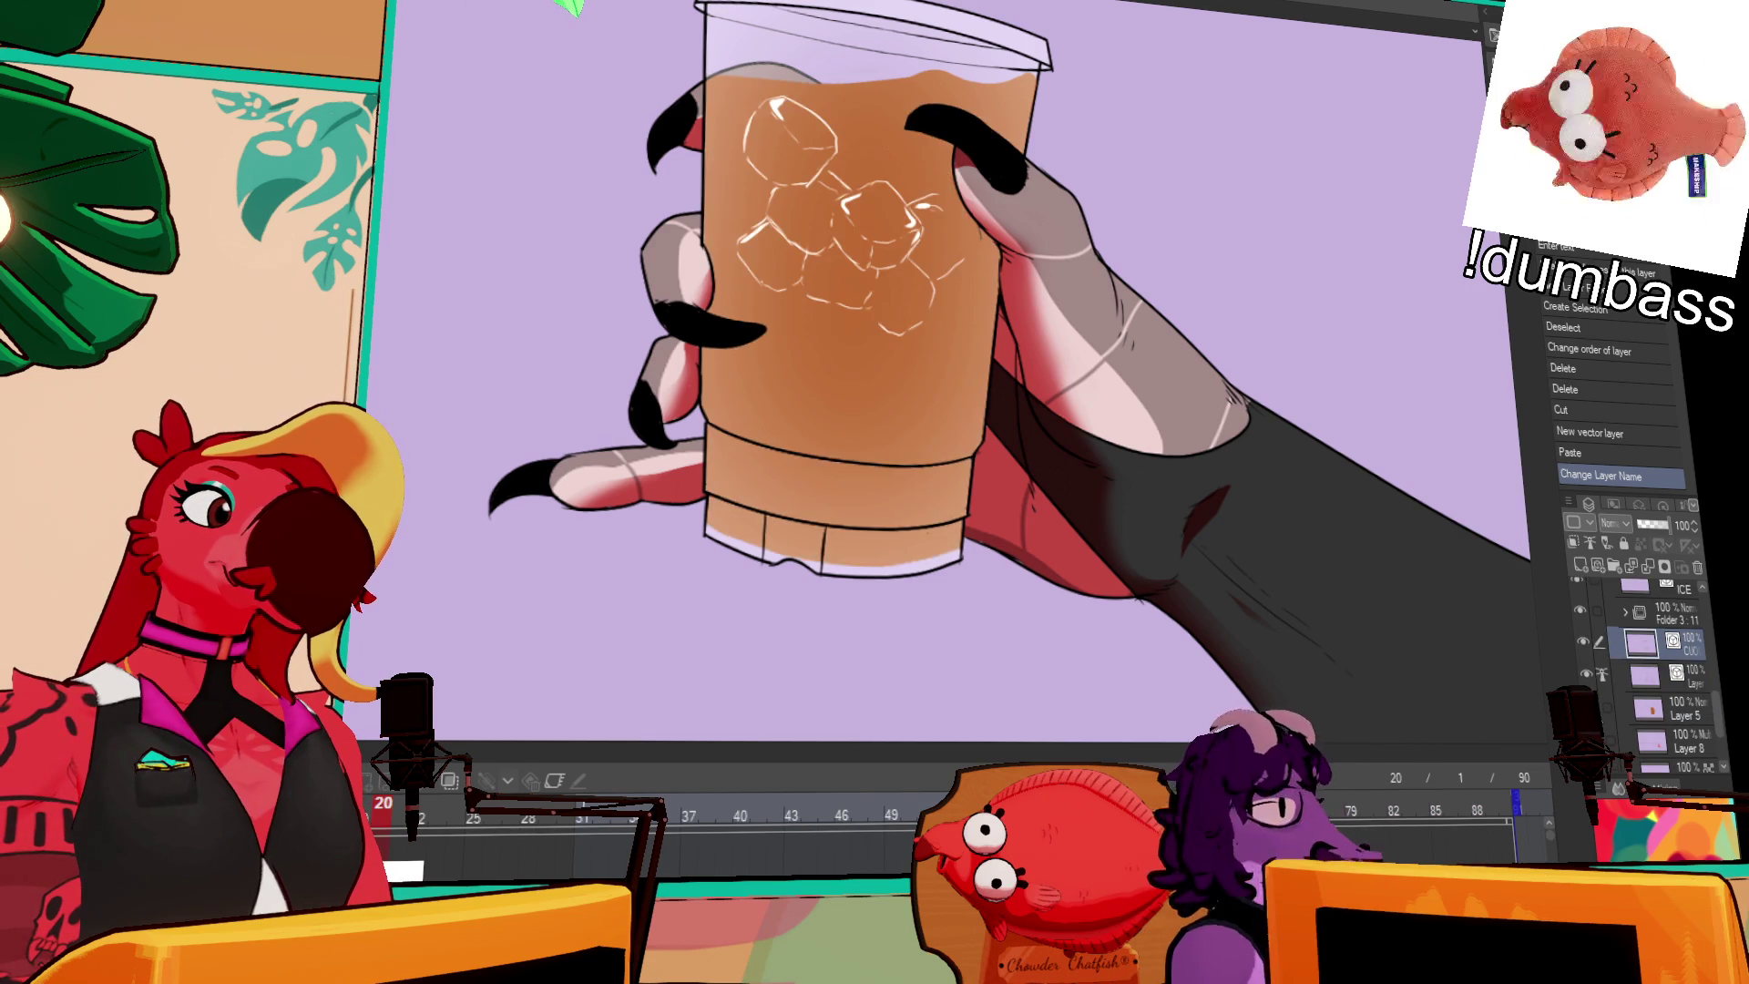
left_click(1585, 674)
left_click(1585, 674)
left_click(1585, 674)
left_click(1586, 674)
left_click(1585, 674)
left_click(1585, 674)
left_click(1586, 673)
left_click(1586, 674)
scroll(1613, 748, "down", 1)
scroll(1613, 749, "down", 2)
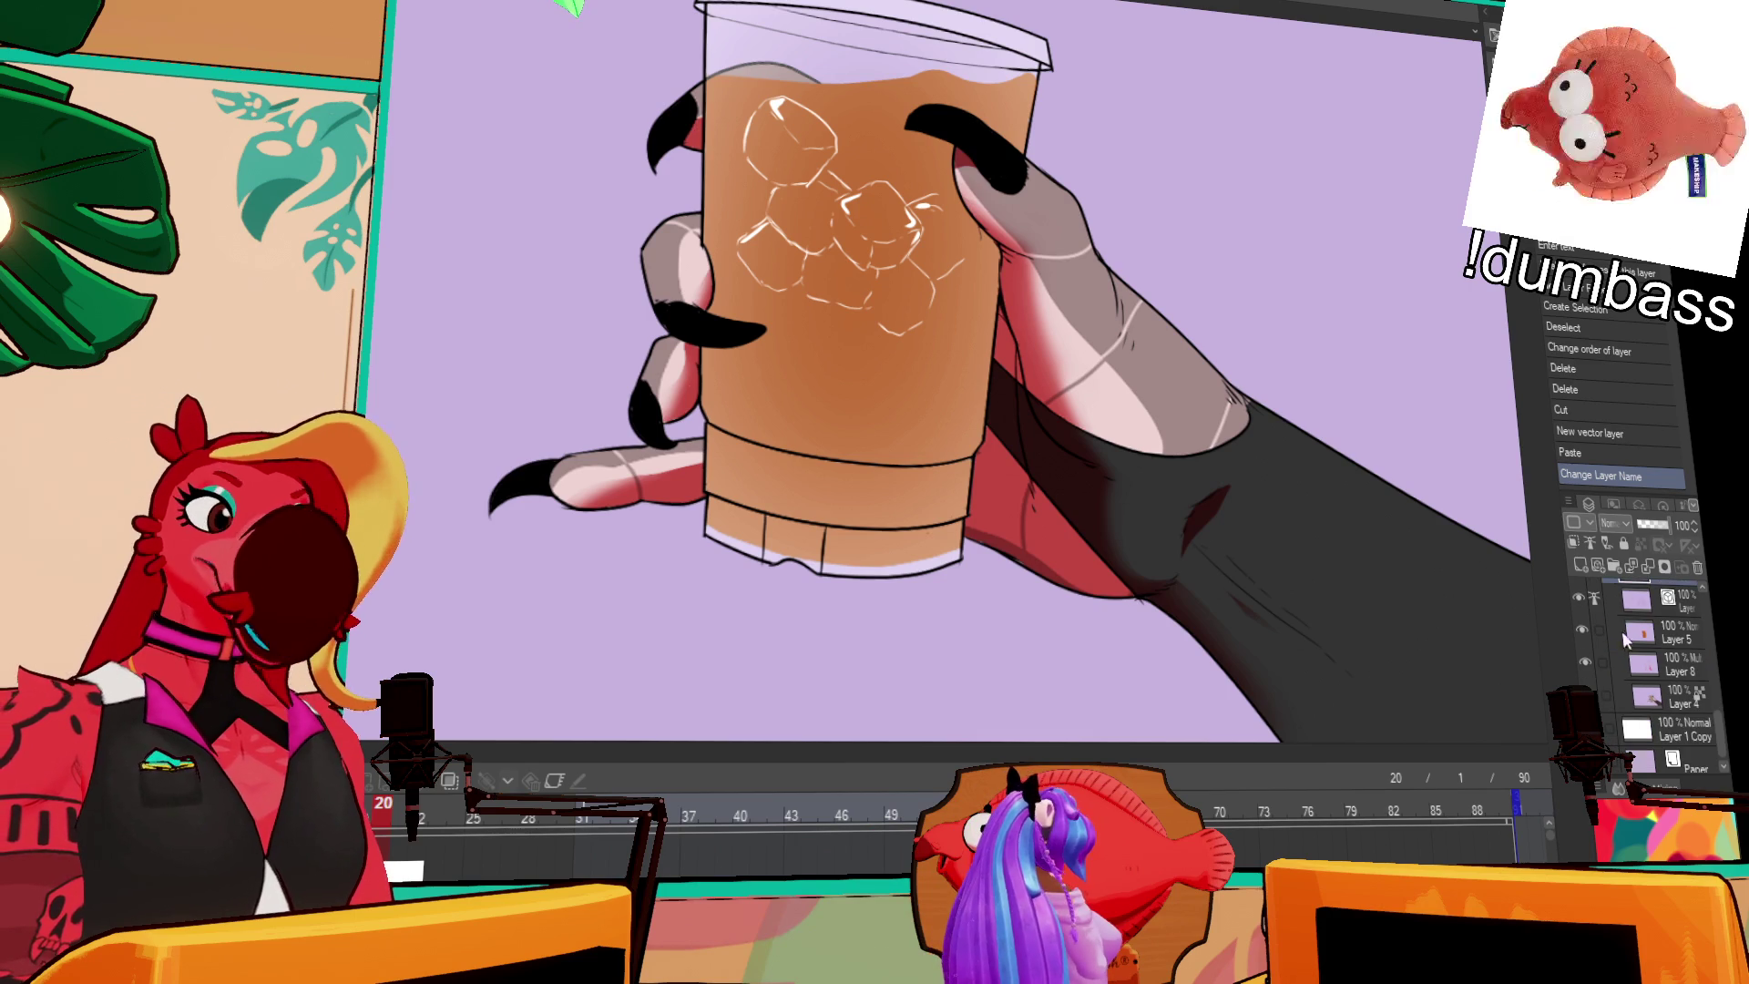
left_click(1592, 663)
left_click(1592, 663)
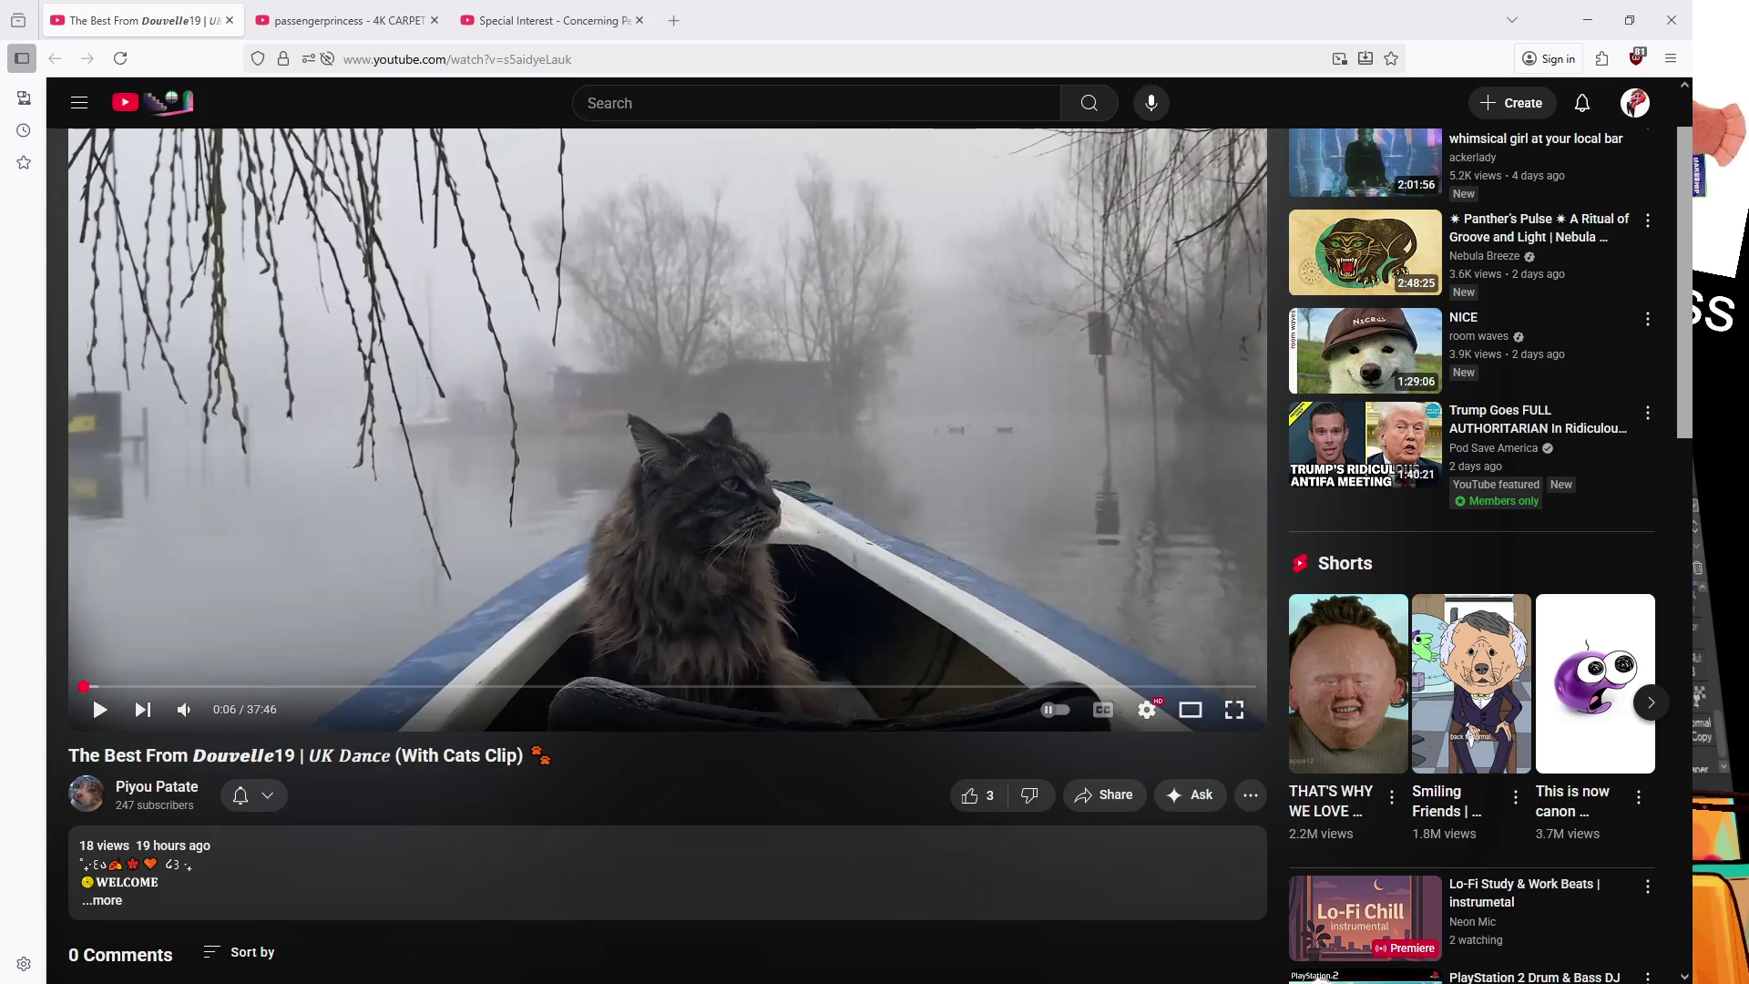
Step: Play the cat-in-a-kayak mix and expand its description to read the track list
key("space")
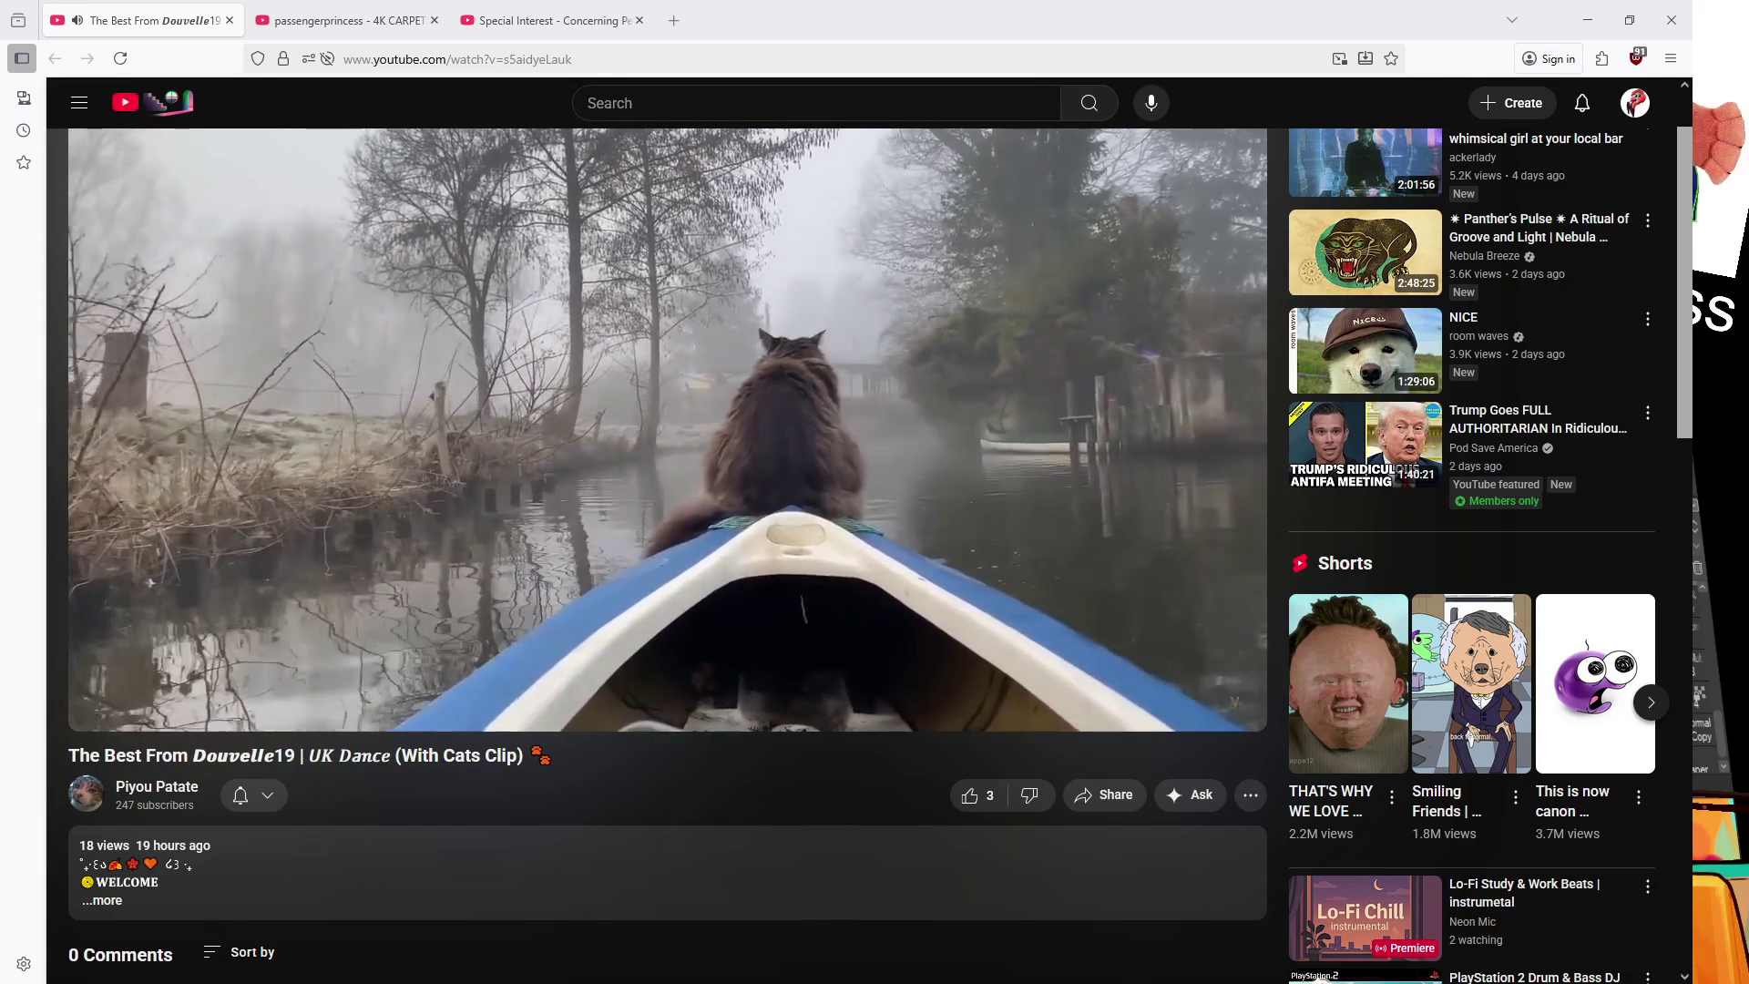
left_click(341, 829)
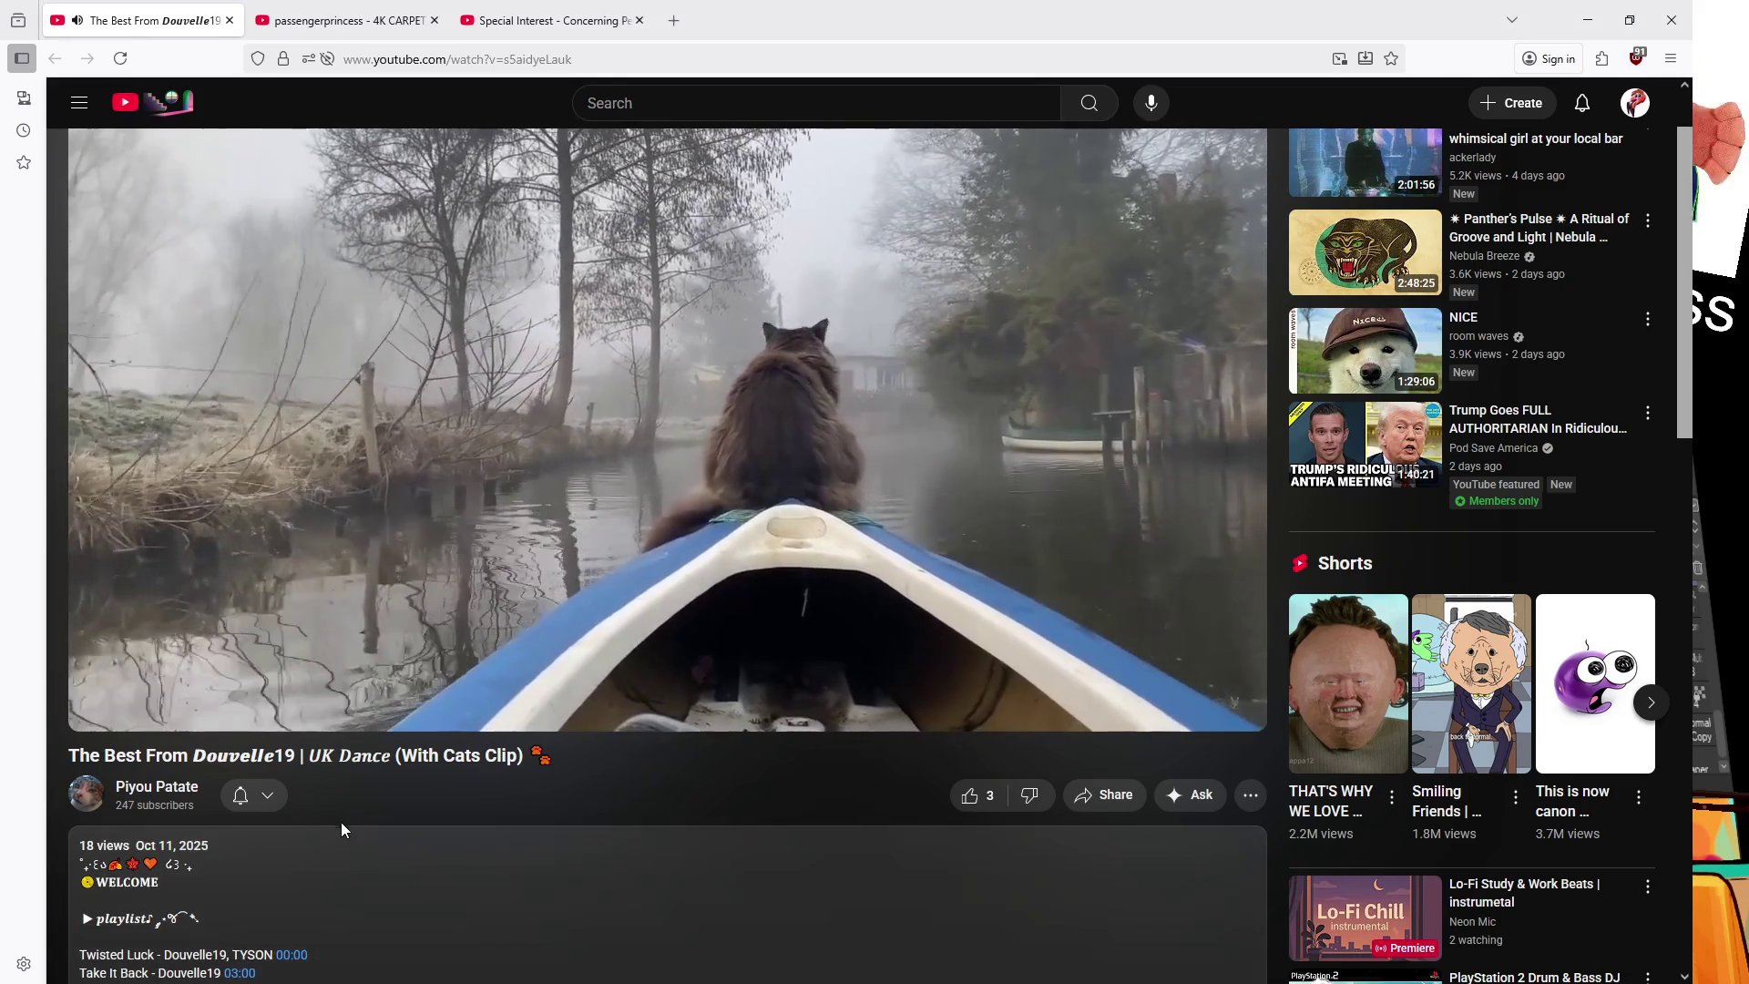
scroll(343, 818, "down", 2)
scroll(346, 816, "down", 5)
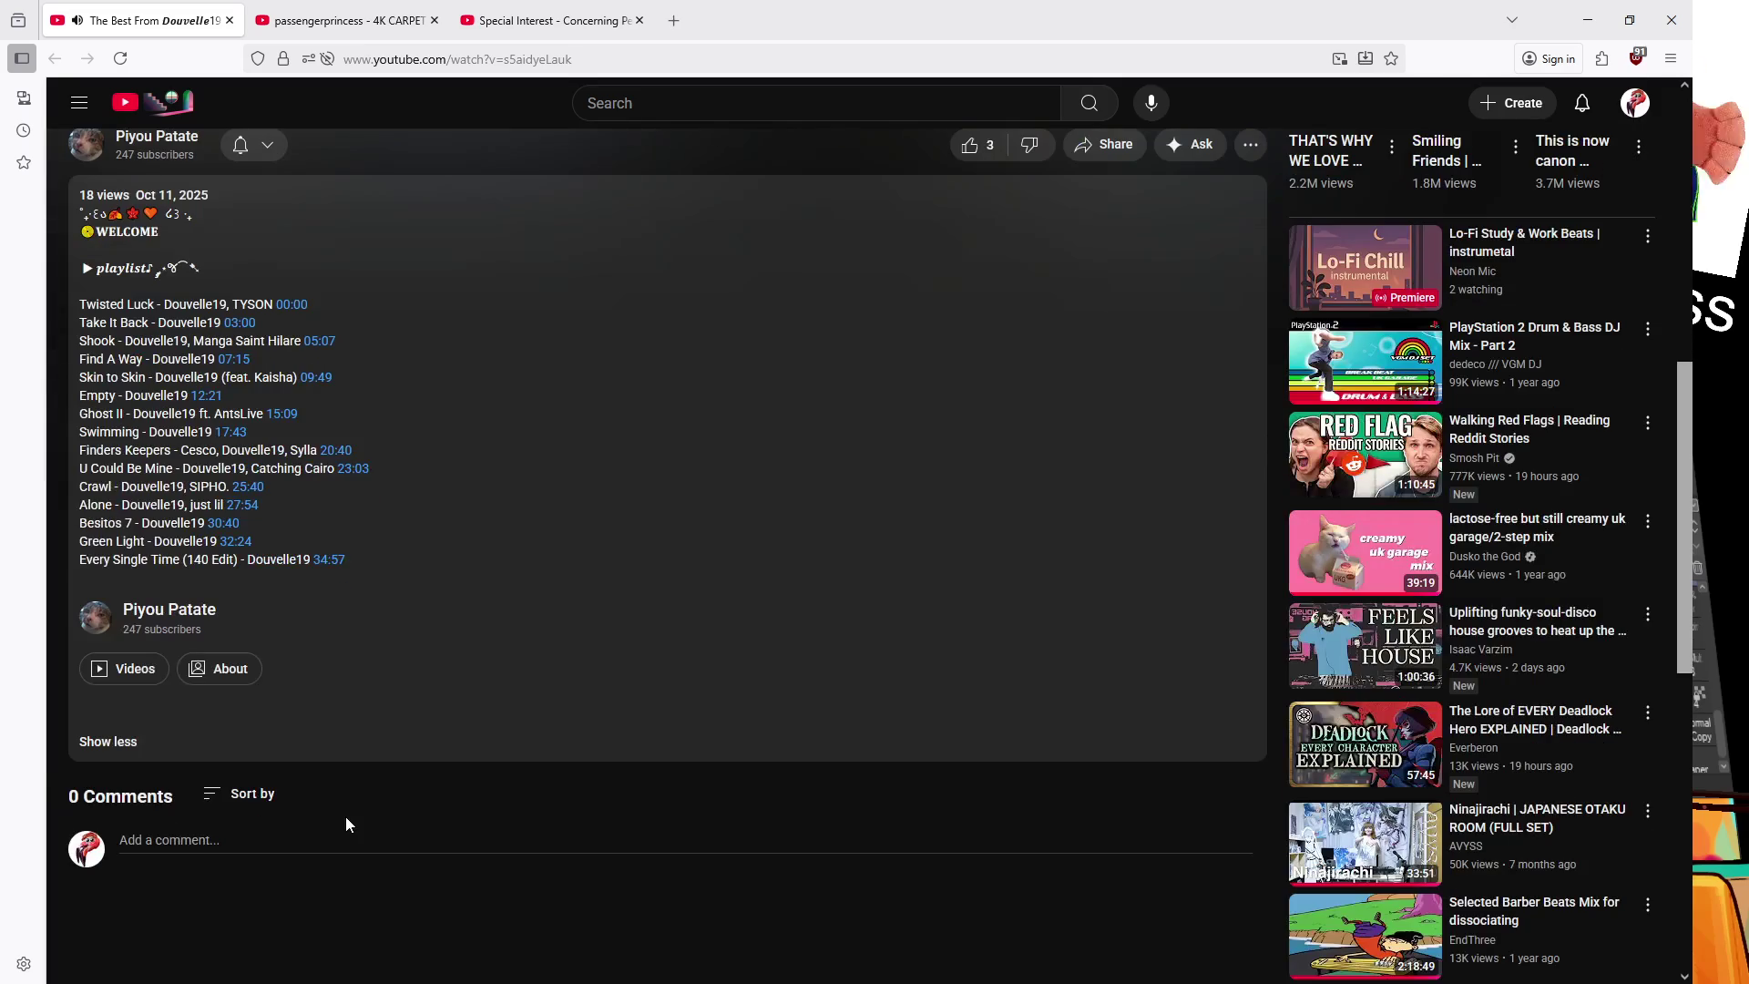
scroll(346, 816, "up", 8)
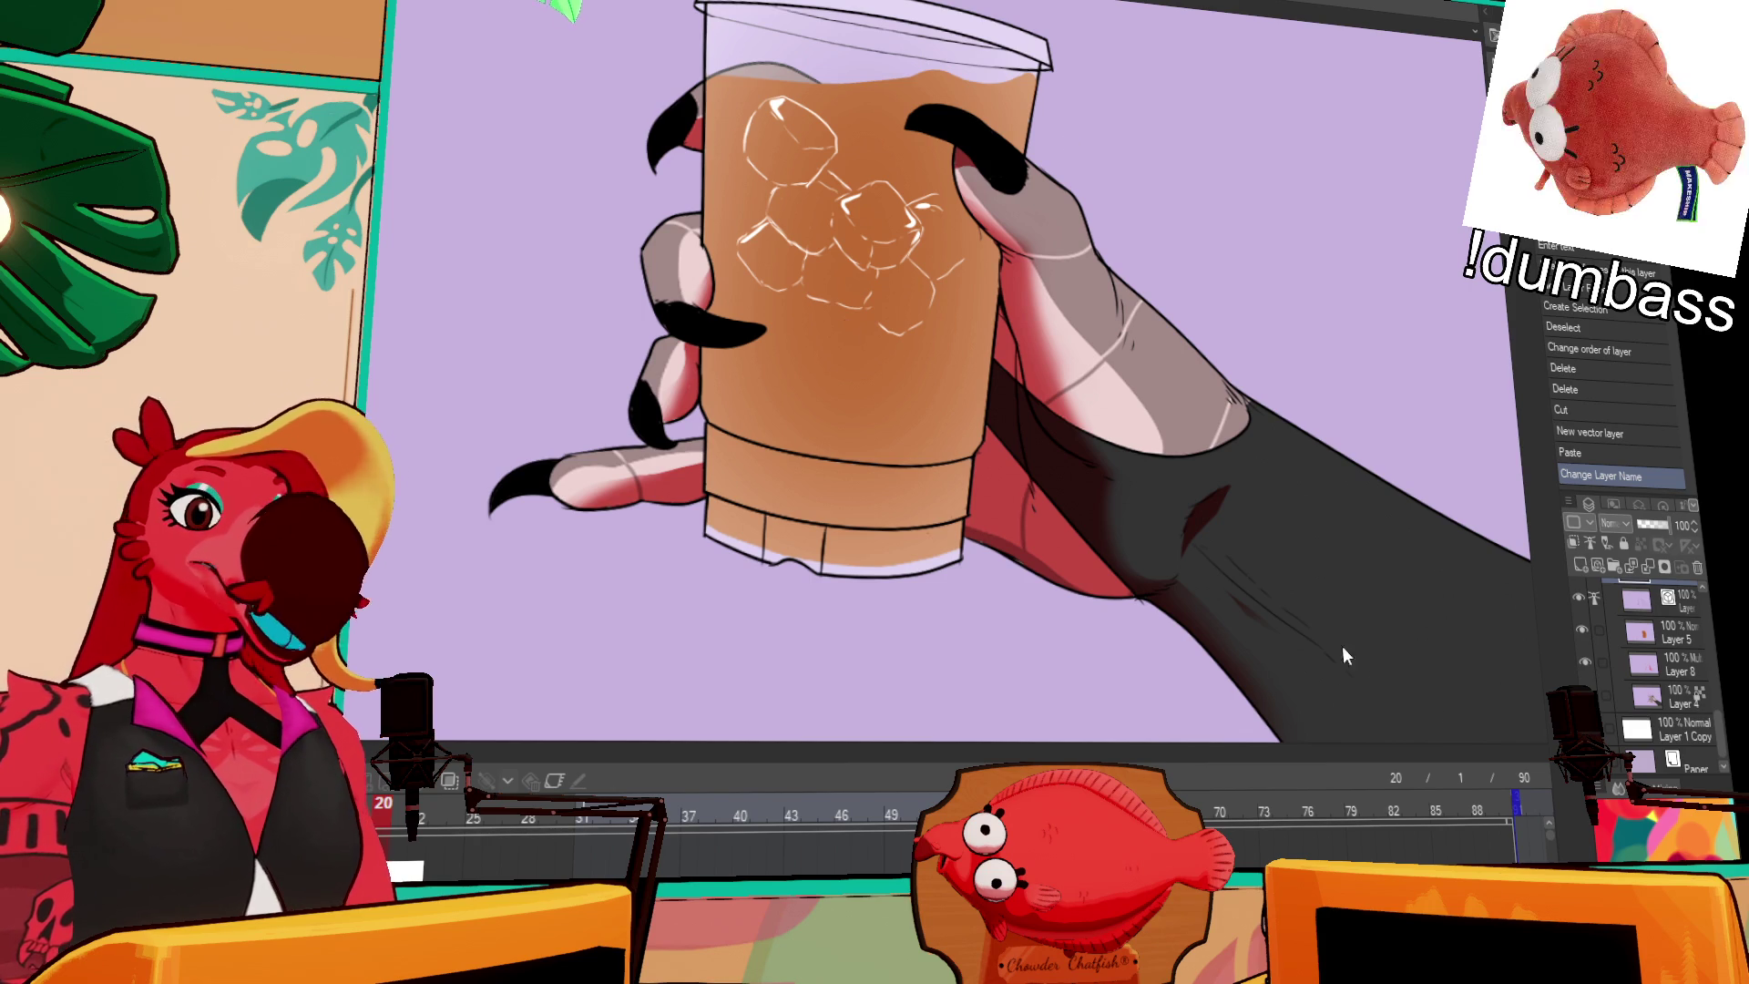
scroll(1671, 641, "up", 4)
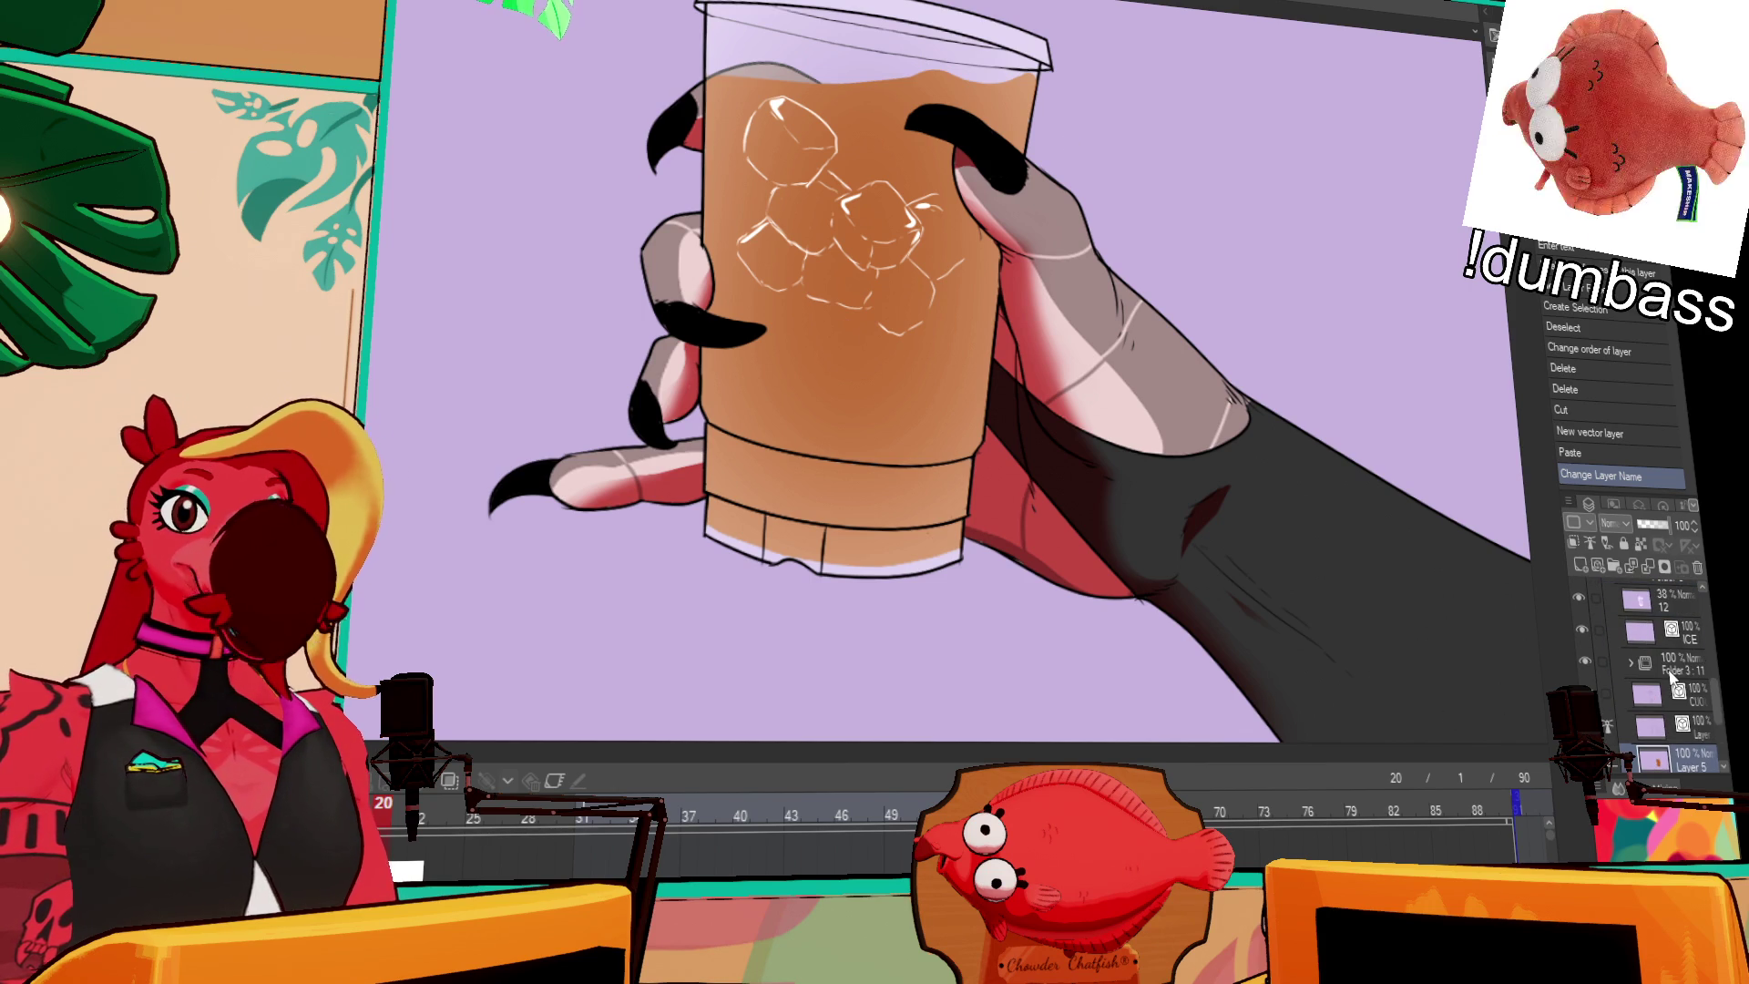
scroll(1671, 674, "up", 3)
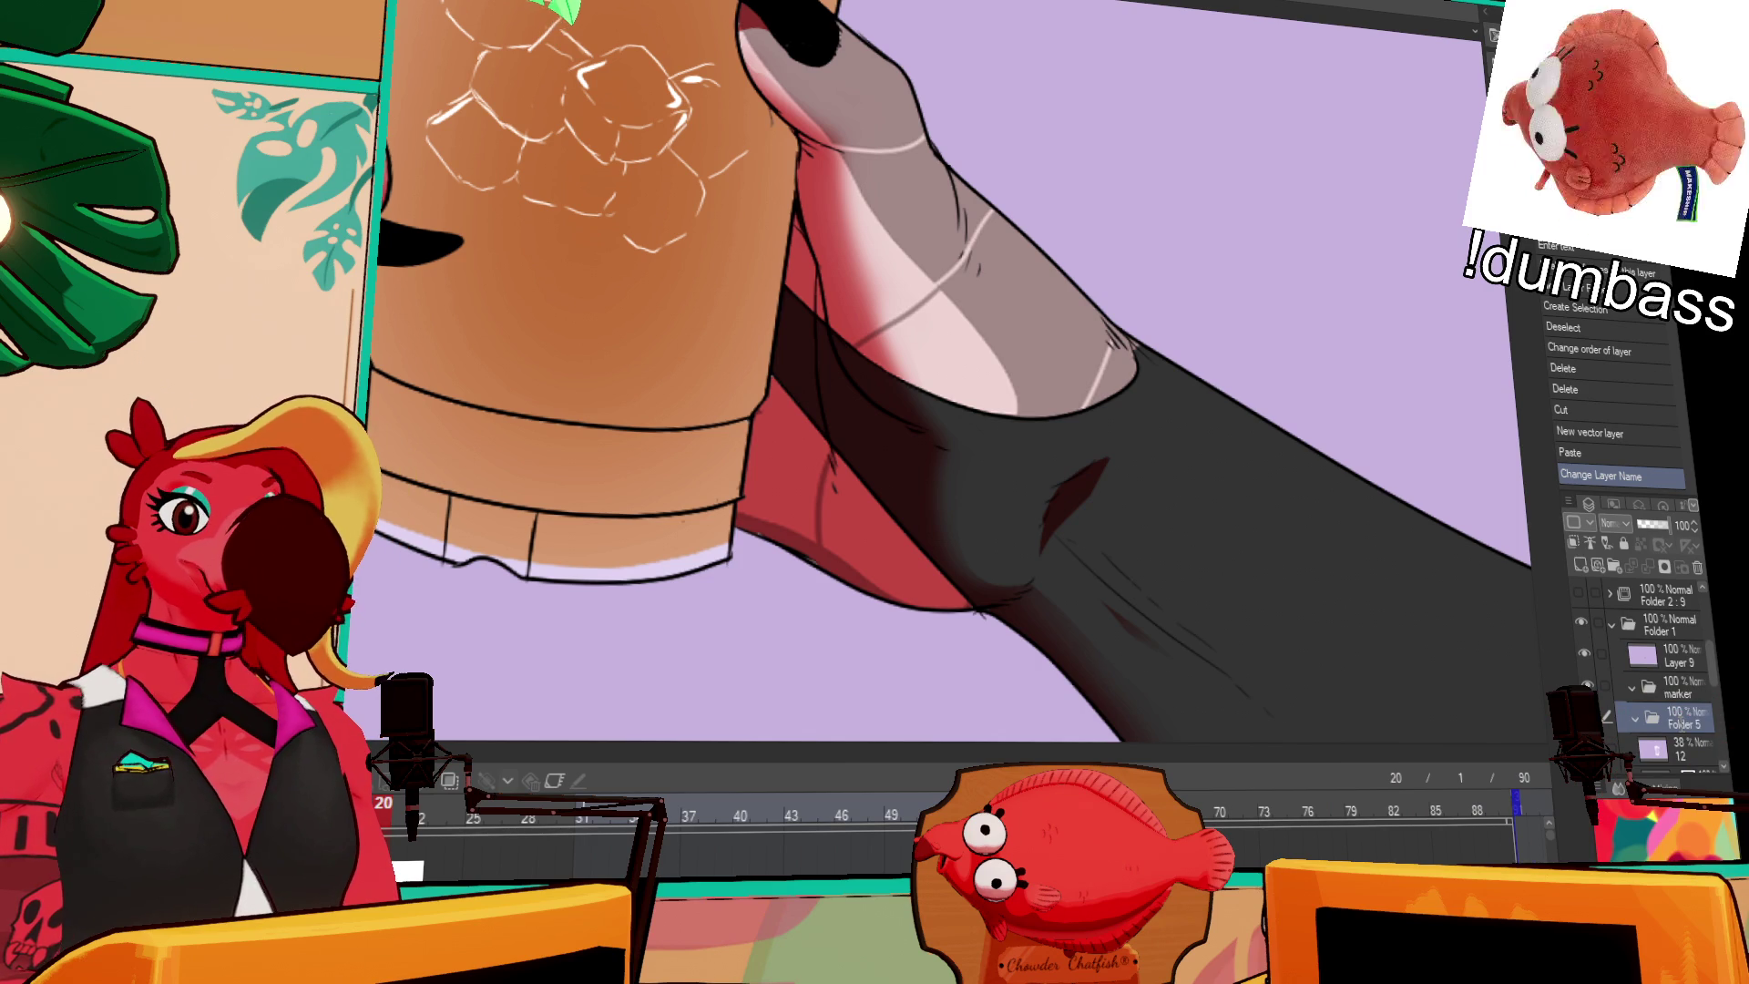
Step: Rename the folder to 'ICECOFFEE' and drag layer 12 into it
type("ICECOFFEE")
key("Return")
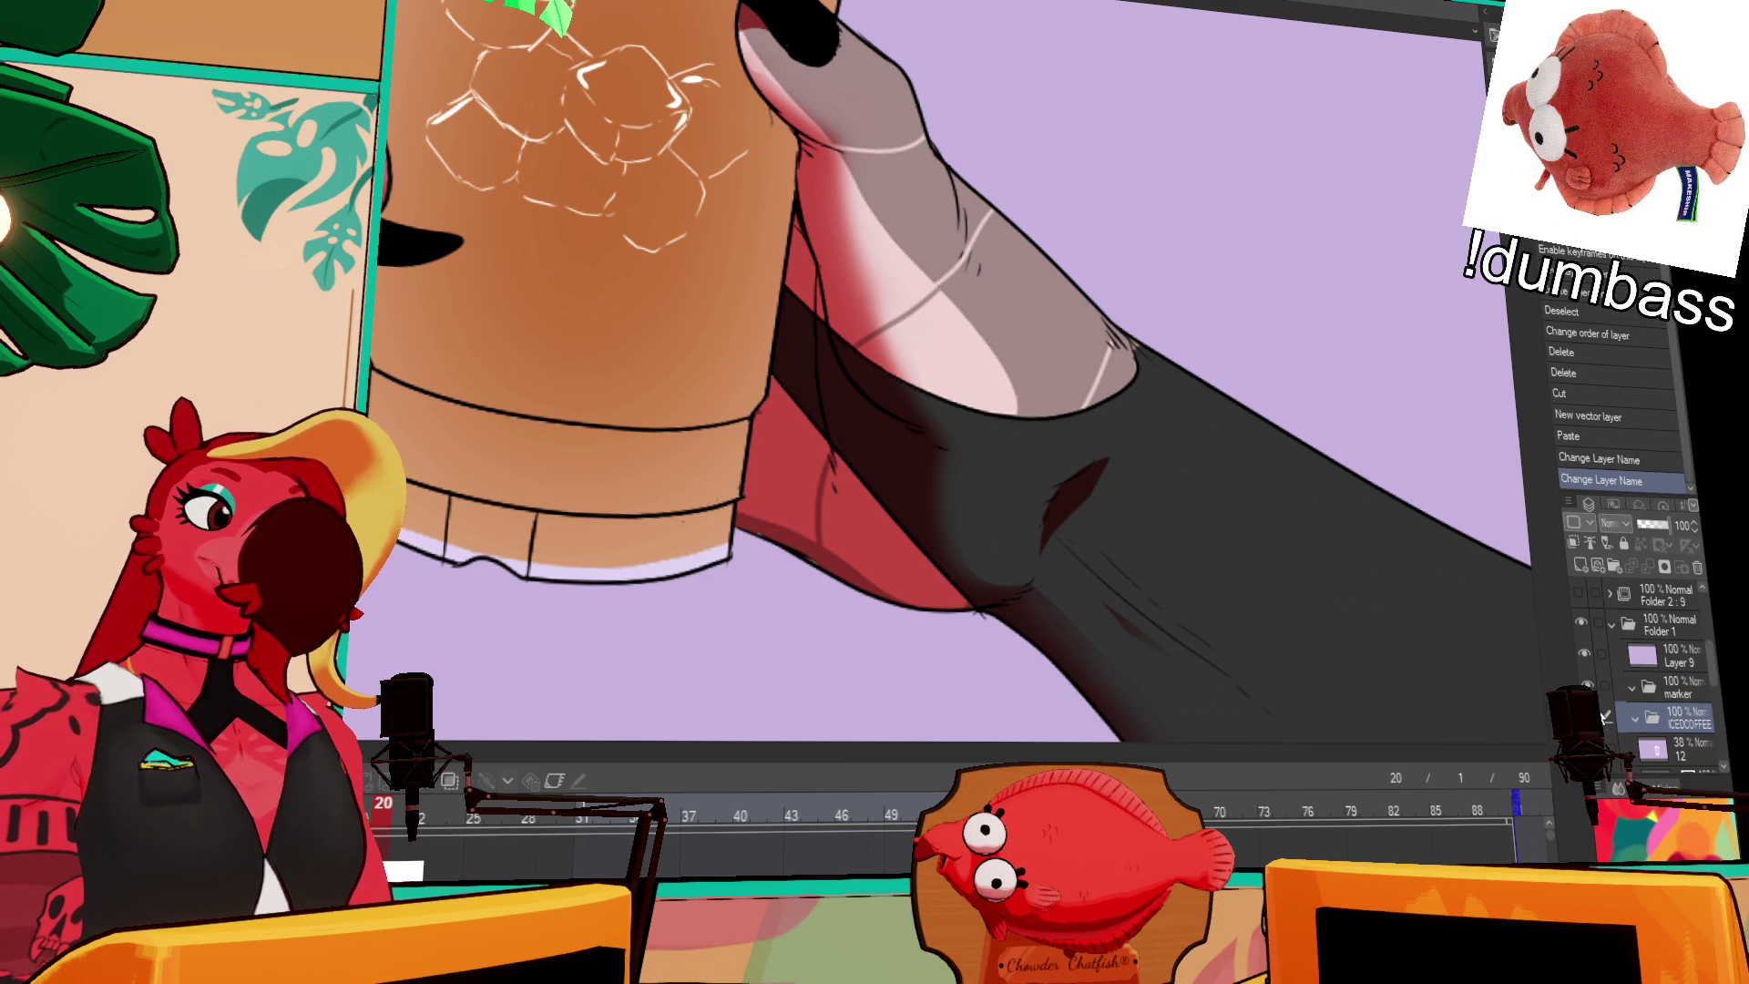
scroll(1667, 674, "down", 3)
left_click(1694, 648)
scroll(1682, 674, "down", 2)
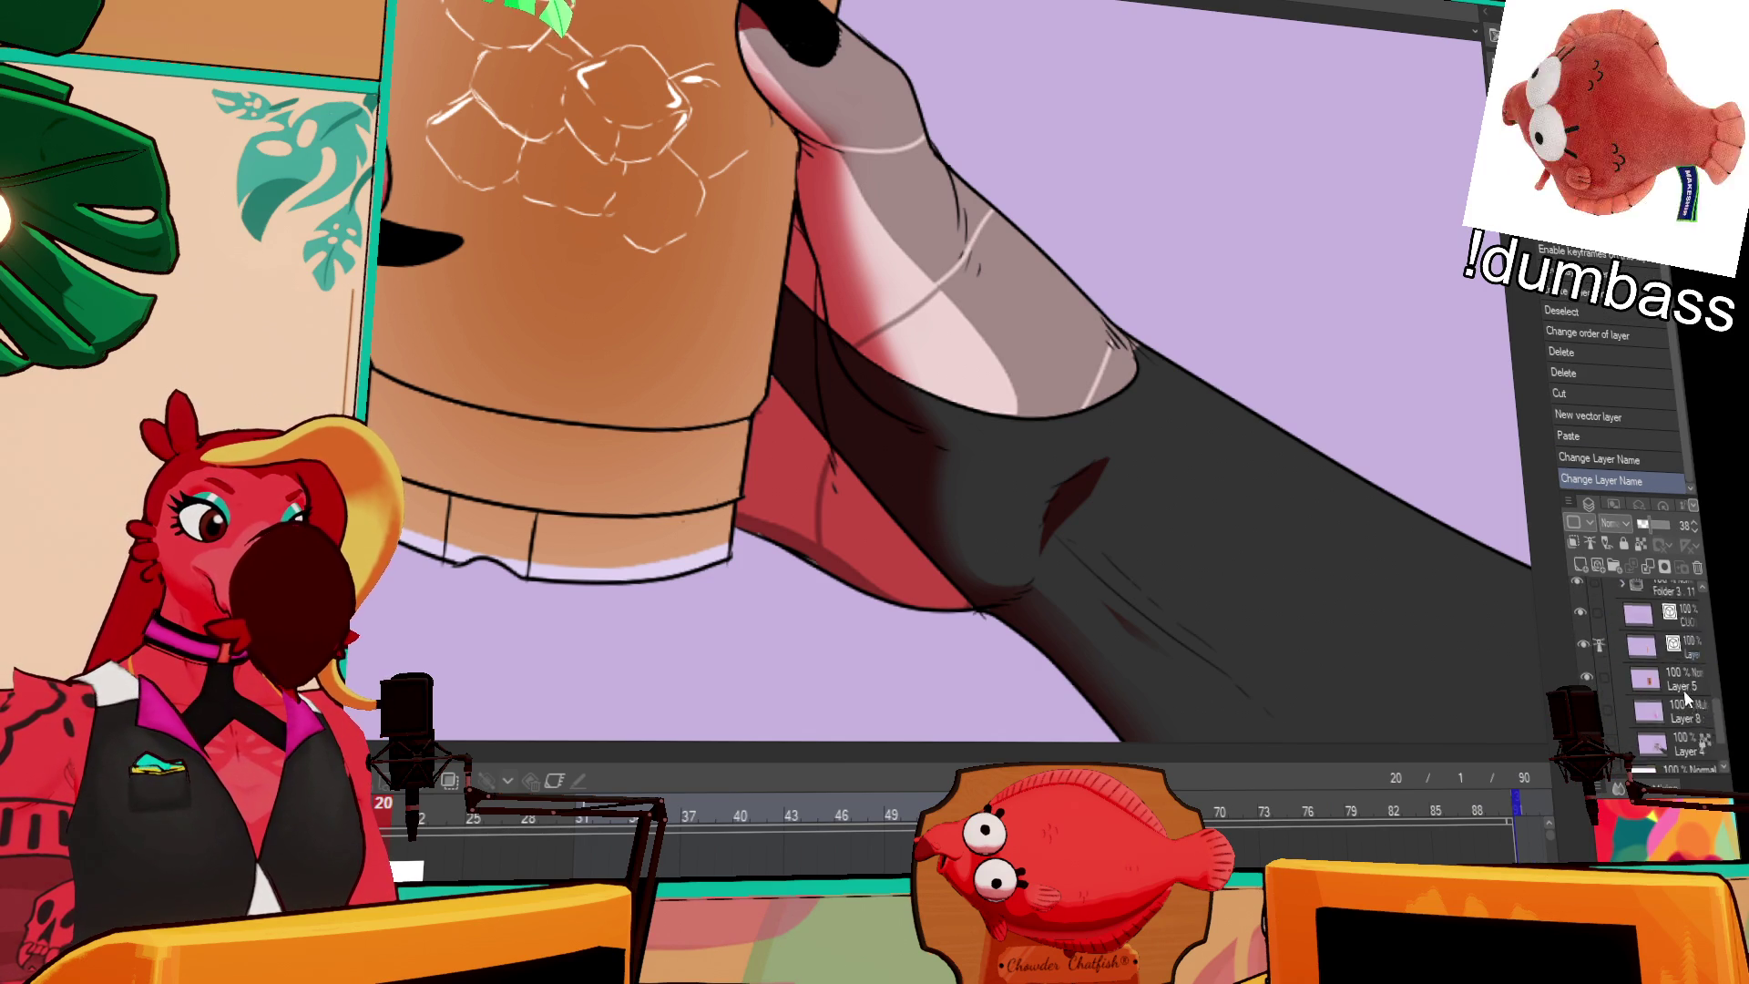
scroll(1680, 699, "up", 3)
left_click_drag(1681, 699, 1683, 674)
left_click(1675, 672)
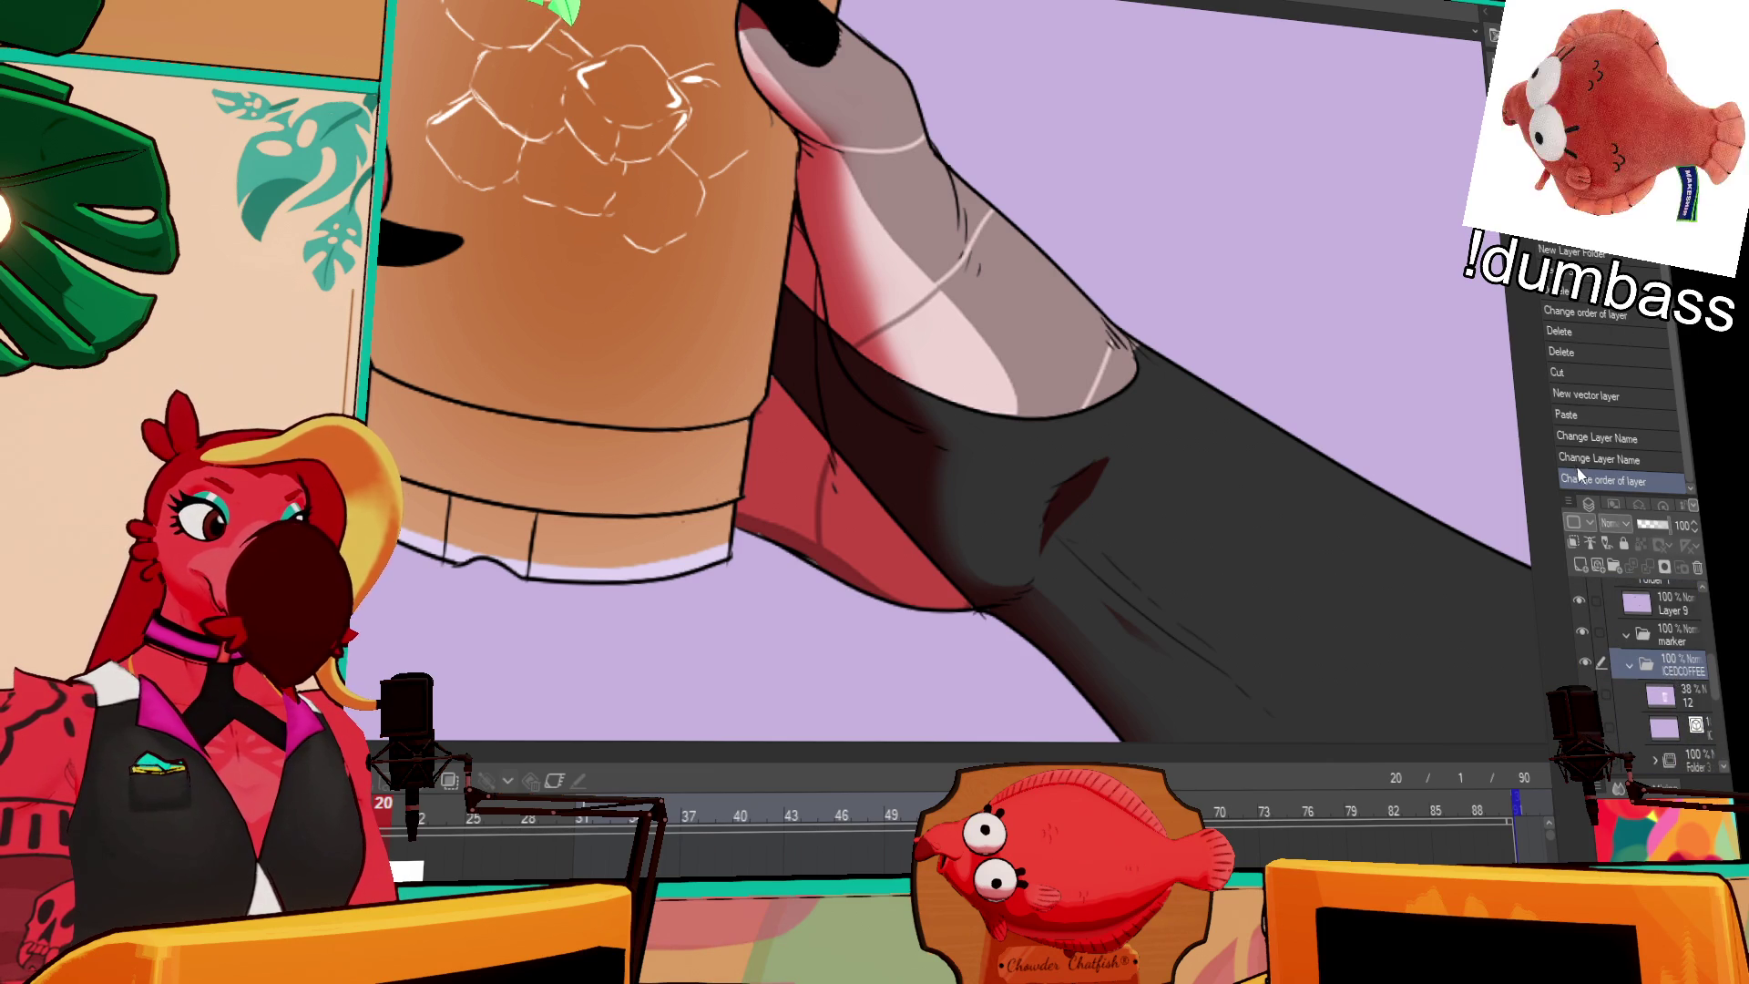
left_click(1674, 696)
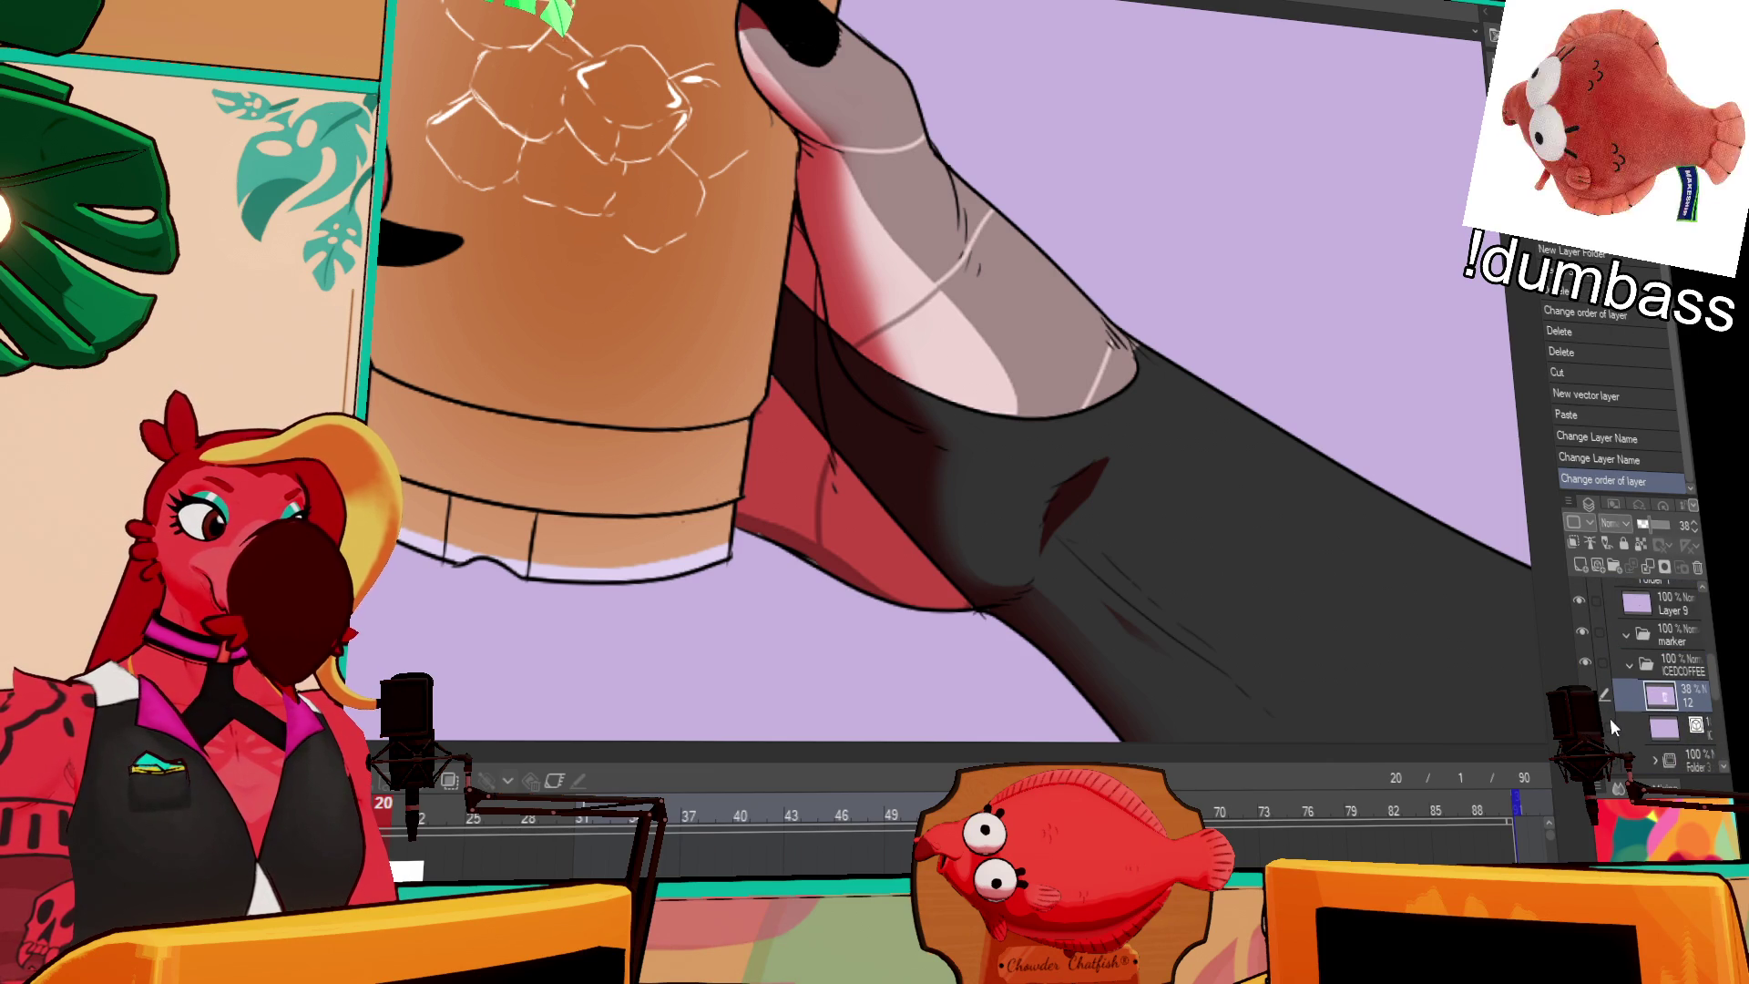
Step: Shift-select a range of artwork layers and duplicate them with Ctrl+J
scroll(1605, 729, "down", 3)
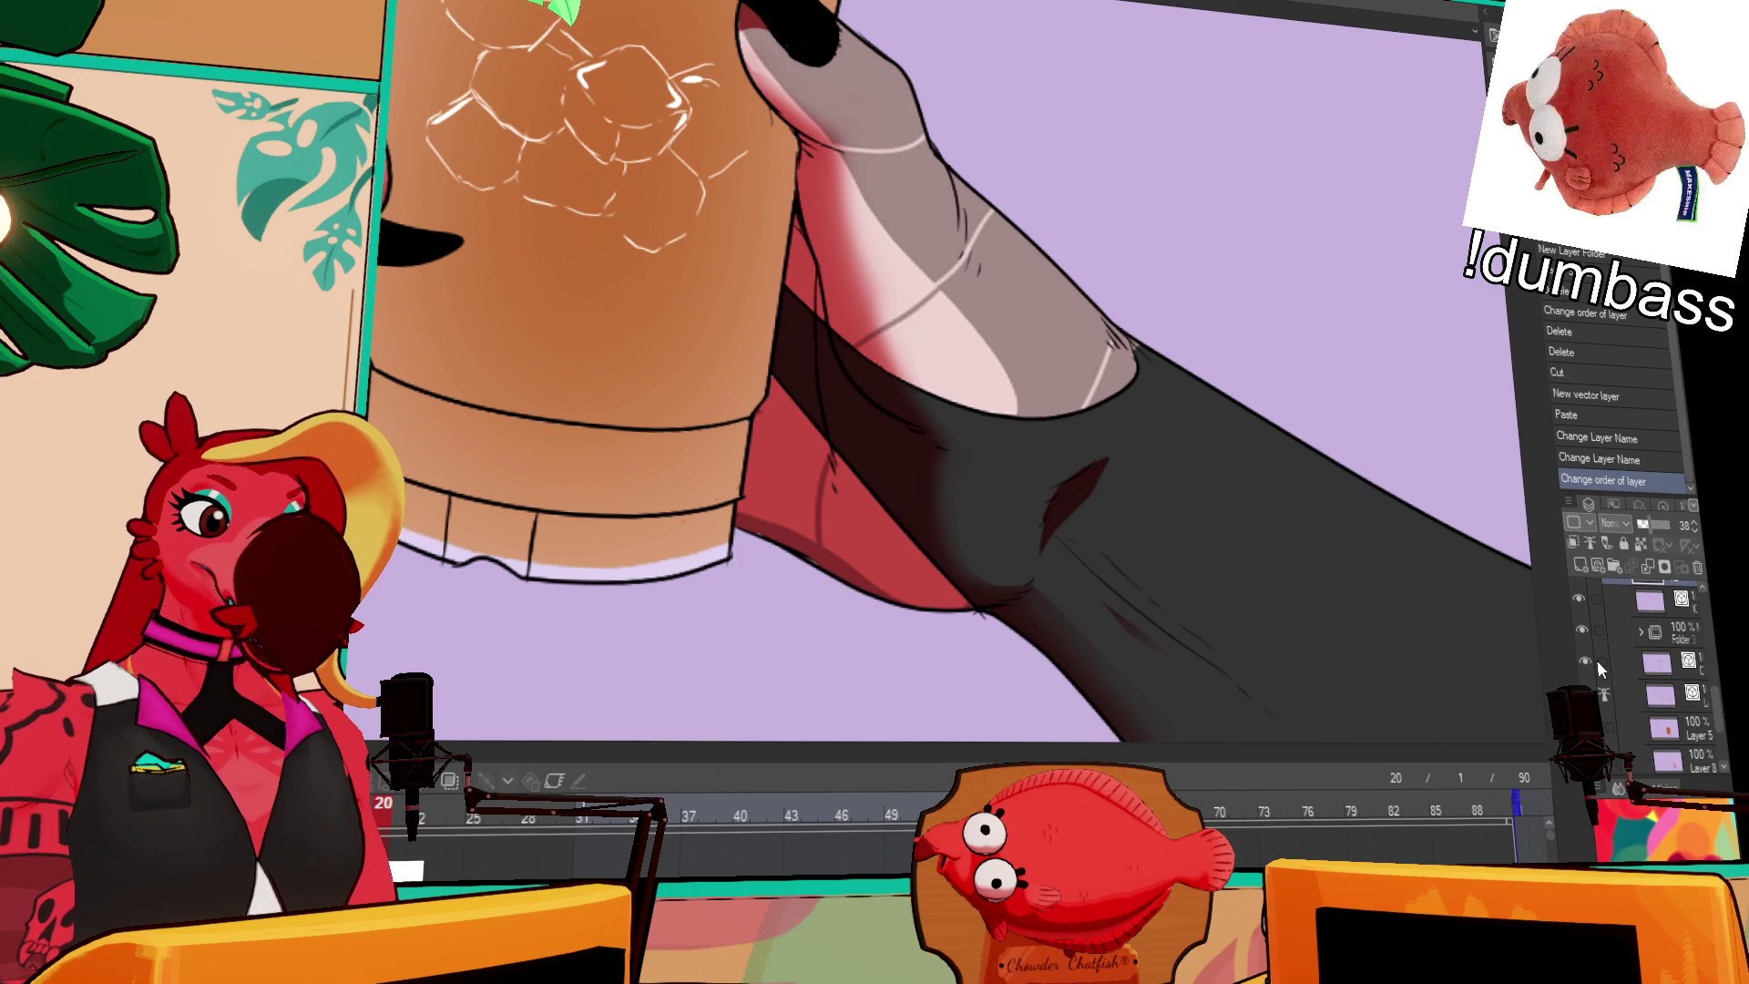
scroll(1630, 693, "down", 3)
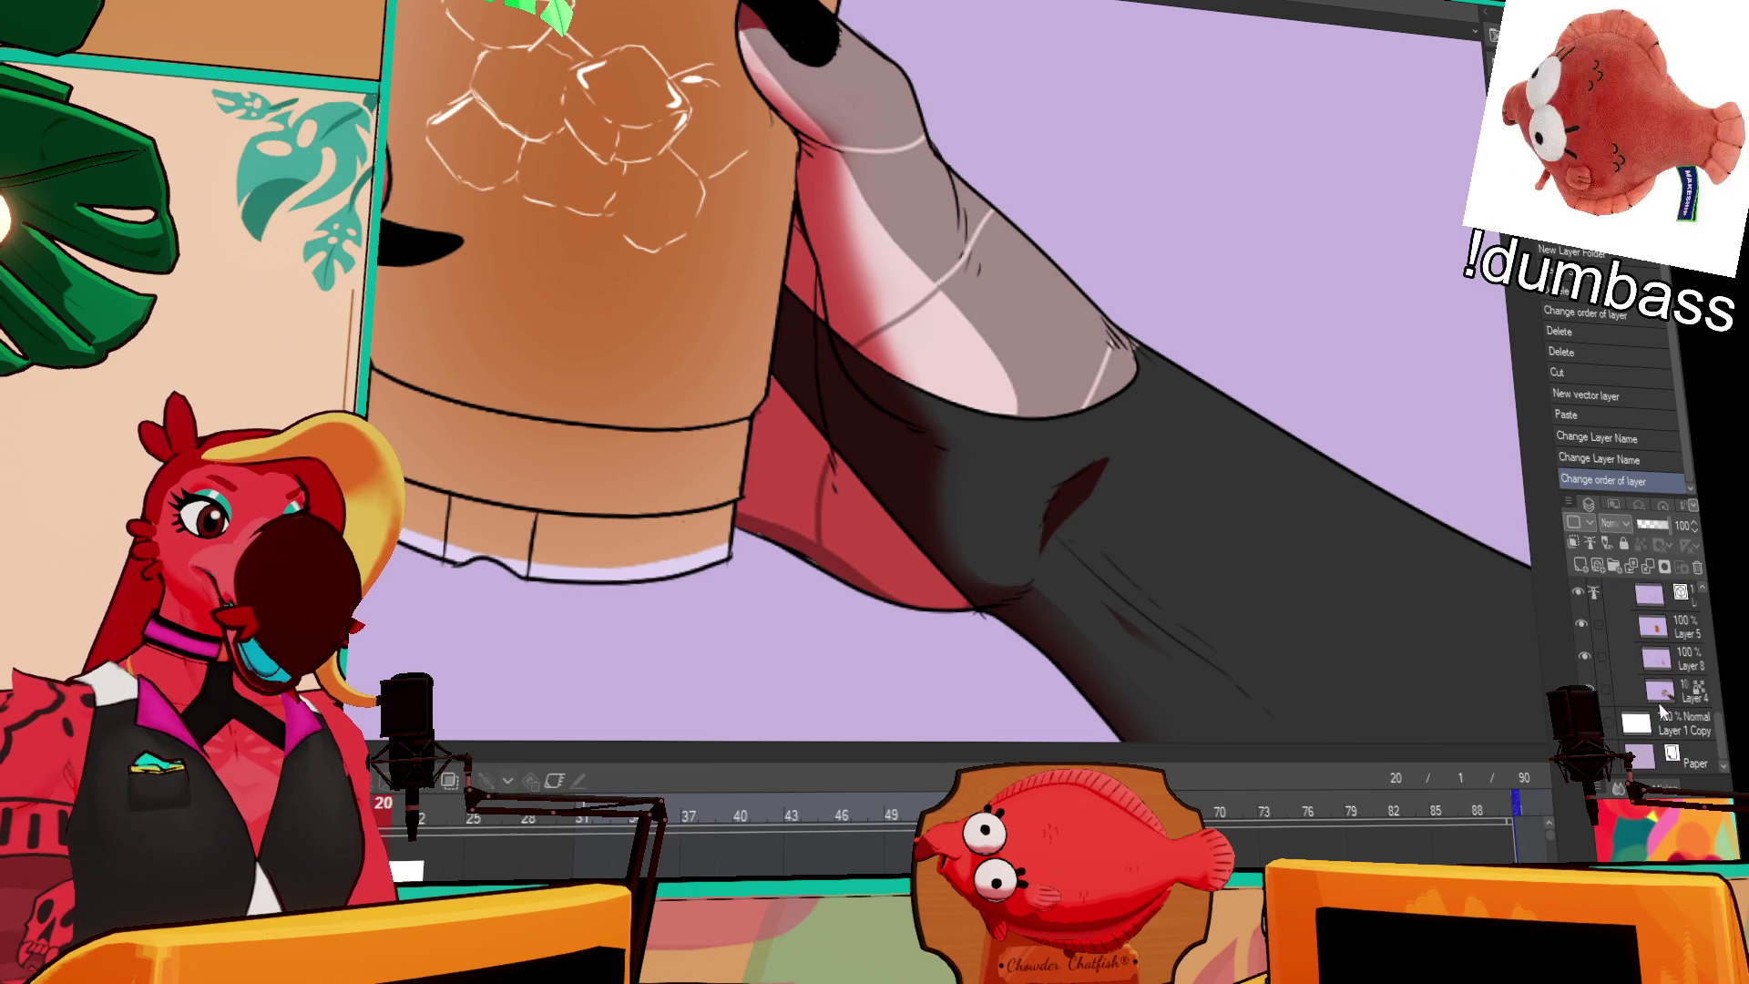
scroll(1681, 682, "up", 2)
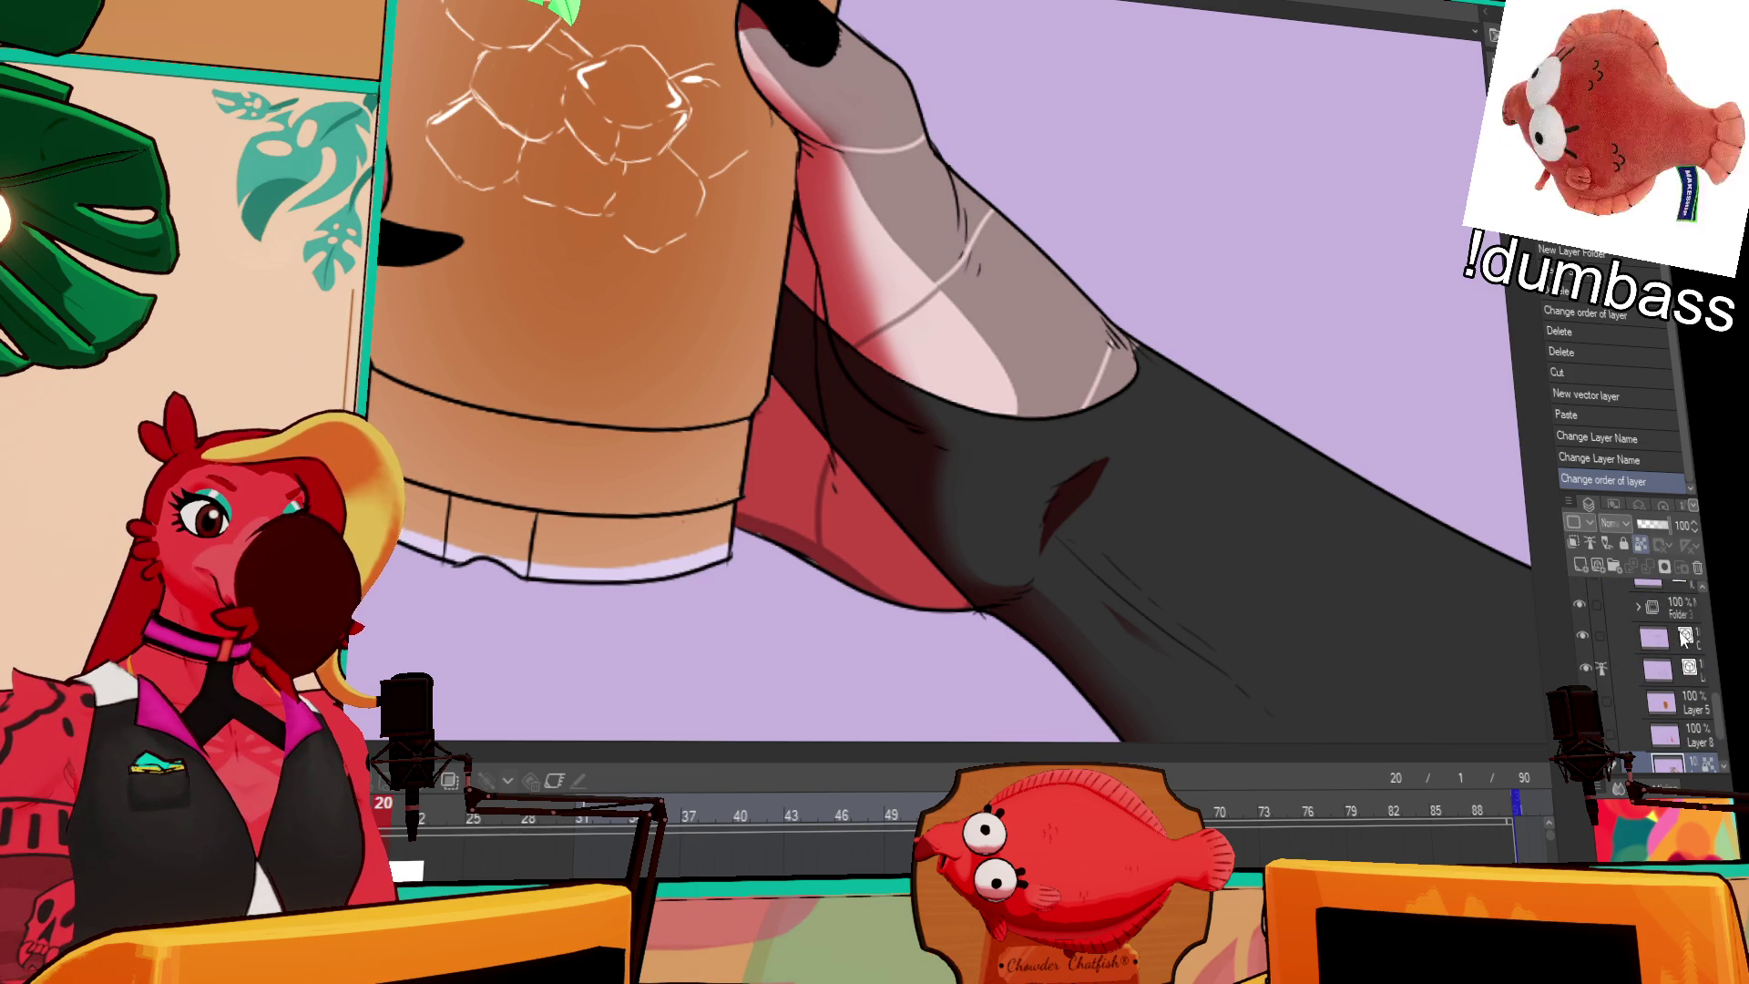
left_click(1683, 637, "shift")
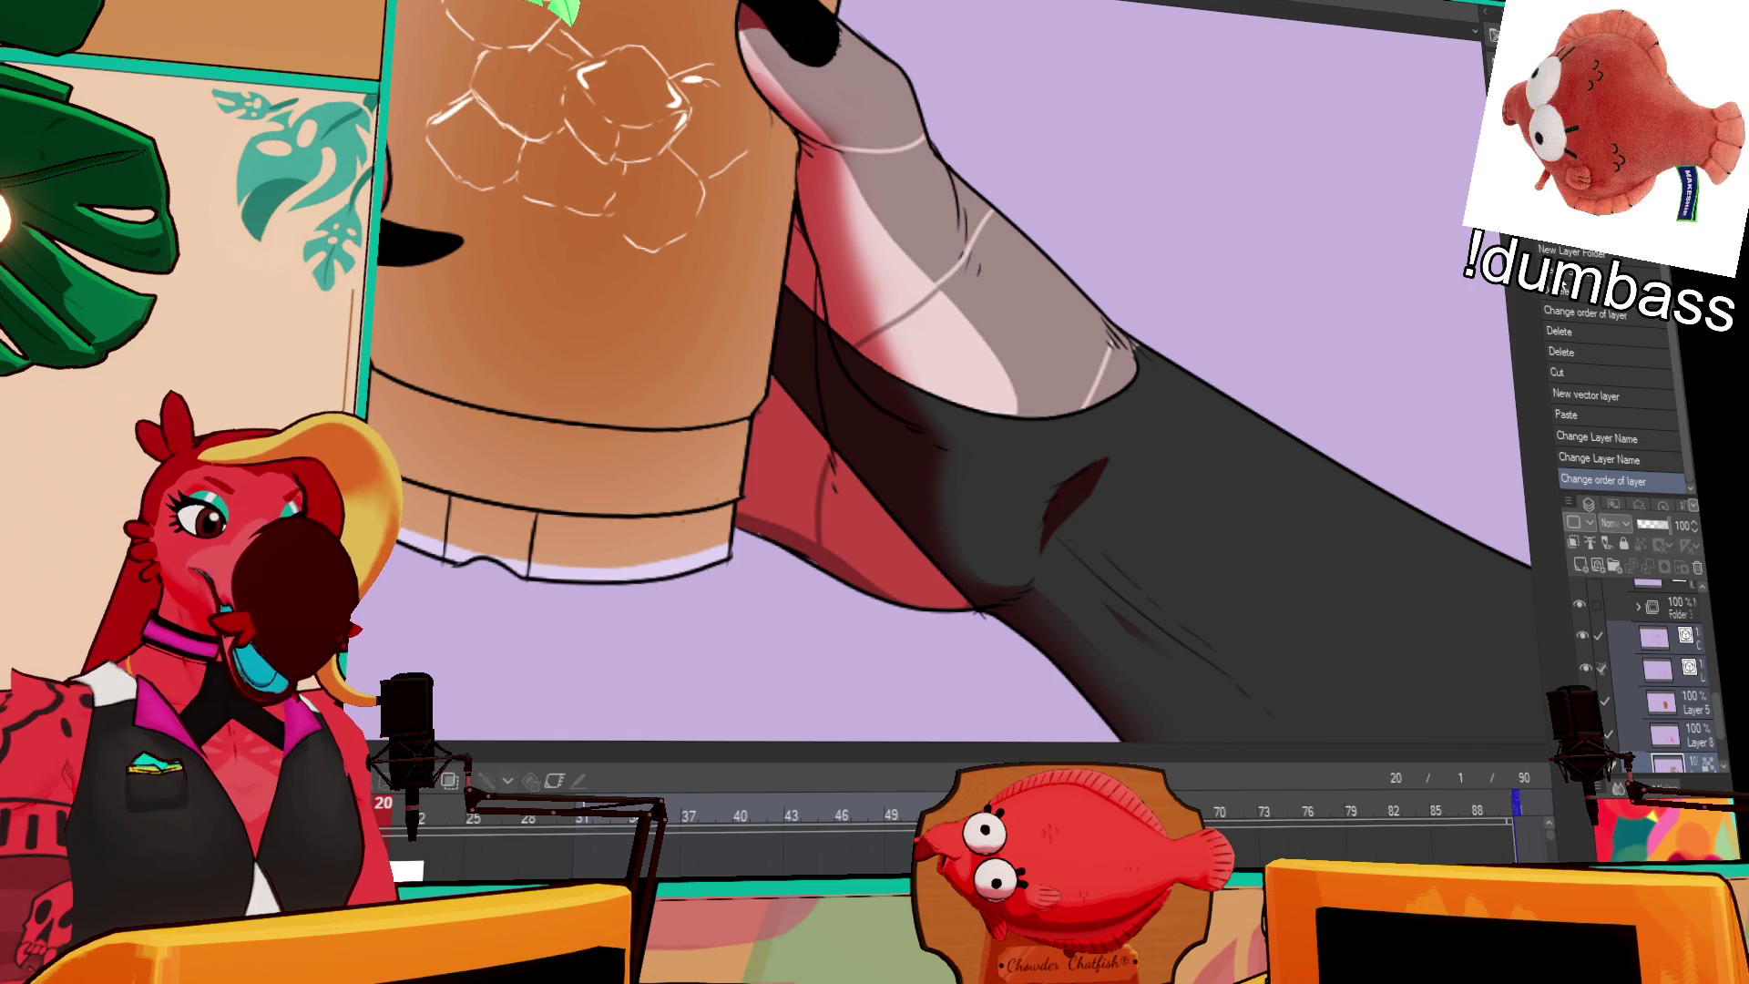
key("ctrl+j")
Step: Restack the Layer 4, 5 and 8 copies above the ICECOFFEE folder, then collapse that folder
left_click_drag(1696, 765, 1676, 642)
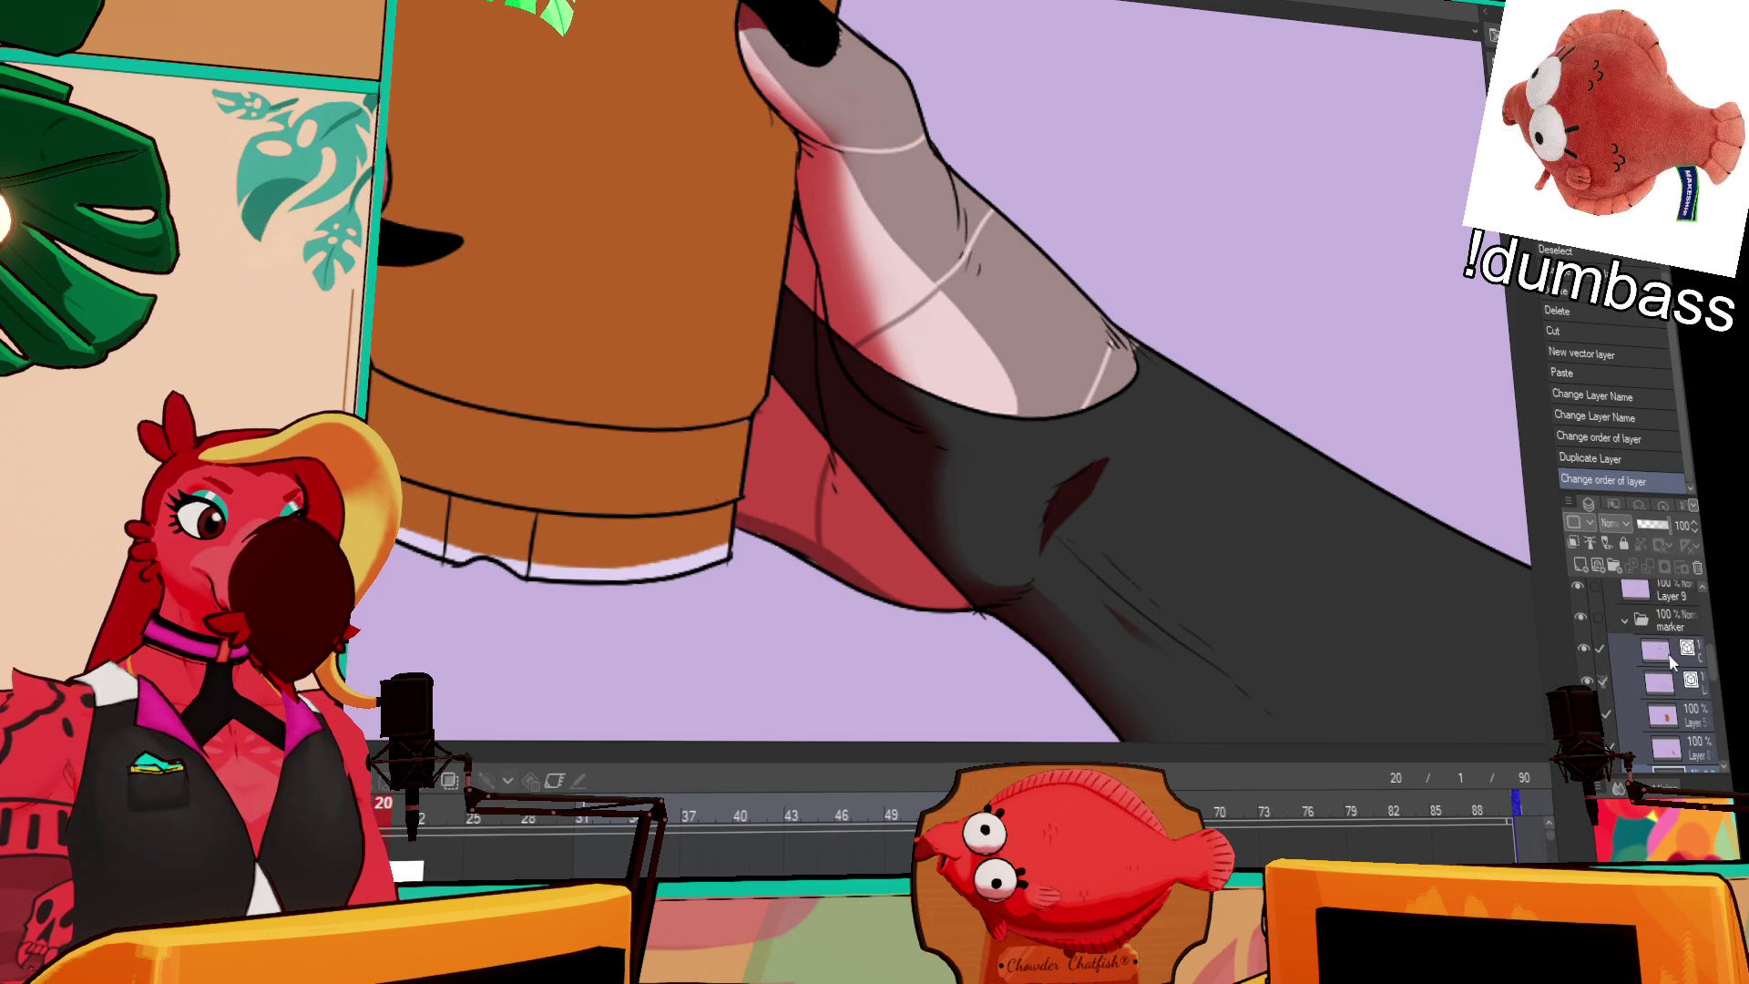
scroll(1671, 663, "down", 1)
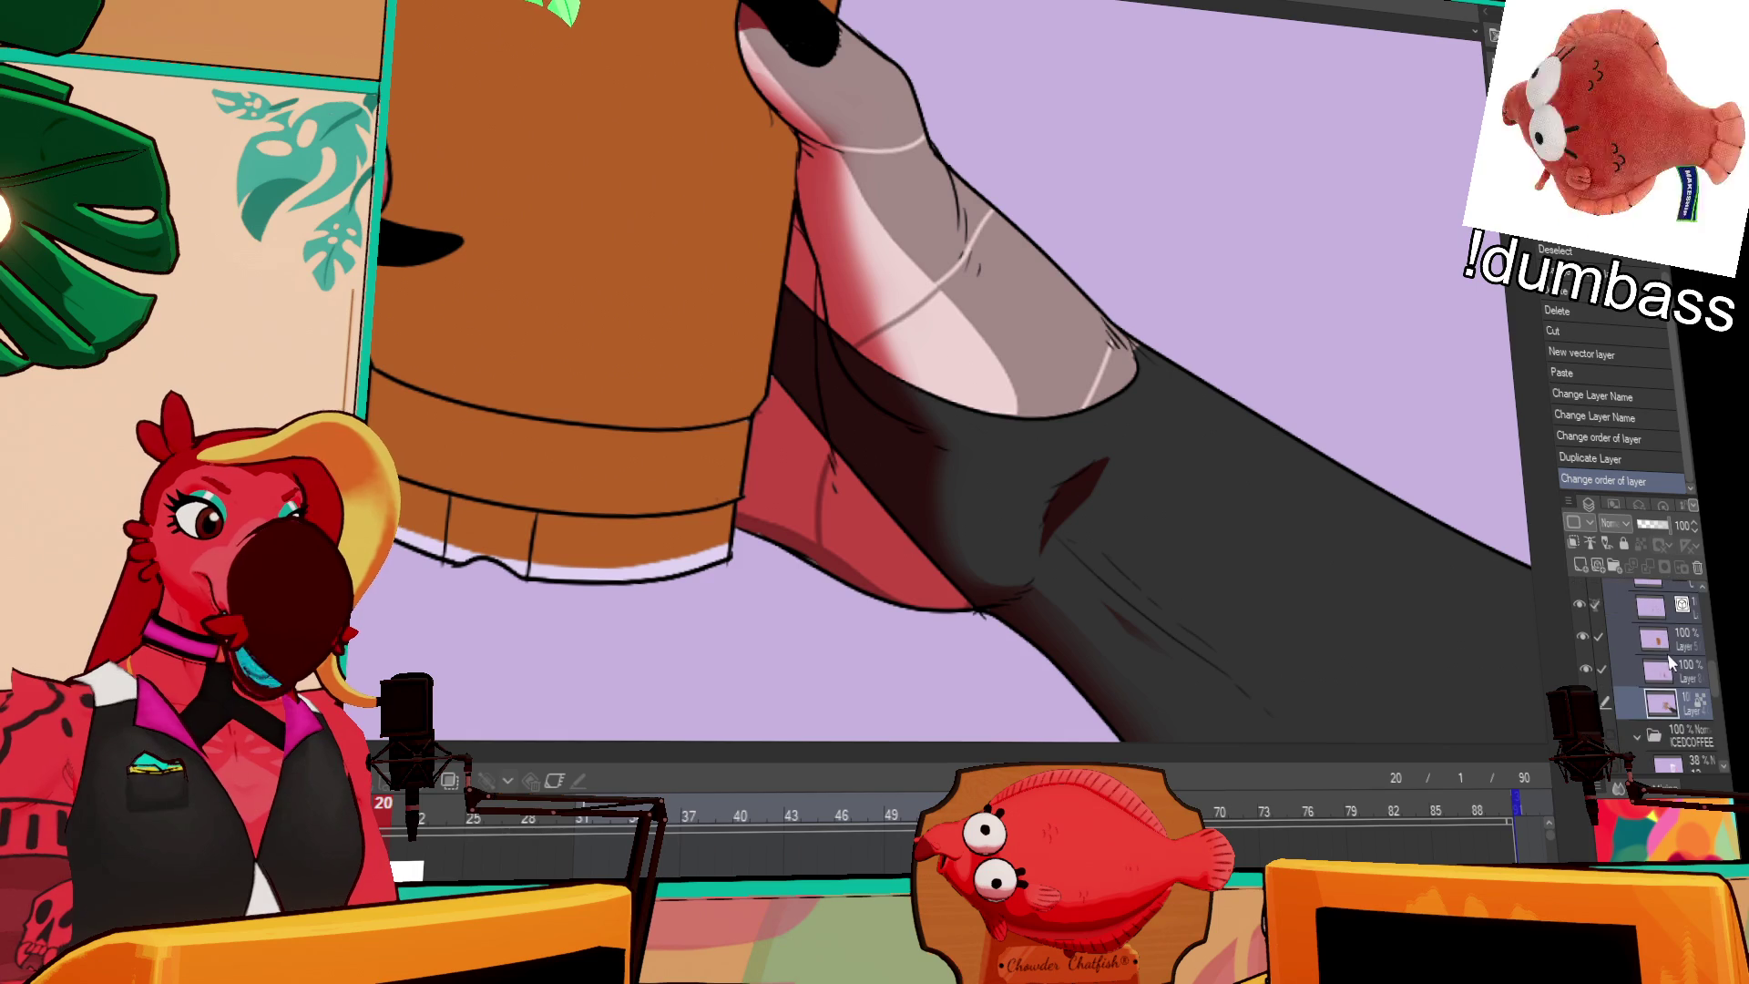
mouse_move(1699, 706)
left_mouse_down()
mouse_move(1694, 743)
mouse_move(1673, 743)
left_mouse_up()
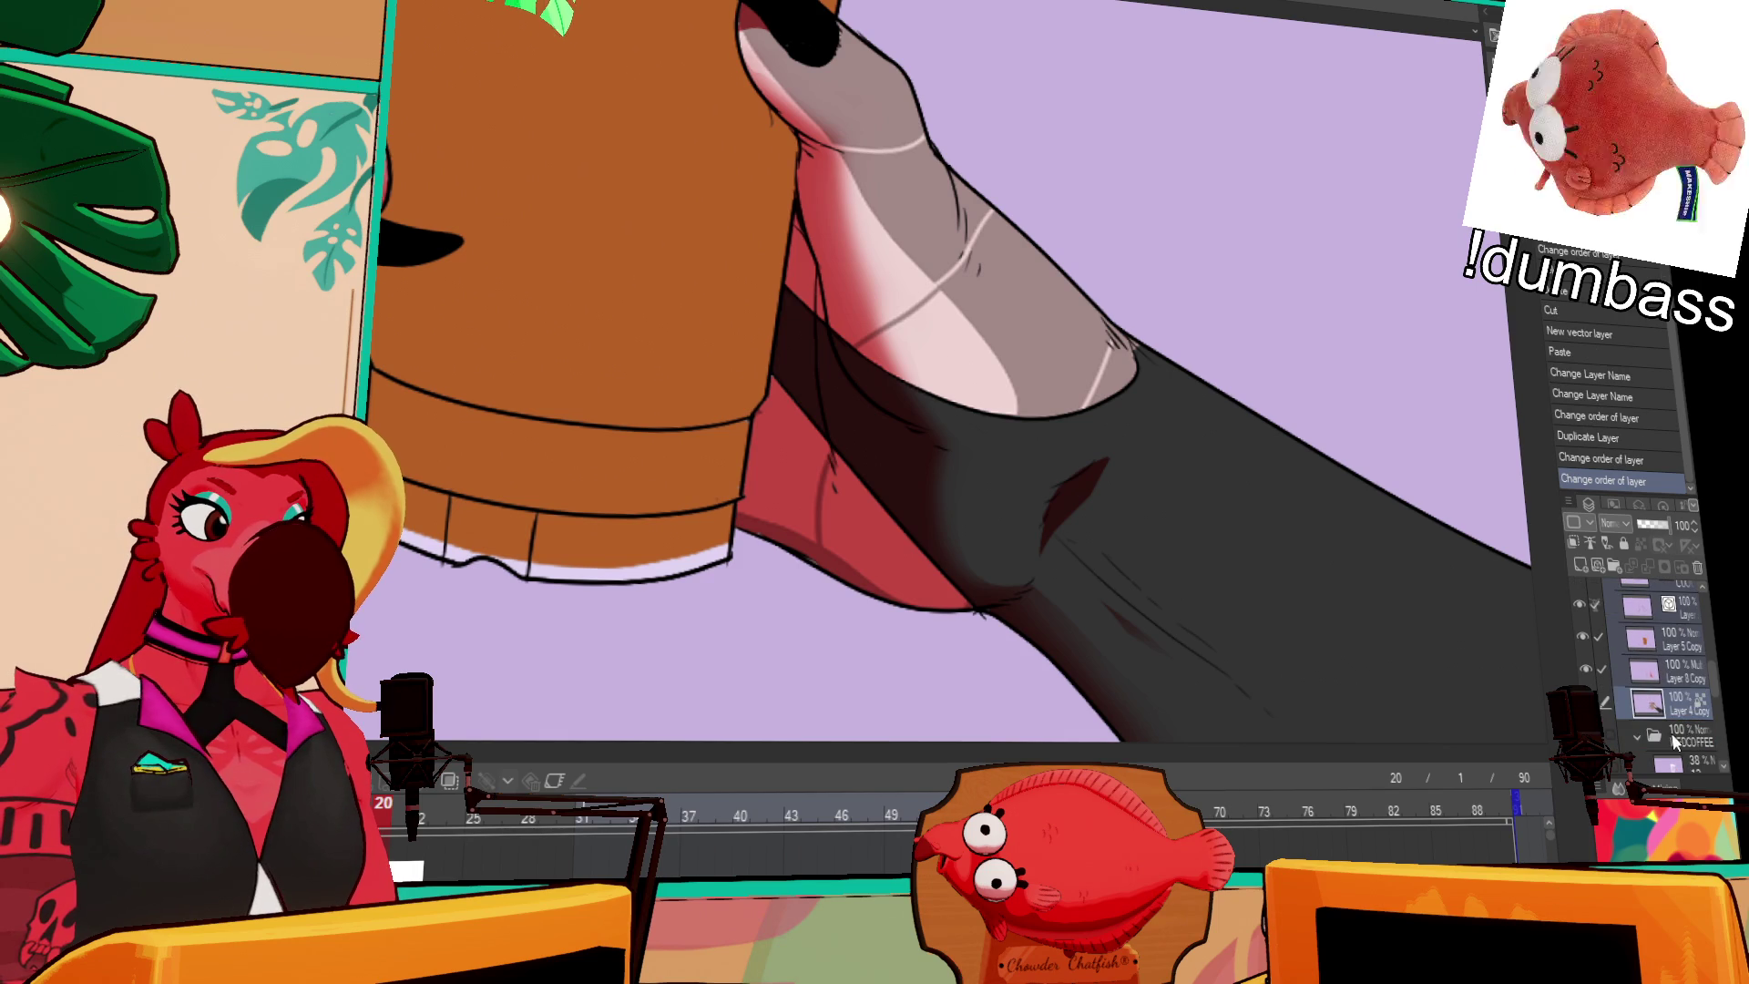
left_click(1672, 739)
left_click(1637, 736)
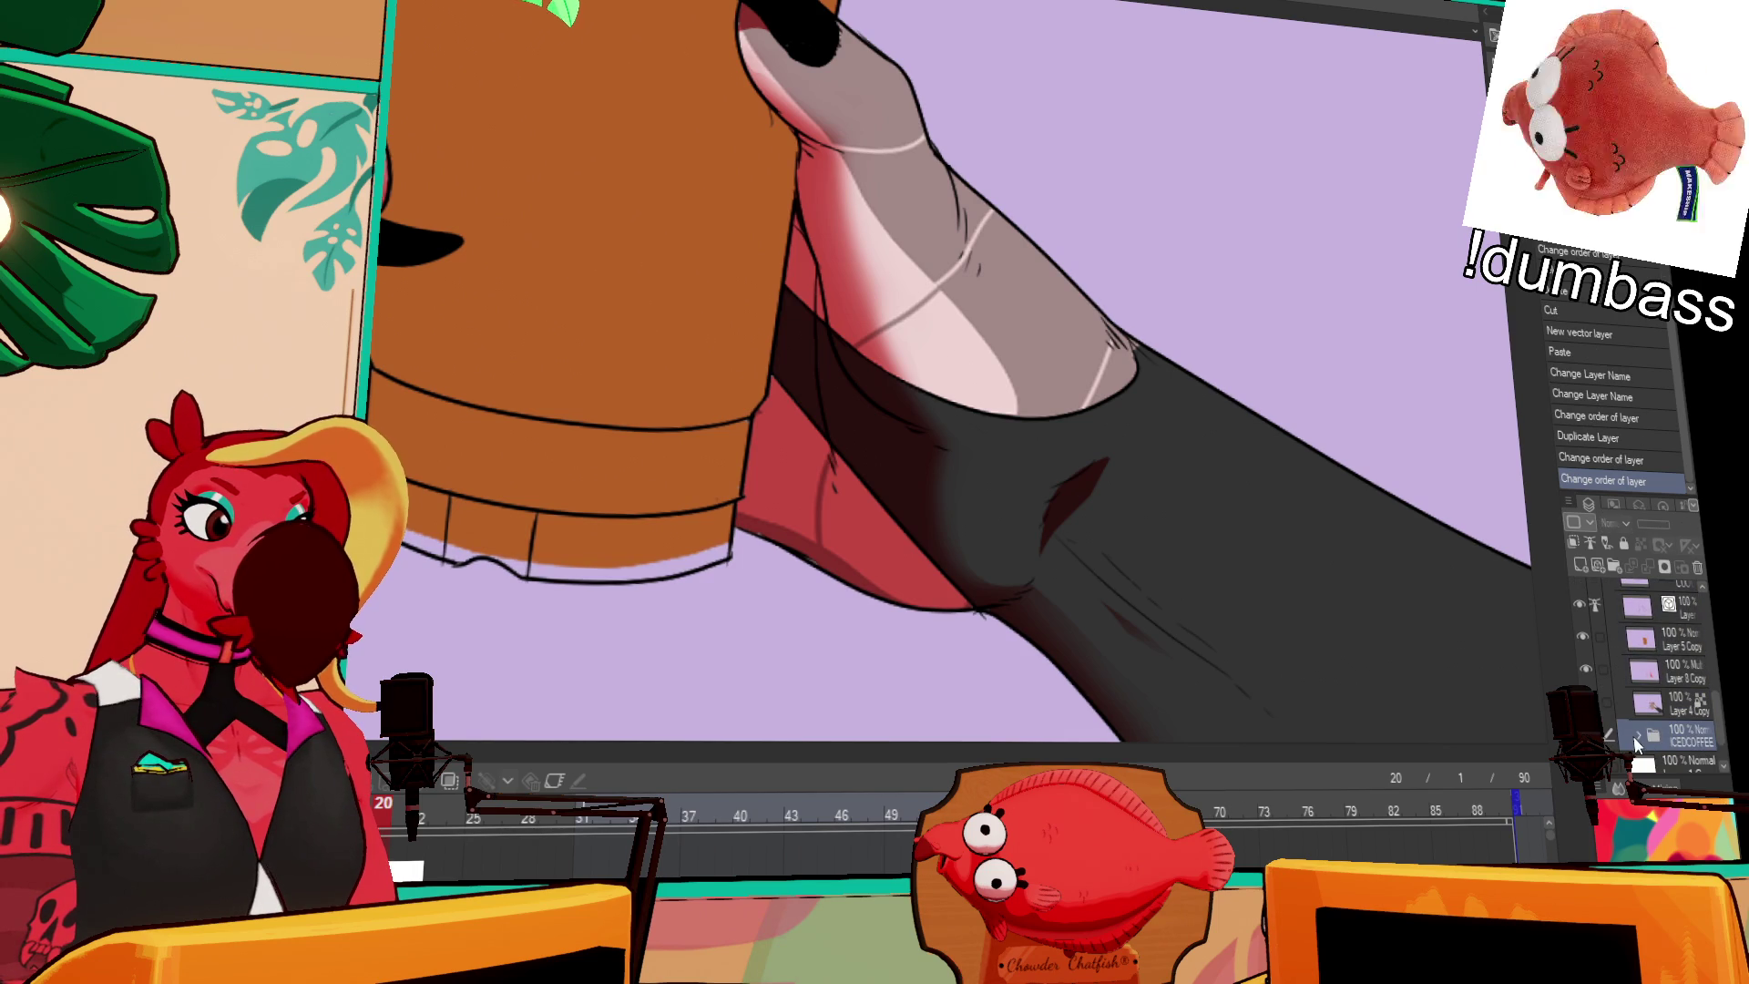
scroll(902, 314, "down", 1)
scroll(929, 355, "down", 3)
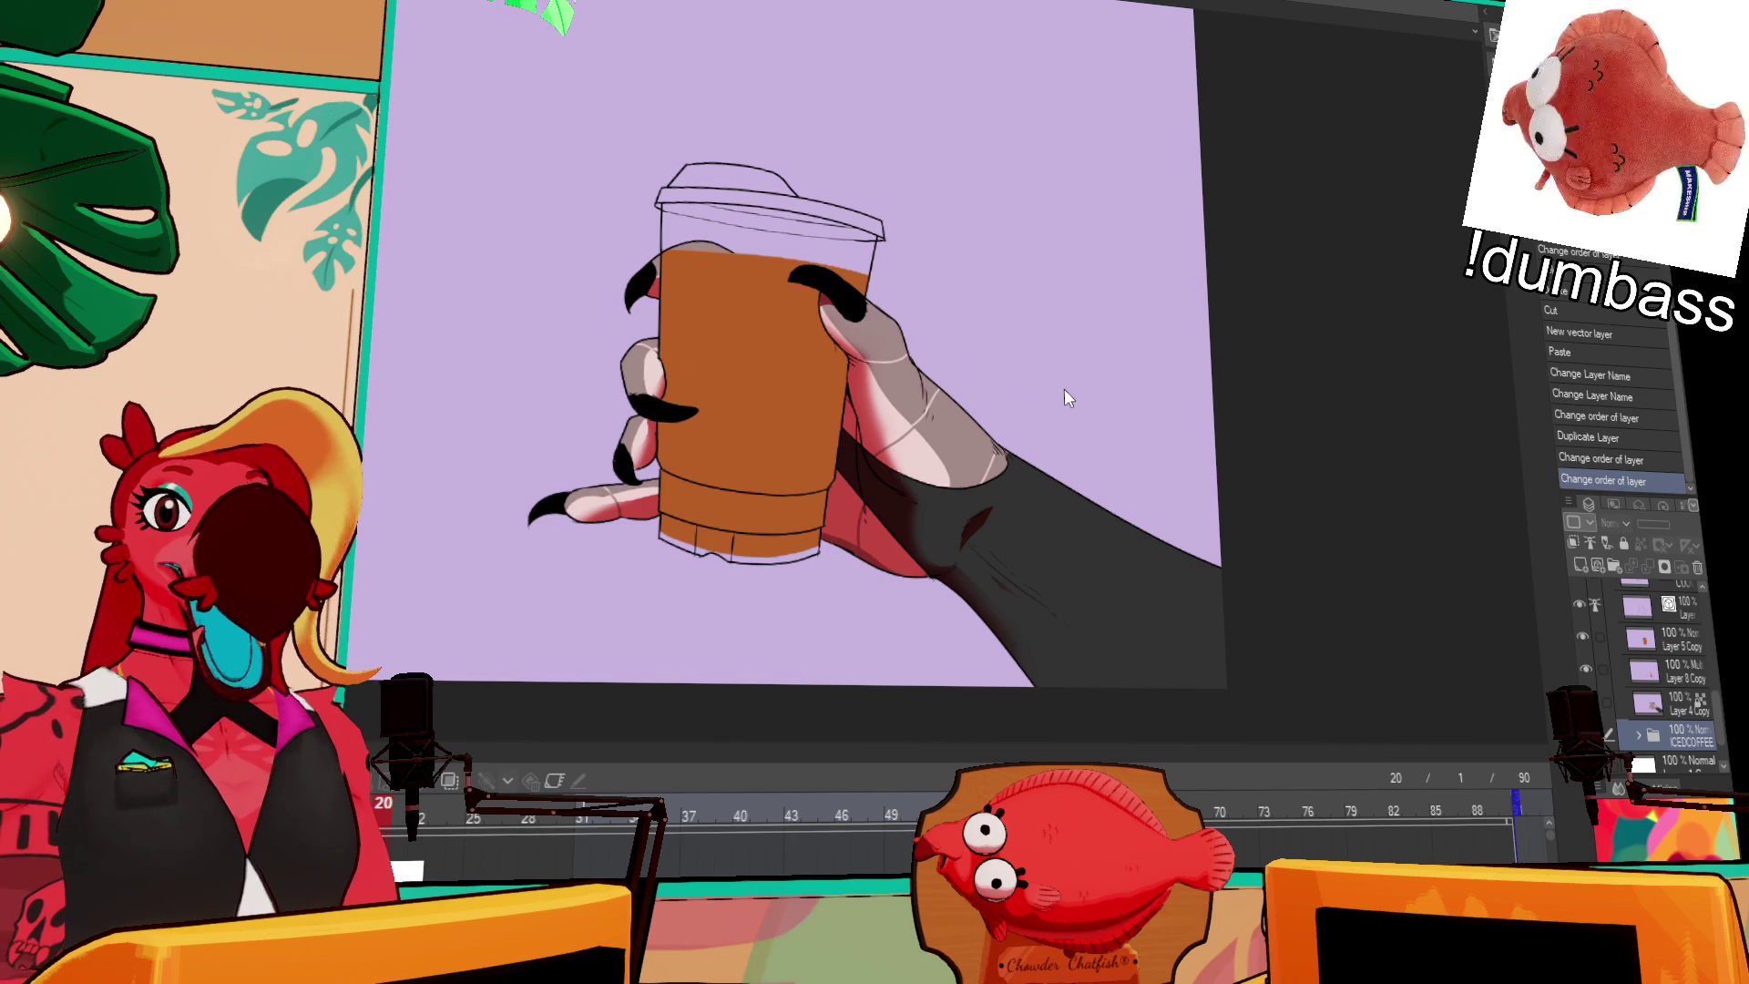
Step: Recentre the drawing and toggle the hand shading and cup fill layers to check them
left_click_drag(1046, 465, 1140, 502)
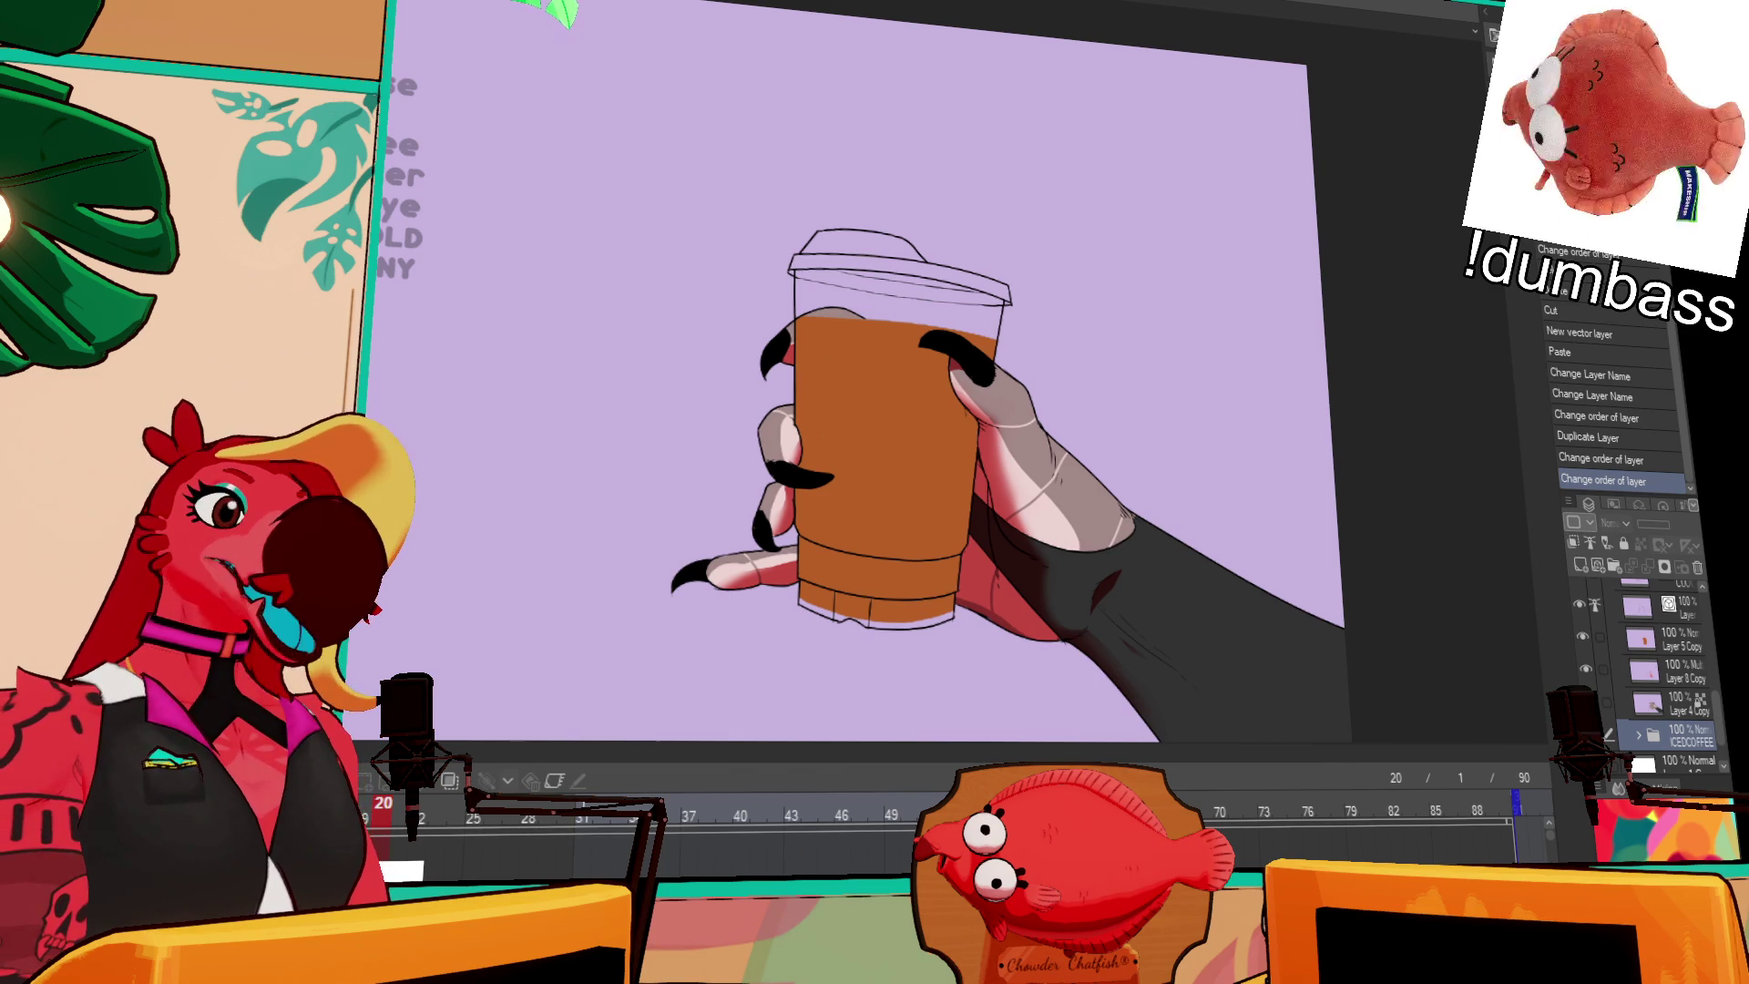
scroll(1122, 541, "up", 5)
scroll(1612, 683, "up", 2)
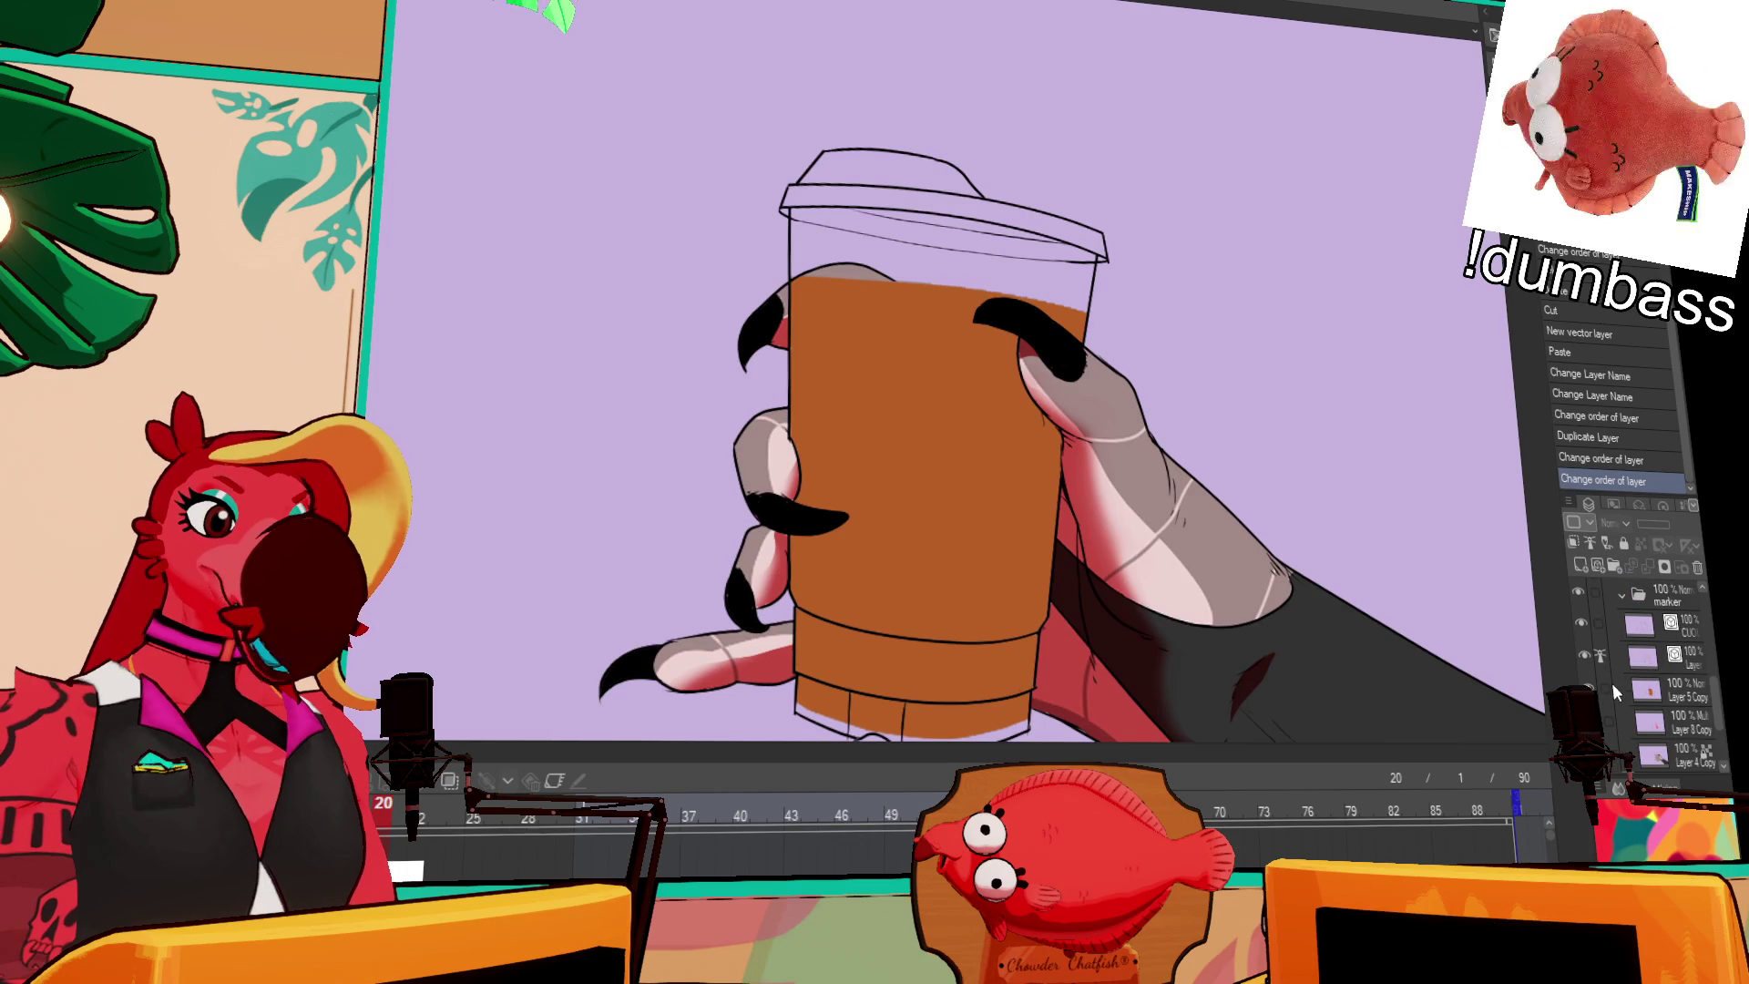
left_click(1584, 690)
left_click(1585, 690)
left_click(1585, 653)
left_click(1585, 654)
Step: Merge the top layer down and hide the cup's orange fill layer
key("ctrl+e")
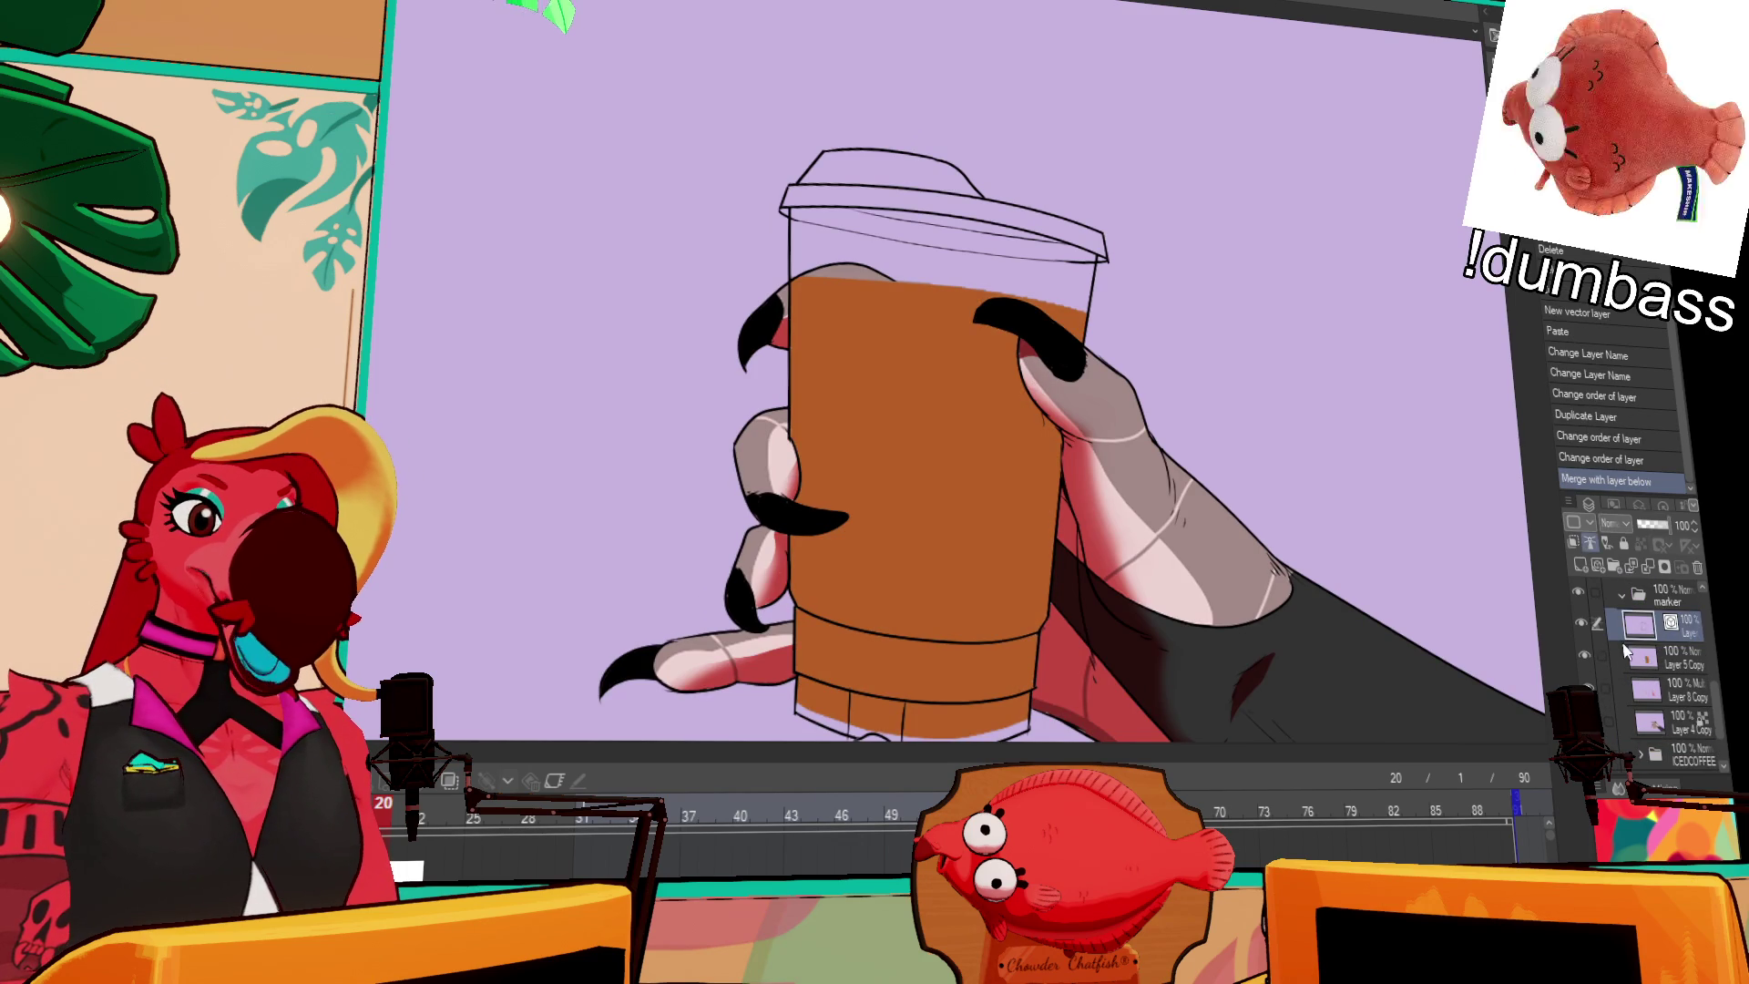
left_click(1581, 627)
left_click(1582, 626)
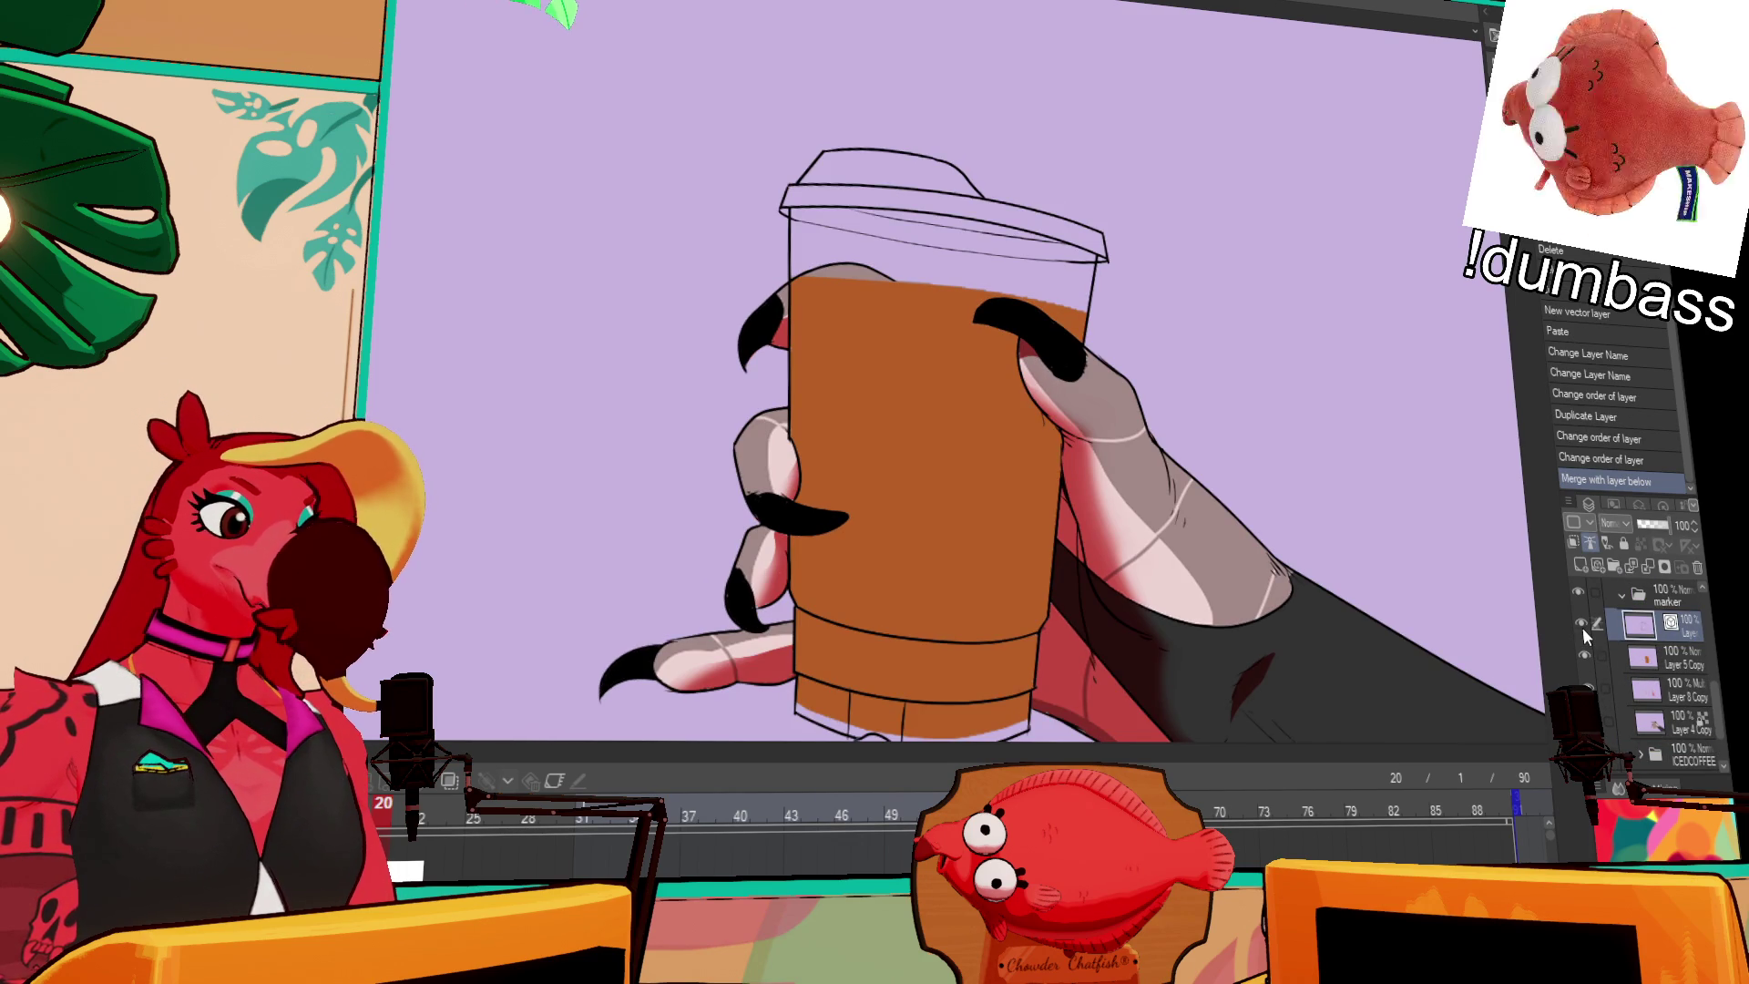
left_click(1582, 653)
left_click(1582, 653)
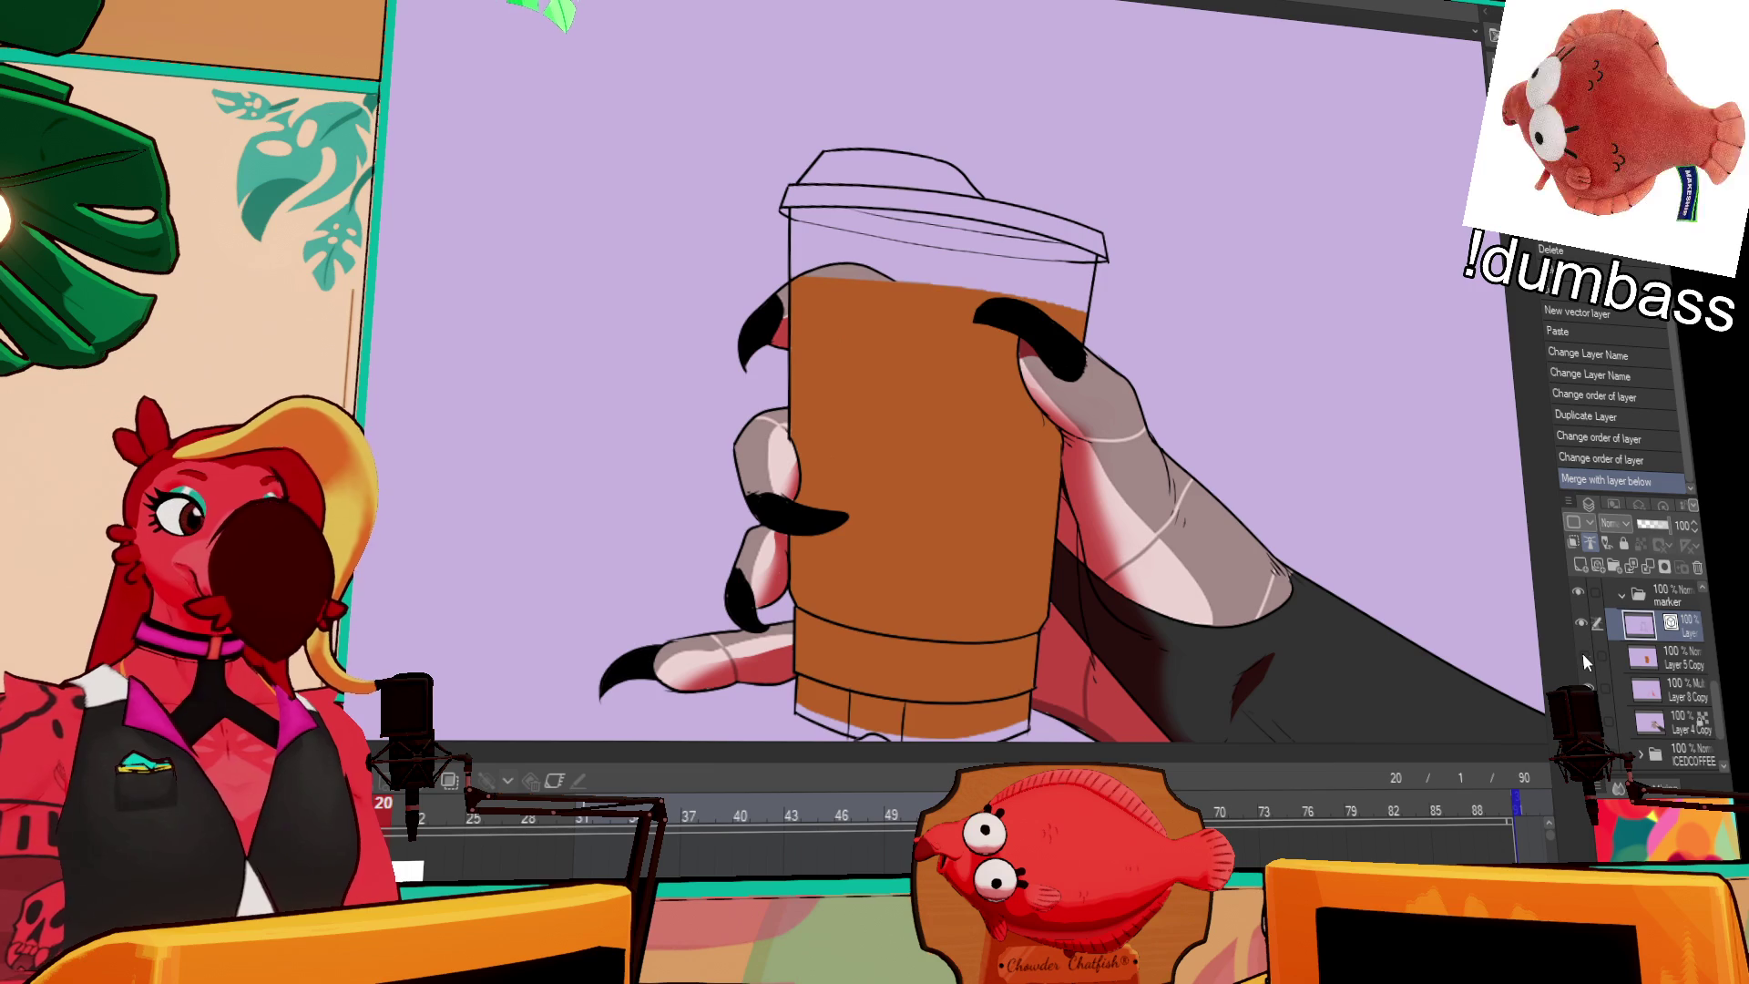
left_click(1582, 653)
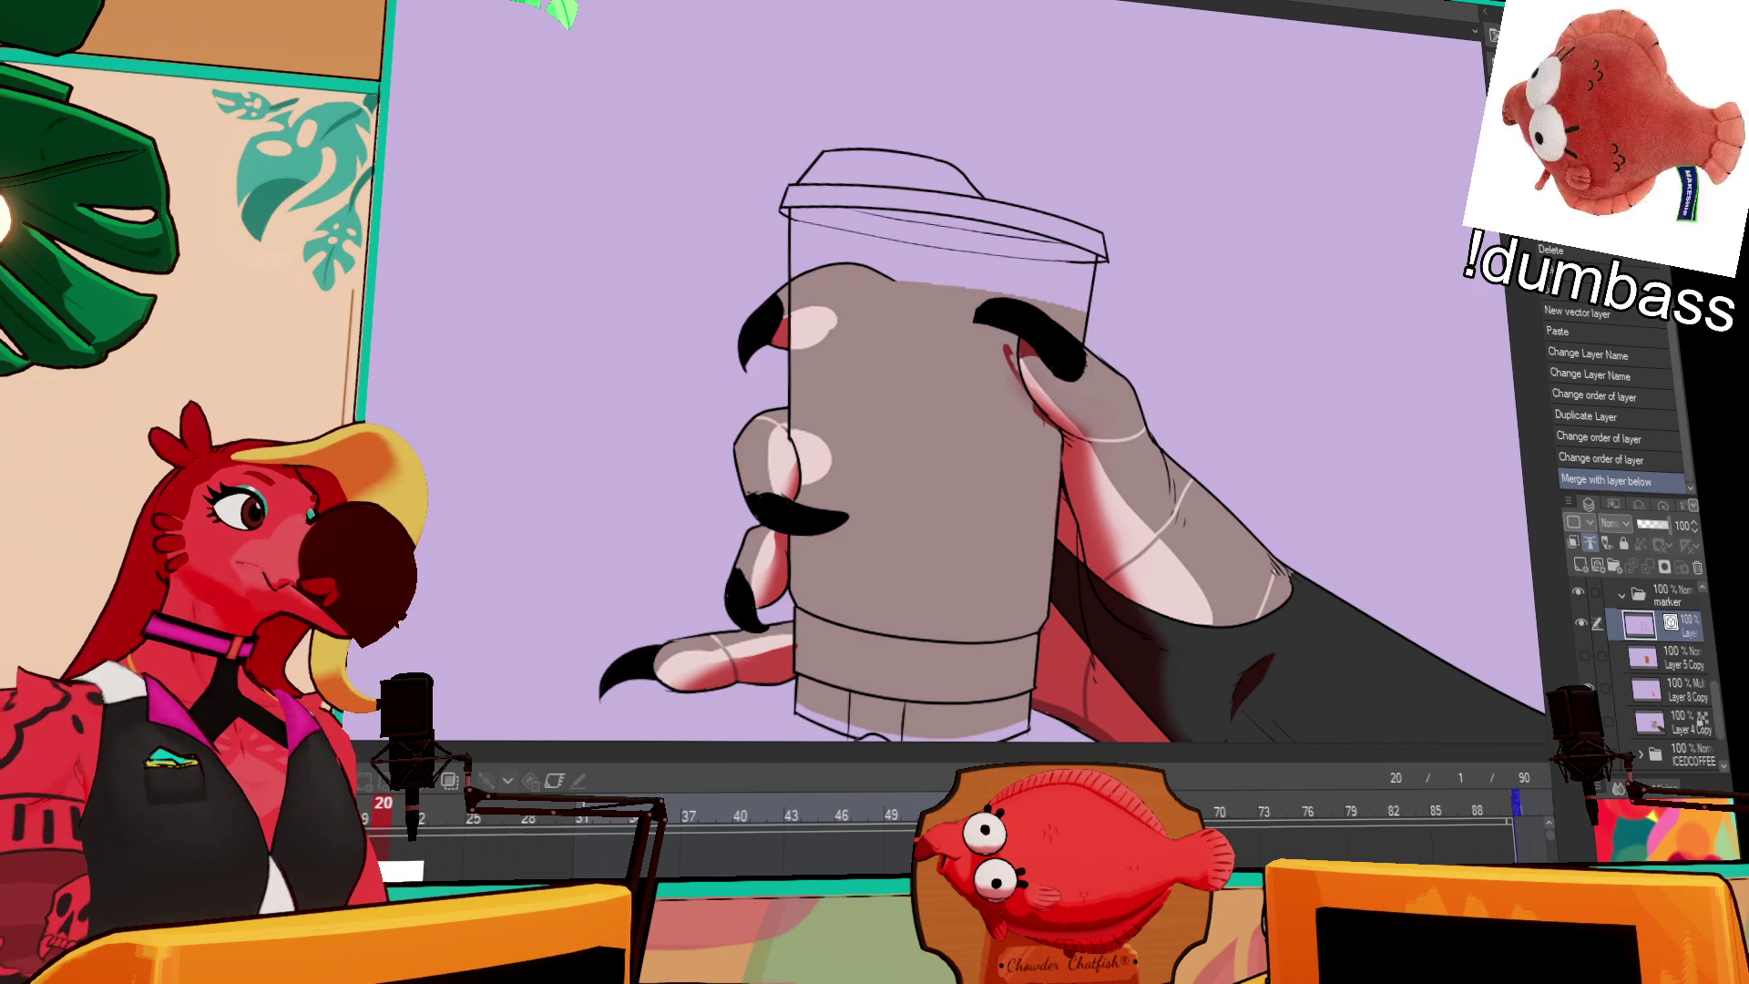
key("ctrl+Tab")
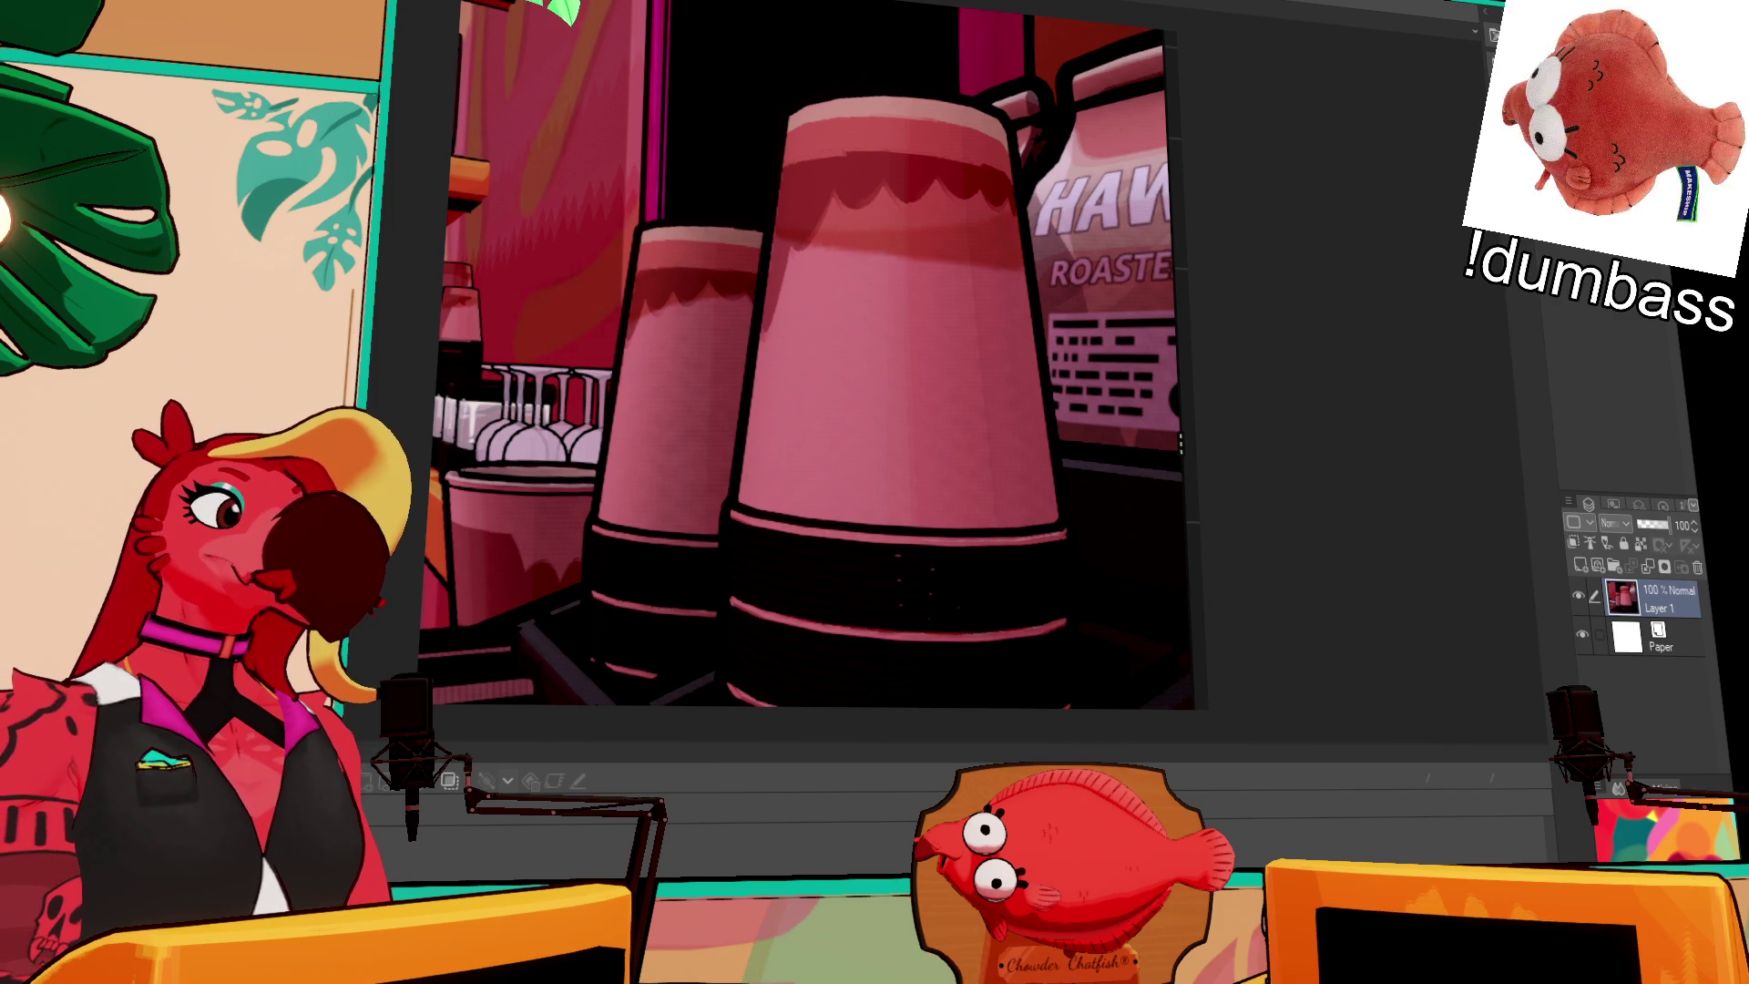
key("ctrl+Tab")
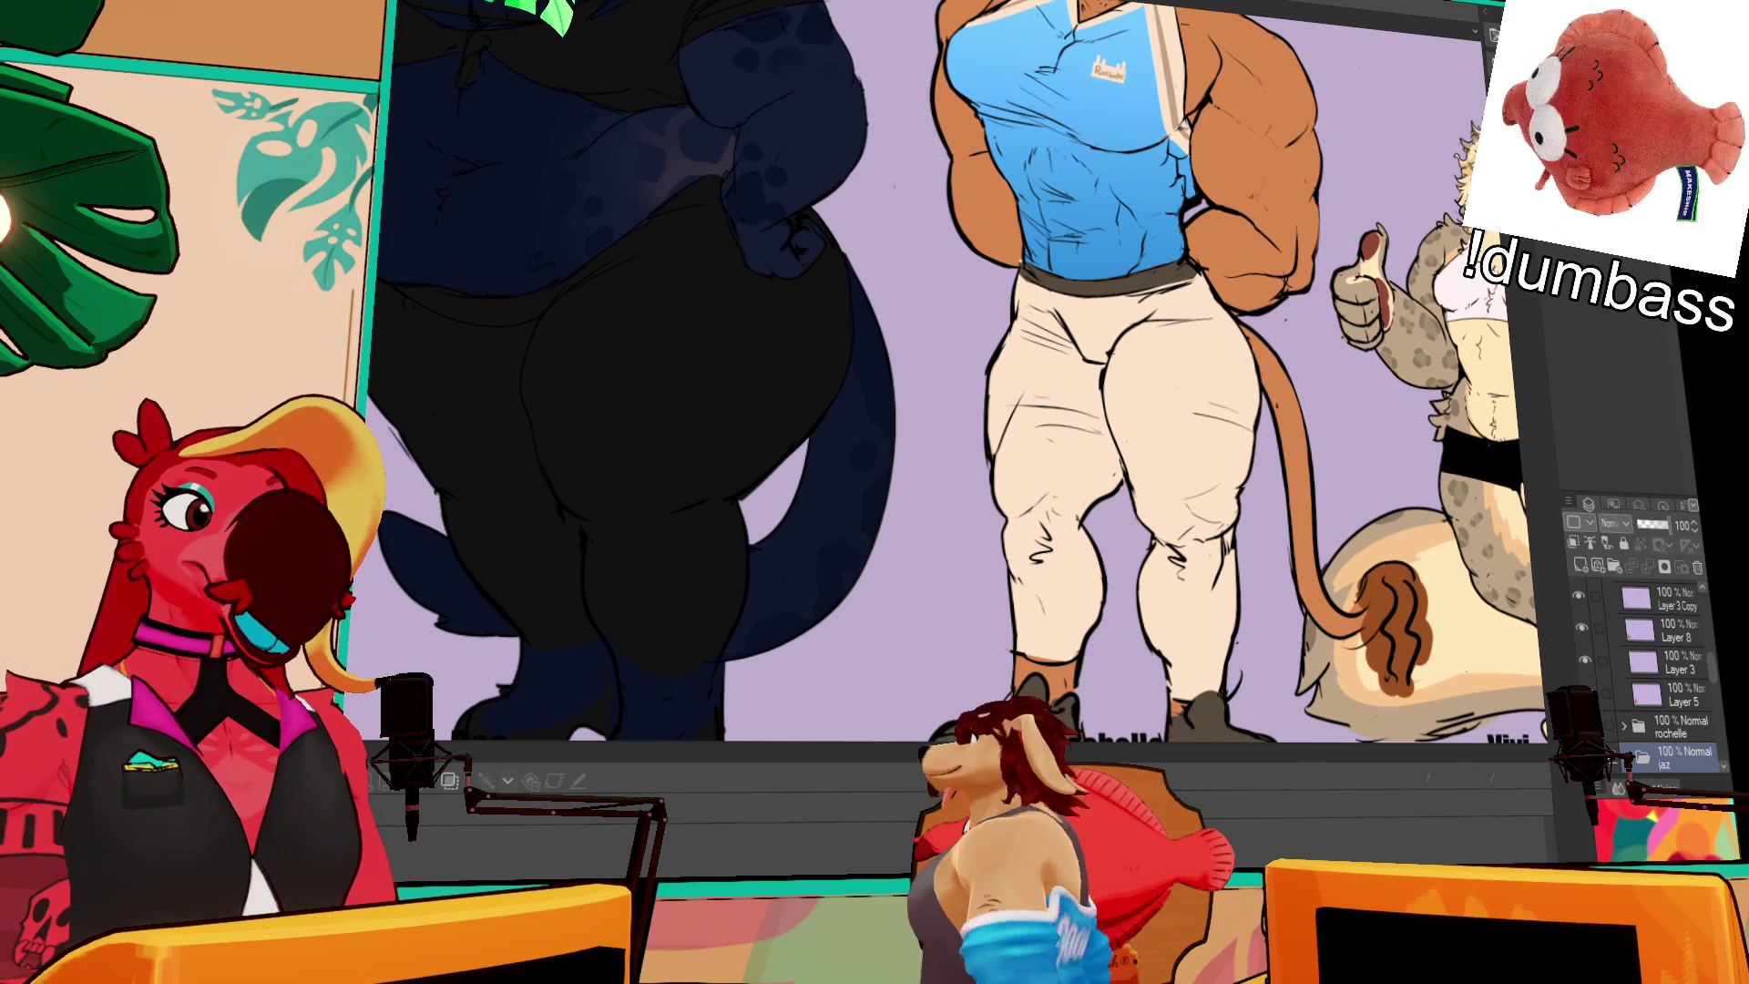
key("ctrl+Tab")
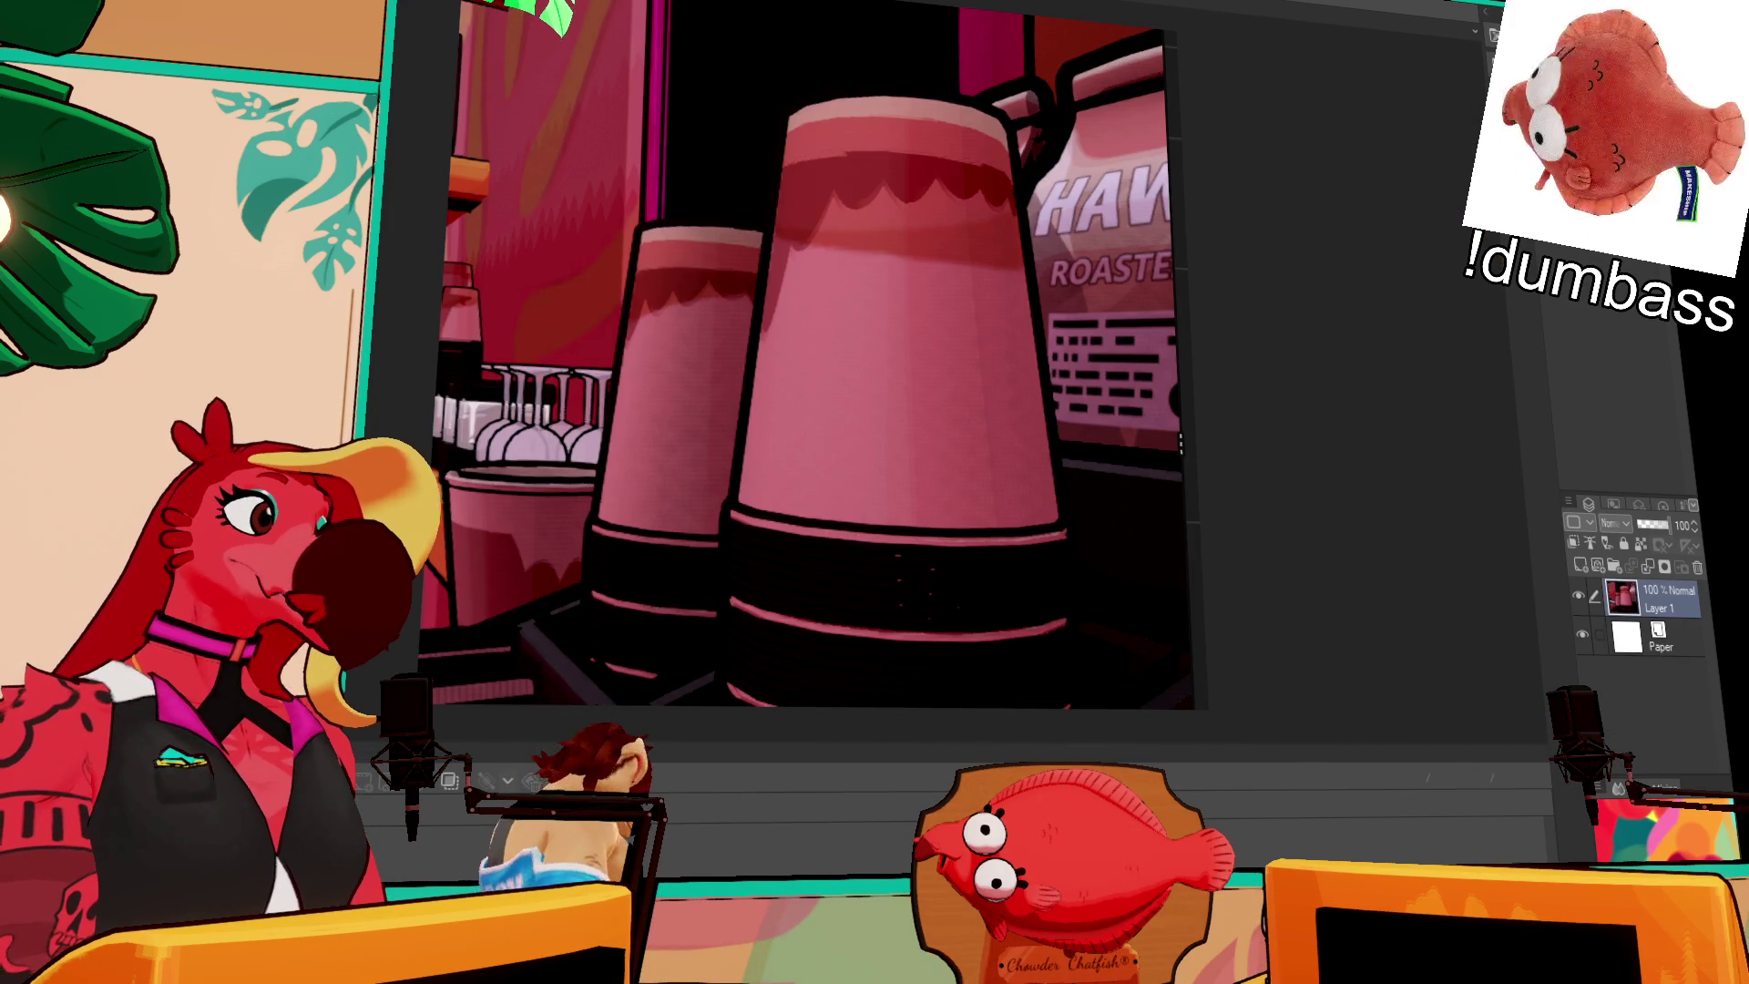
key("ctrl+Tab")
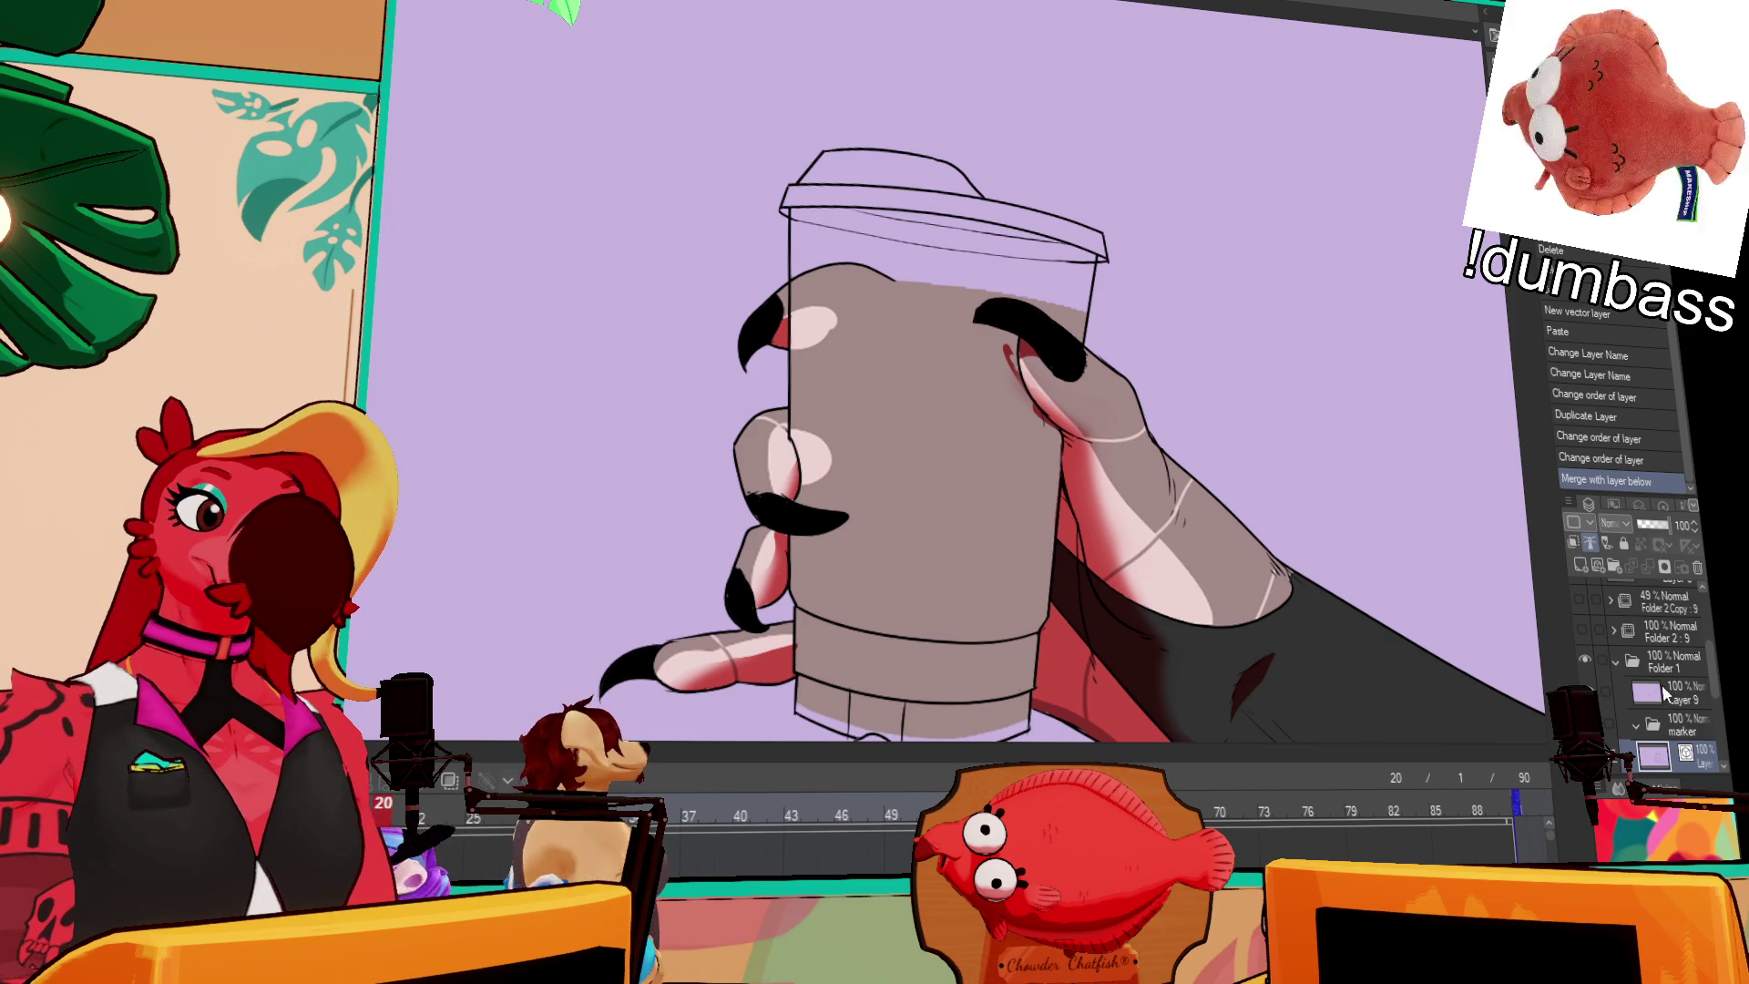
Step: On a new layer, lasso the cup and lid area and fill it coral red
scroll(1712, 679, "down", 2)
key("ctrl+shift+n")
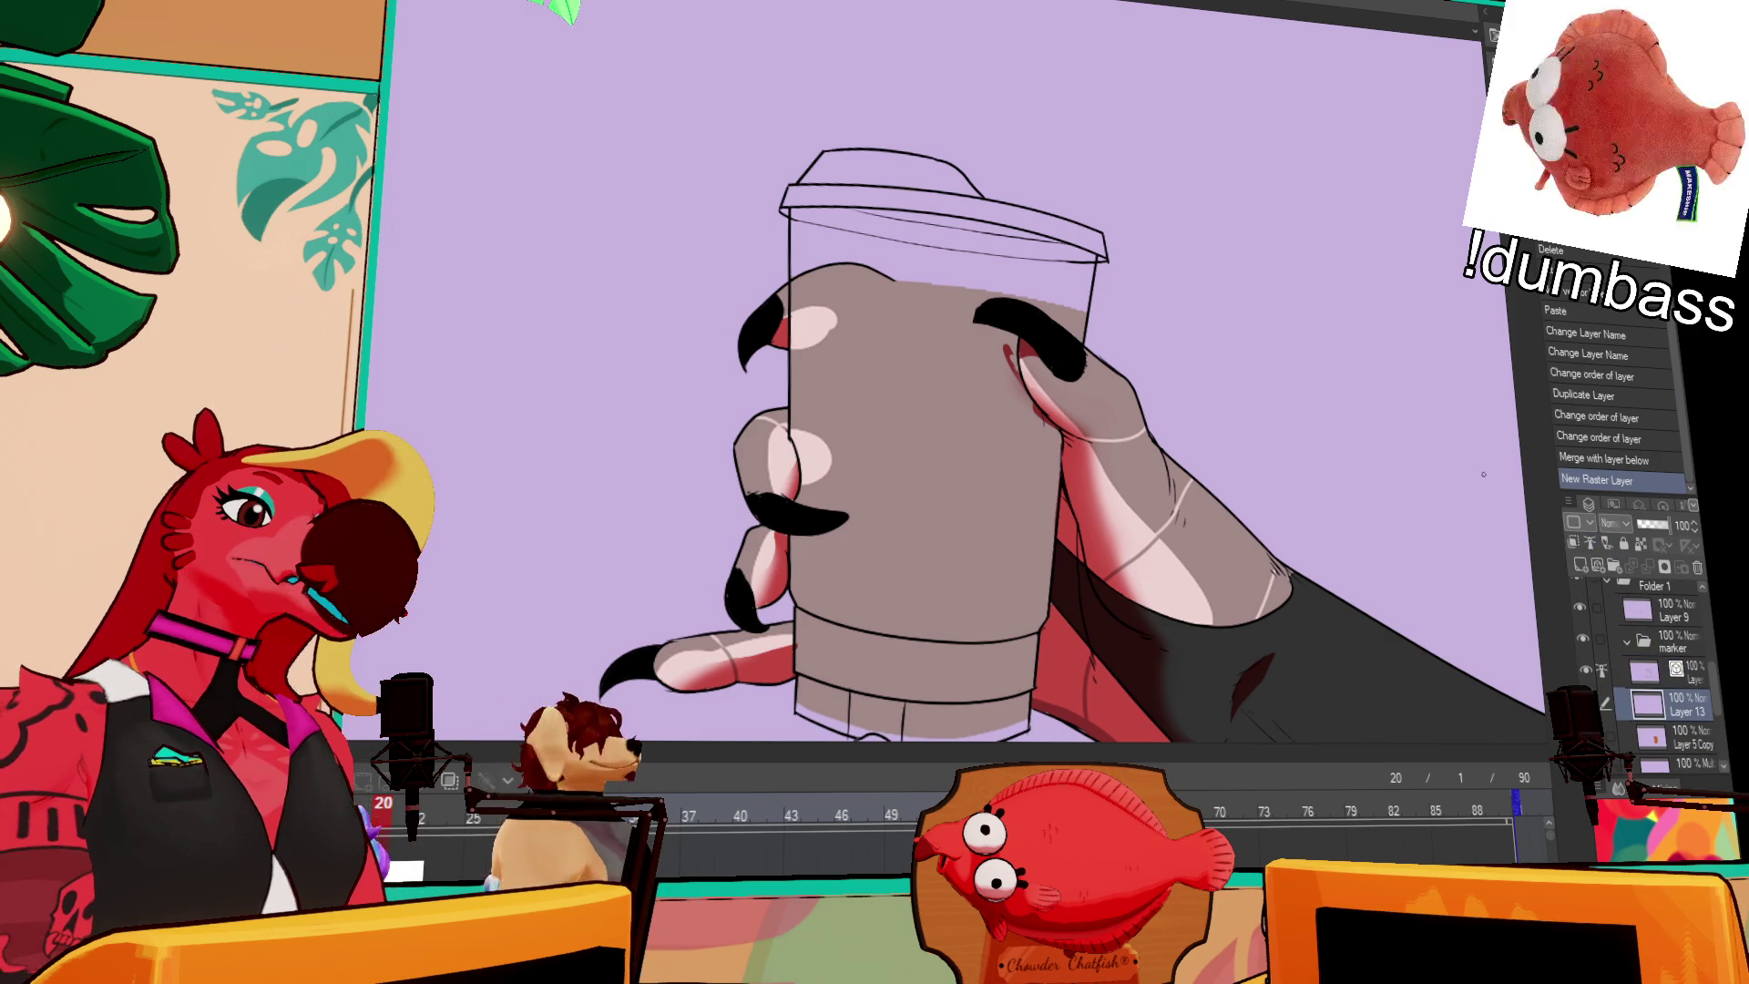
mouse_move(749, 250)
left_mouse_down()
mouse_move(929, 91)
mouse_move(1137, 337)
mouse_move(984, 310)
mouse_move(997, 456)
mouse_move(836, 571)
mouse_move(789, 524)
mouse_move(781, 437)
left_mouse_up()
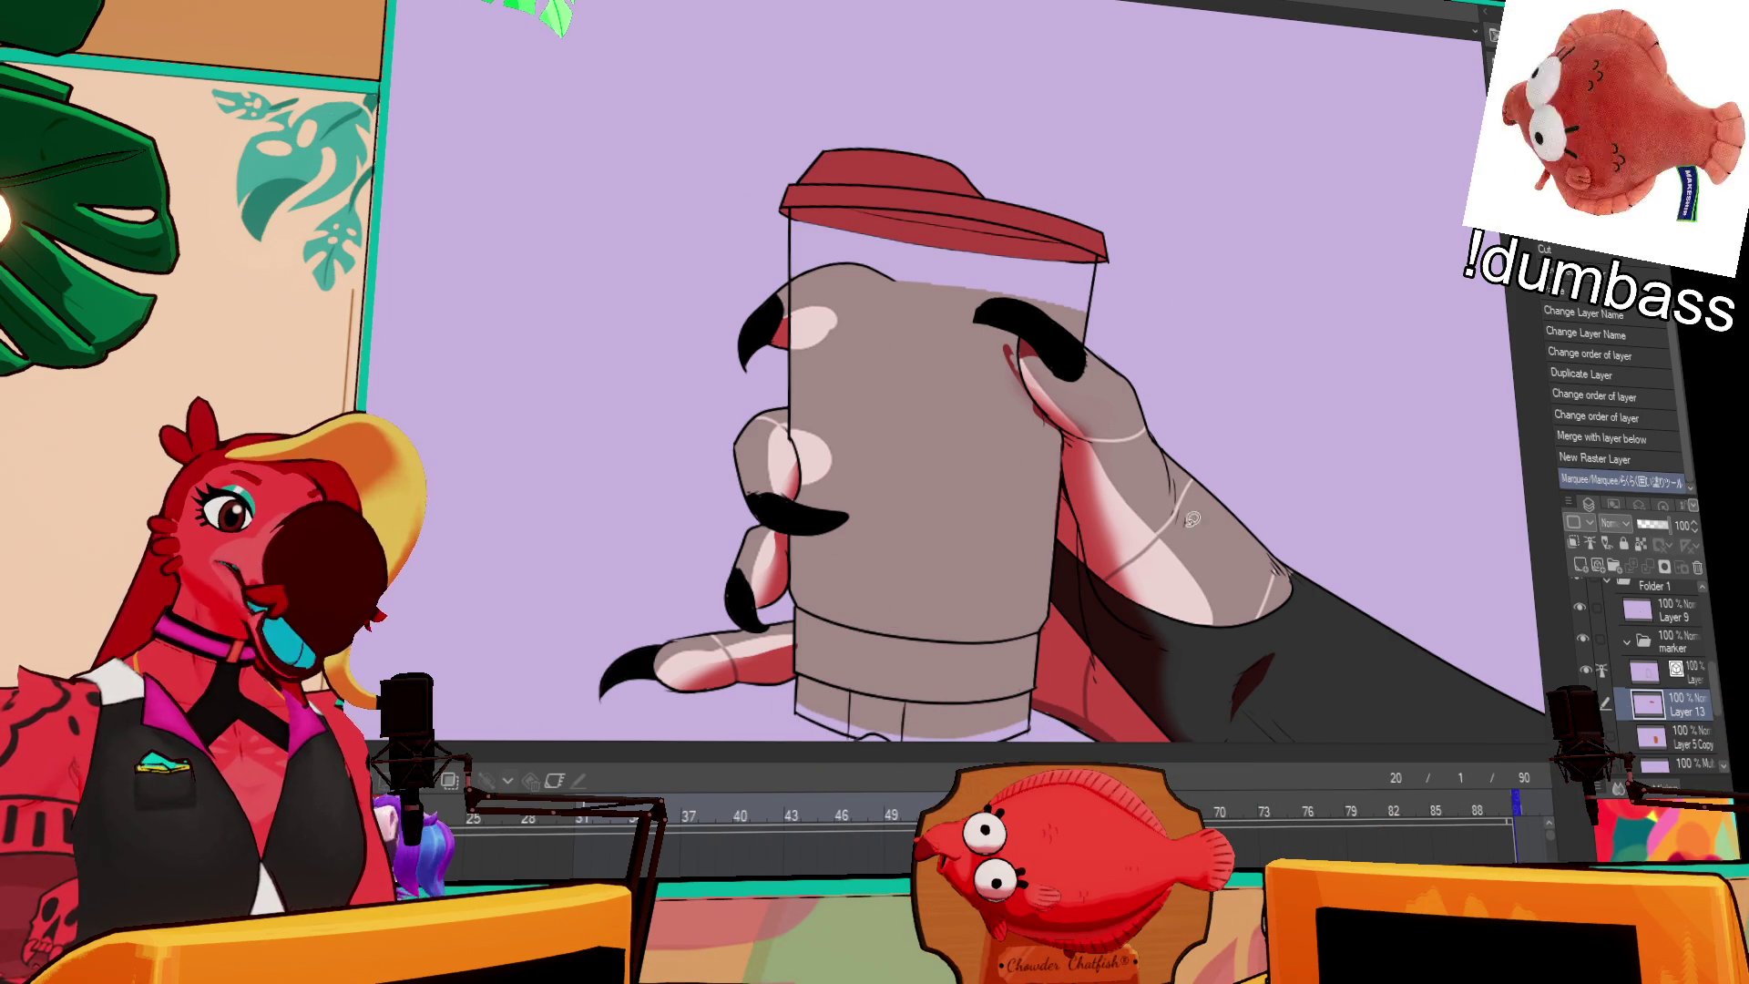
left_click_drag(1197, 545, 1199, 560)
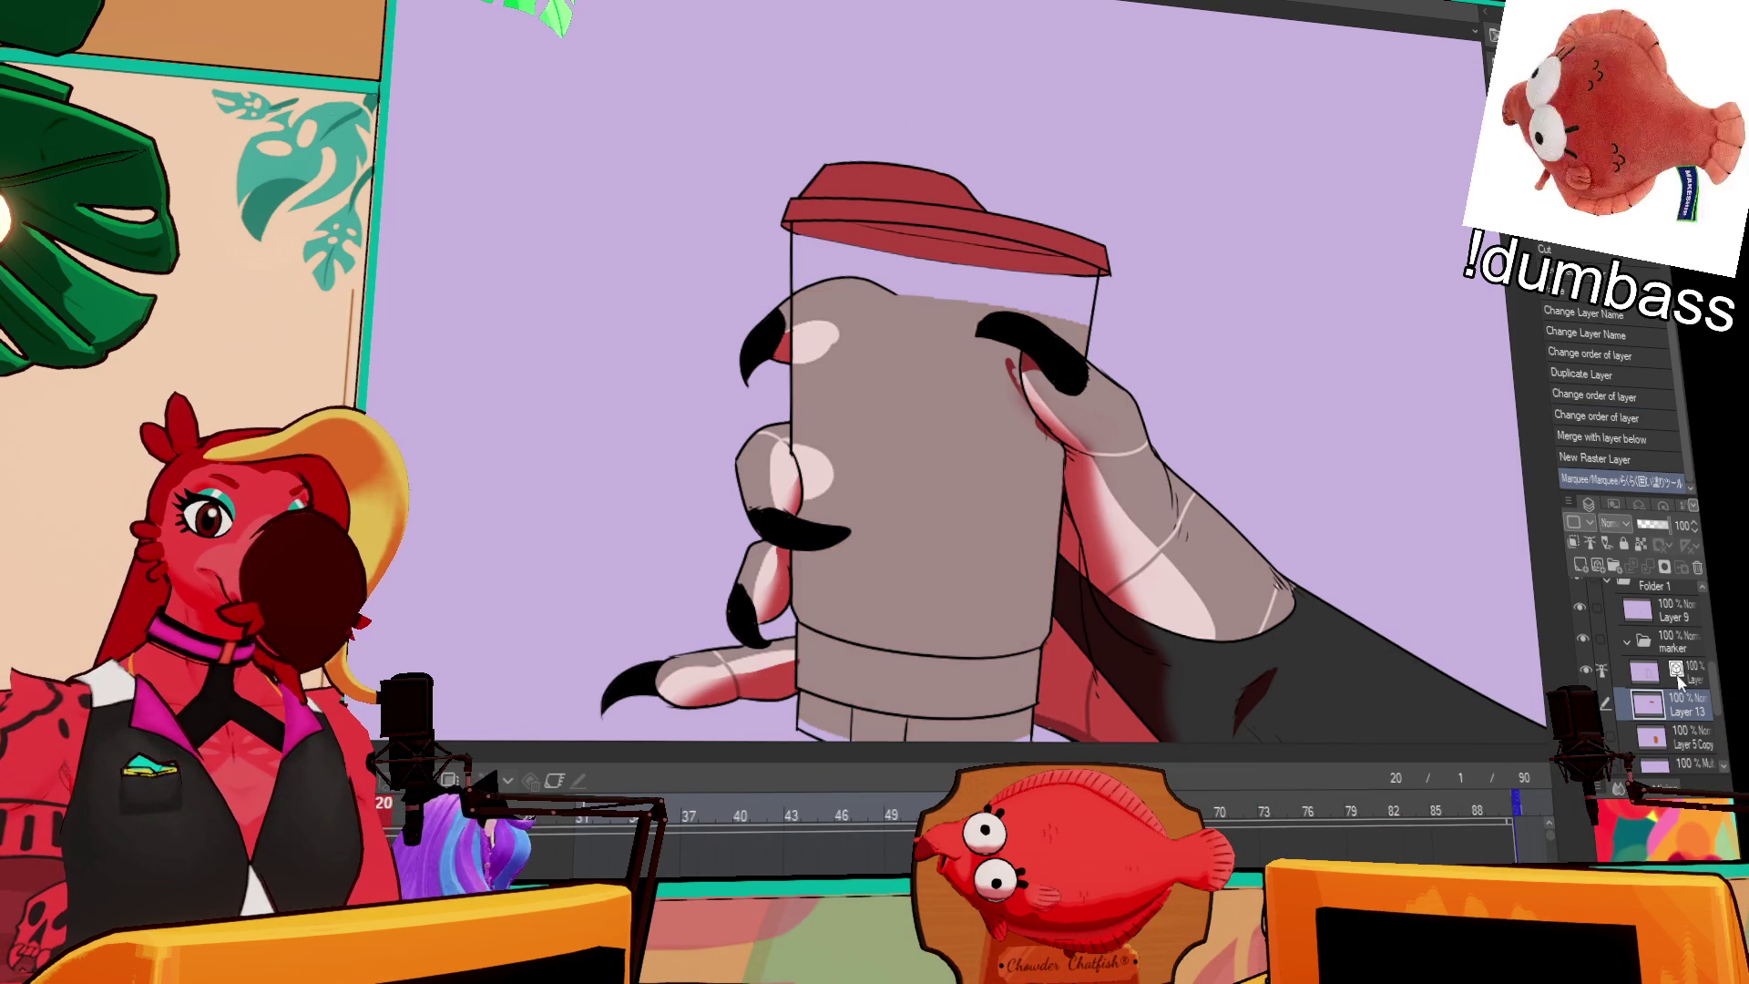
left_click_drag(1345, 683, 1303, 612)
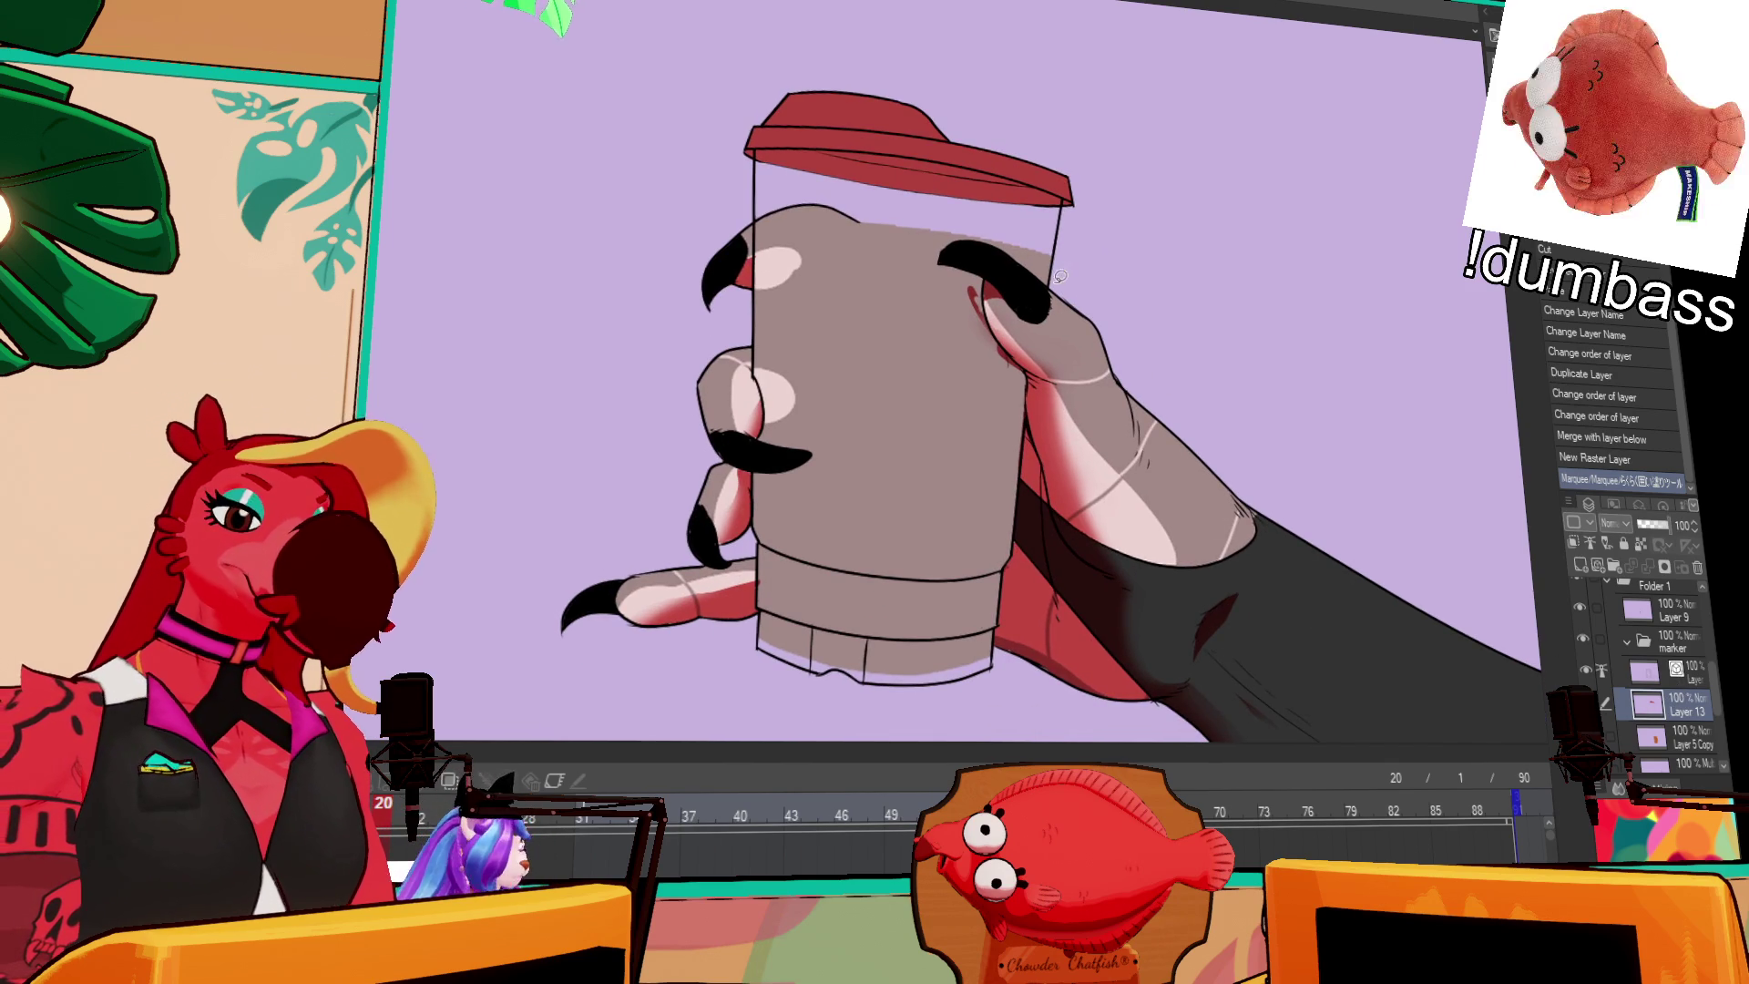
mouse_move(1074, 284)
left_mouse_down()
mouse_move(723, 146)
mouse_move(745, 292)
mouse_move(742, 557)
mouse_move(965, 745)
mouse_move(1036, 517)
mouse_move(1033, 299)
left_mouse_up()
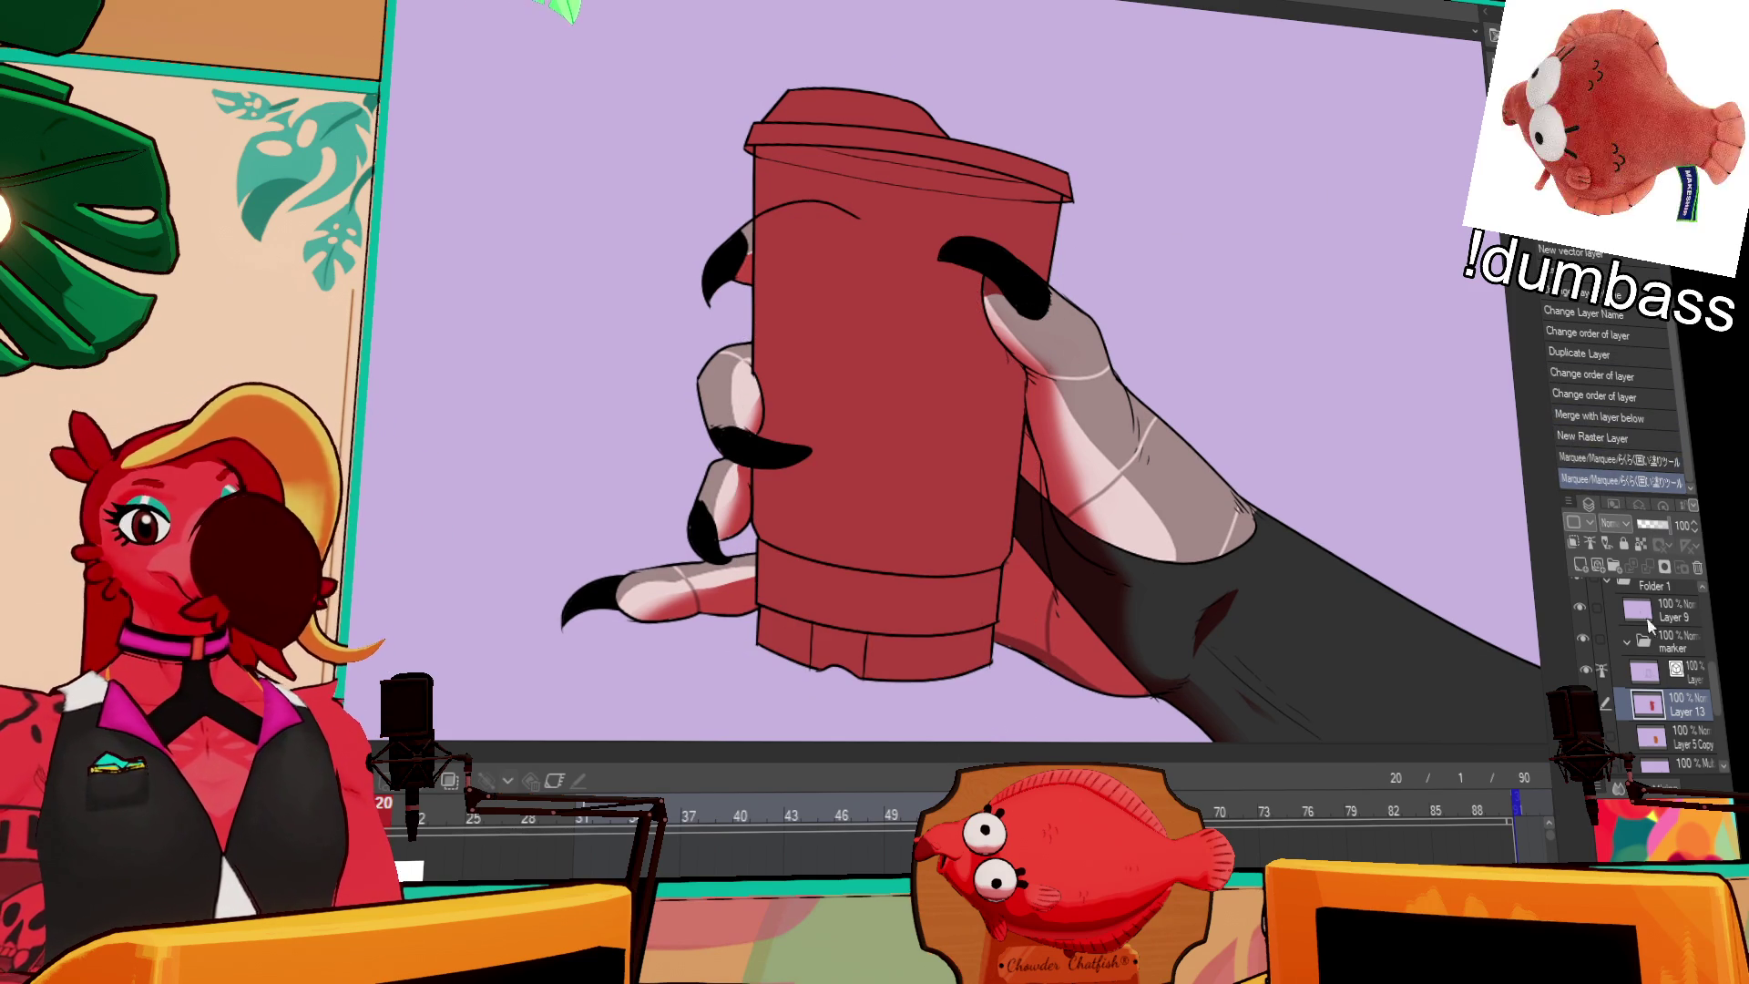
Step: Erase the stray lines along the cup lid on the layer above Layer 13
key("alt+bracketright")
key("e")
mouse_move(825, 202)
left_mouse_down()
mouse_move(880, 289)
mouse_move(817, 211)
mouse_move(893, 187)
left_mouse_up()
mouse_move(901, 187)
left_mouse_down()
mouse_move(990, 211)
mouse_move(1012, 237)
mouse_move(1034, 203)
left_mouse_up()
left_click_drag(765, 156, 767, 226)
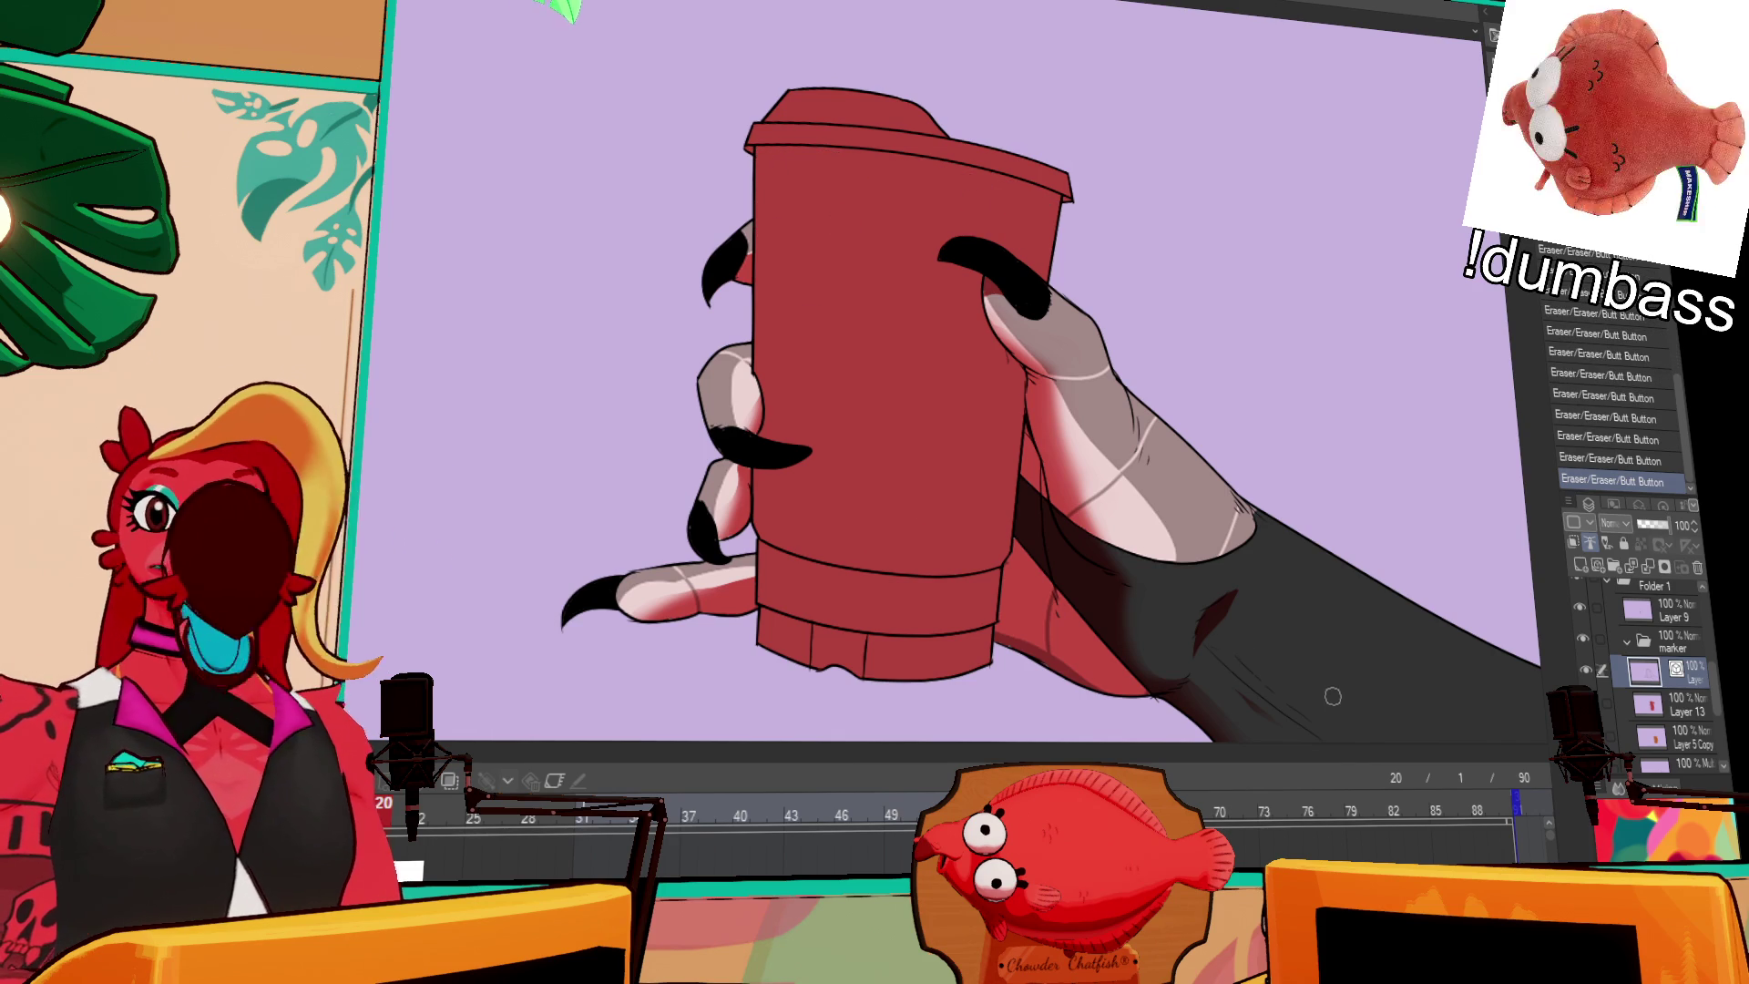
left_click_drag(1363, 661, 1403, 672)
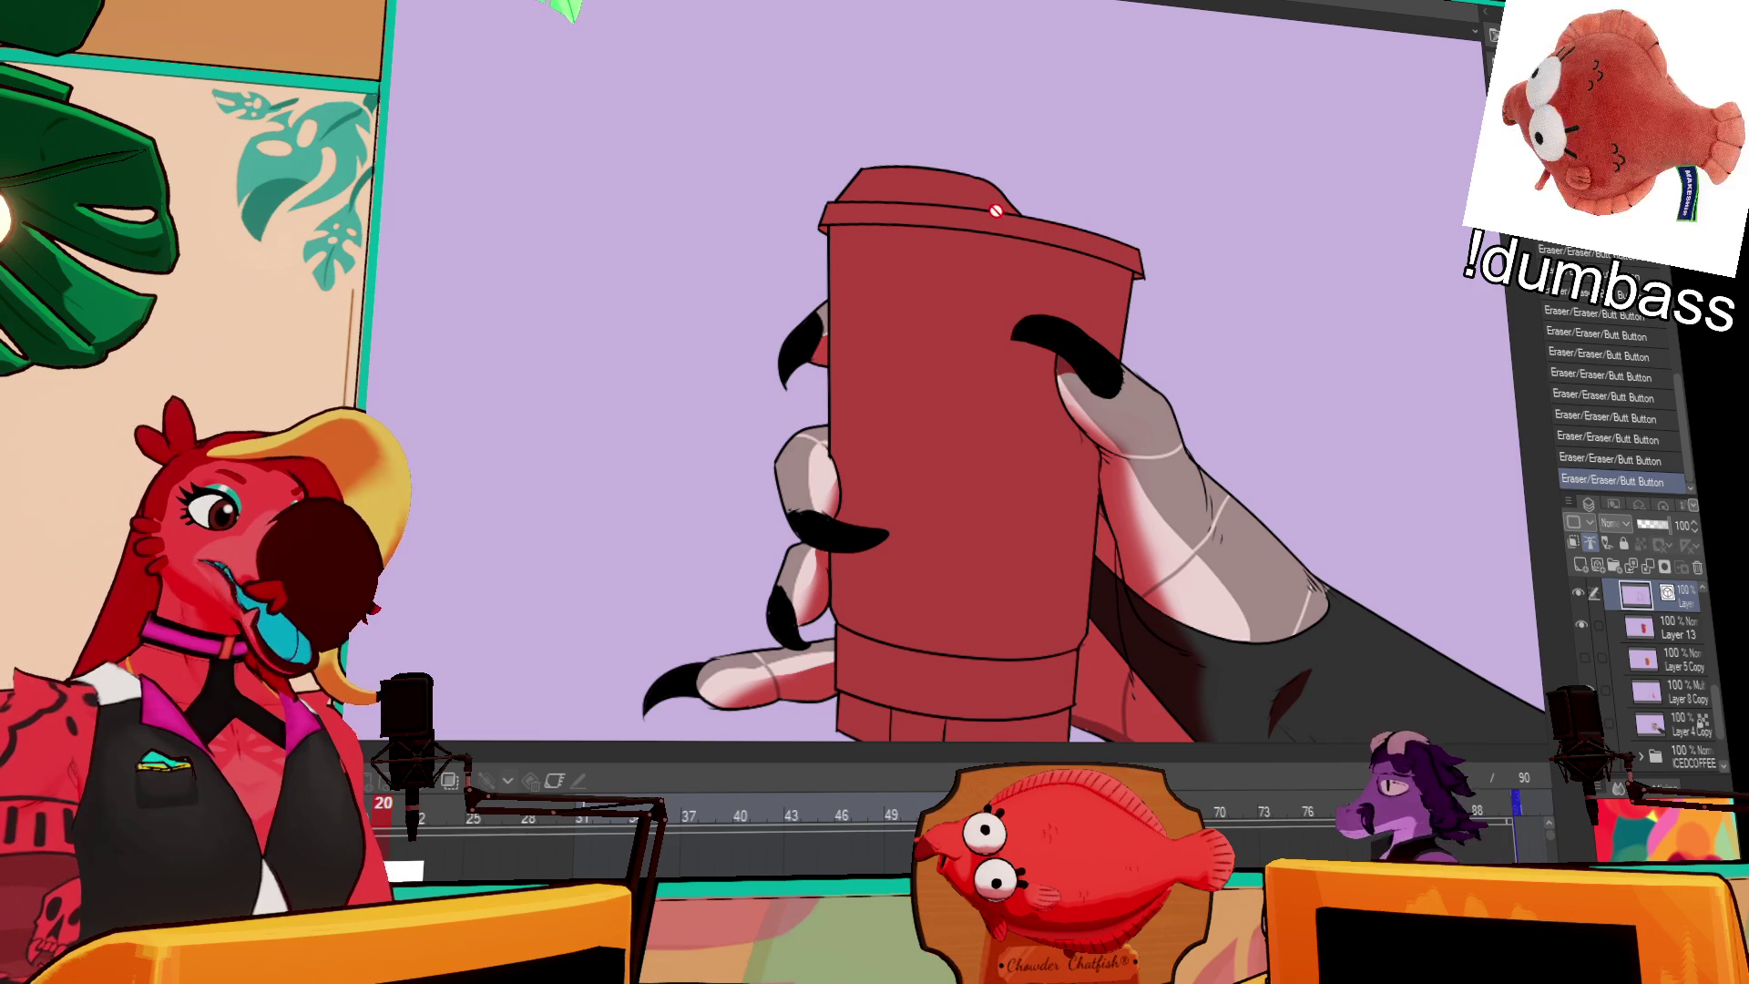
Step: On Layer 13, fill the lid rim and lid top a lighter tone
left_click(1644, 628)
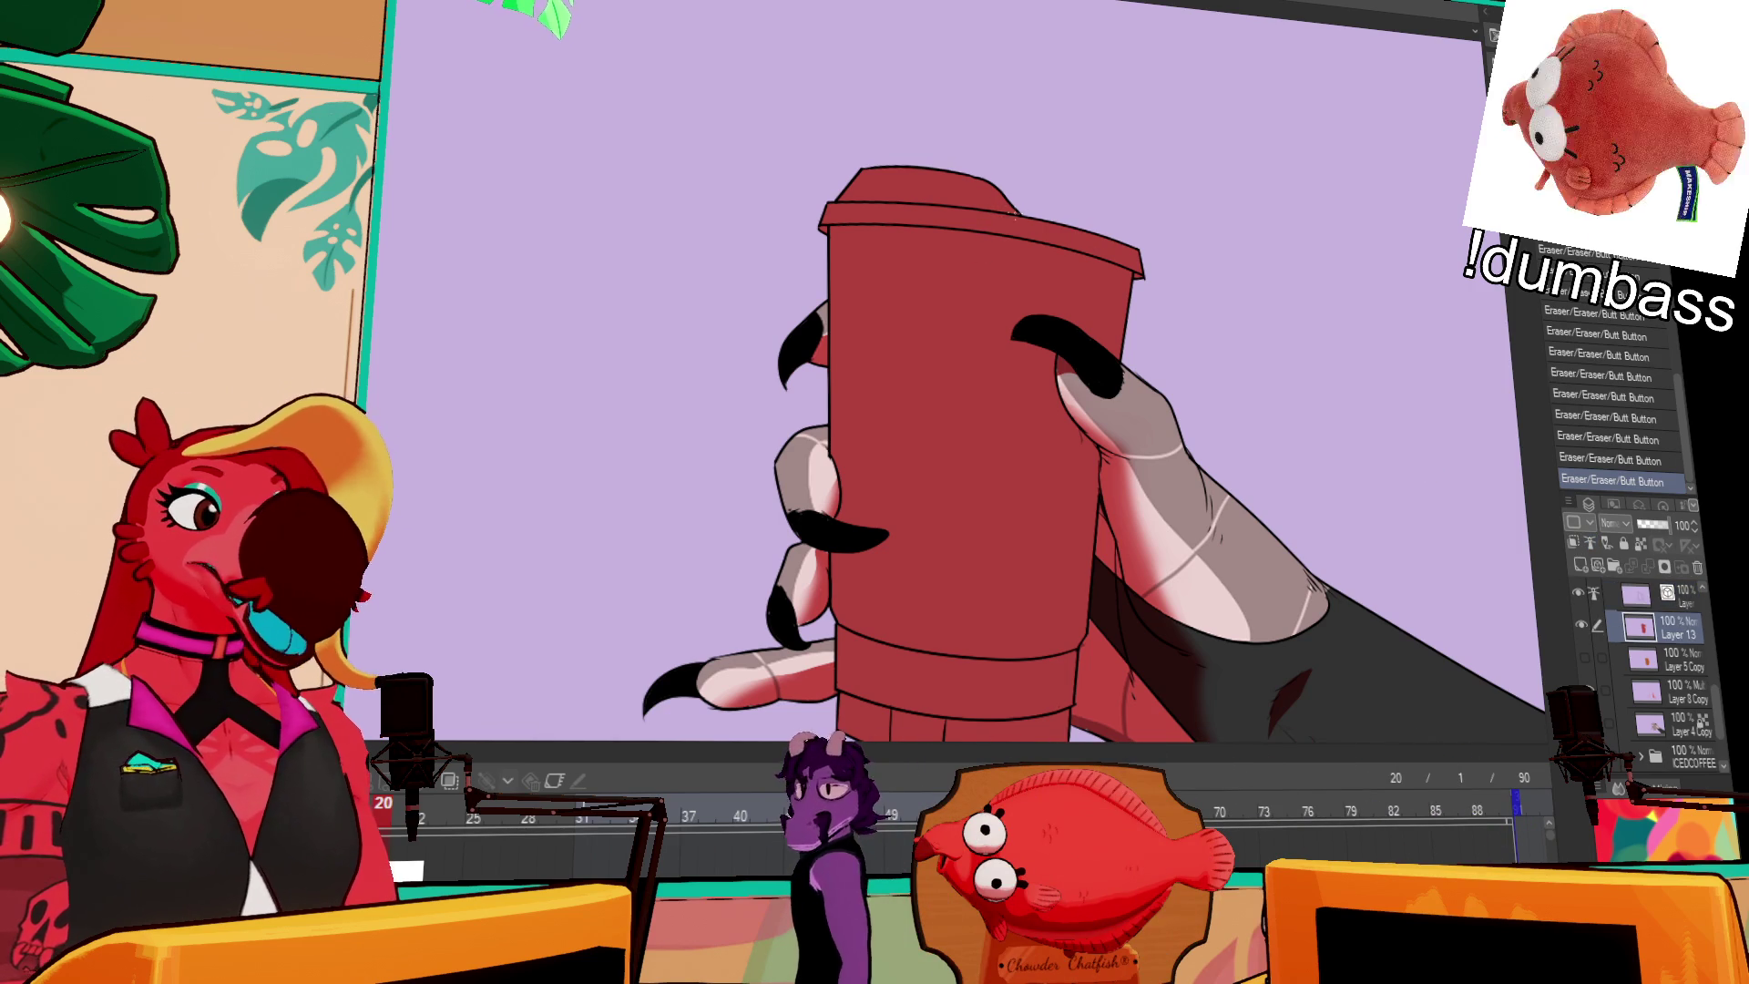
left_click(1002, 239)
left_click(920, 187)
left_click_drag(1099, 294, 1086, 243)
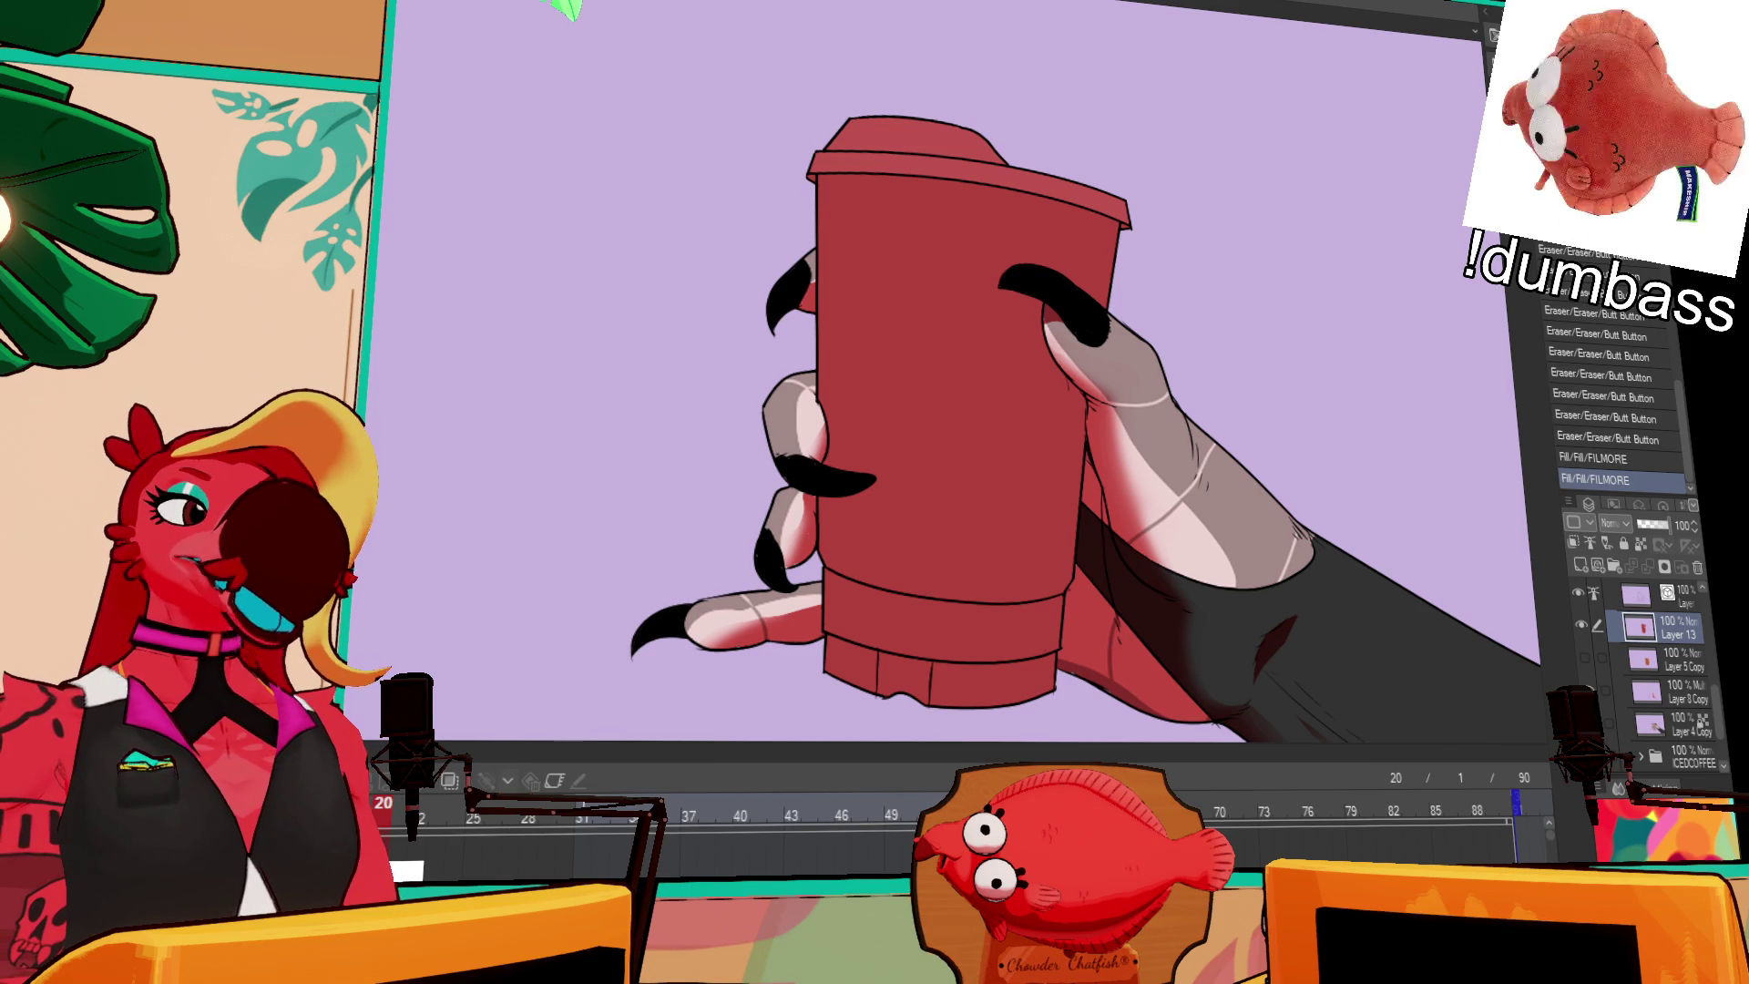
Step: Fill the cup lid lighter pink and select the cup body, comparing with the reference photo
left_click(983, 330)
key("ctrl+z")
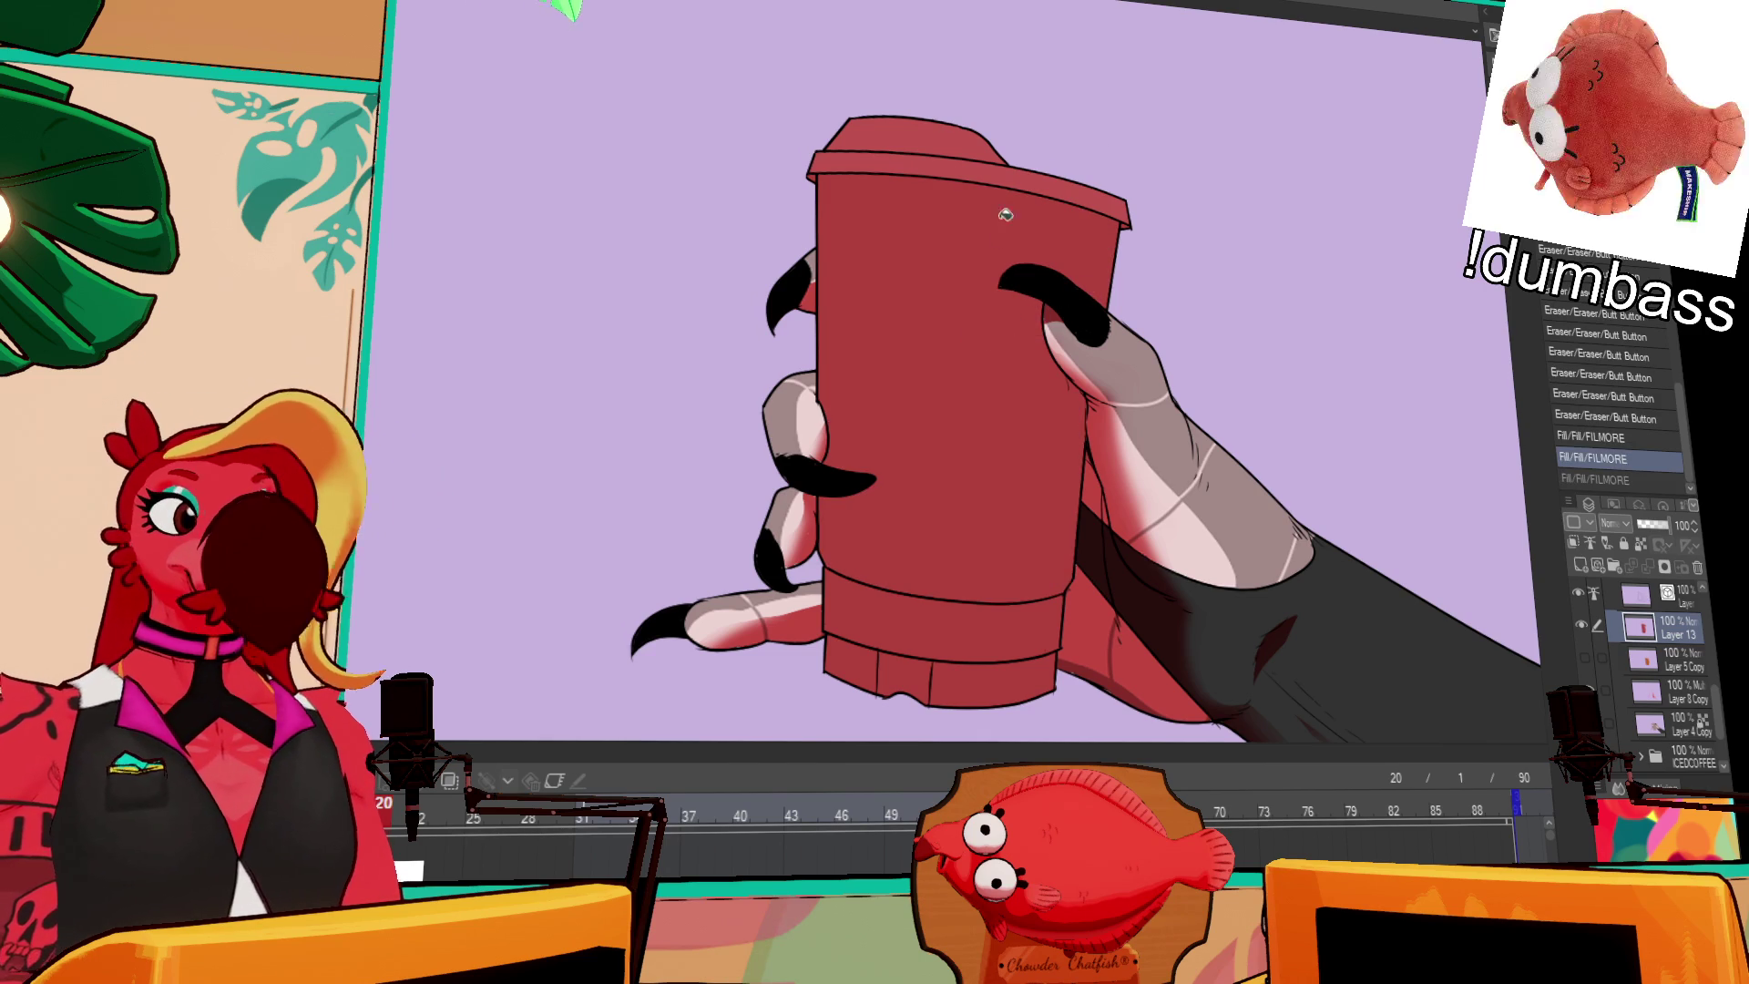
left_click(964, 168)
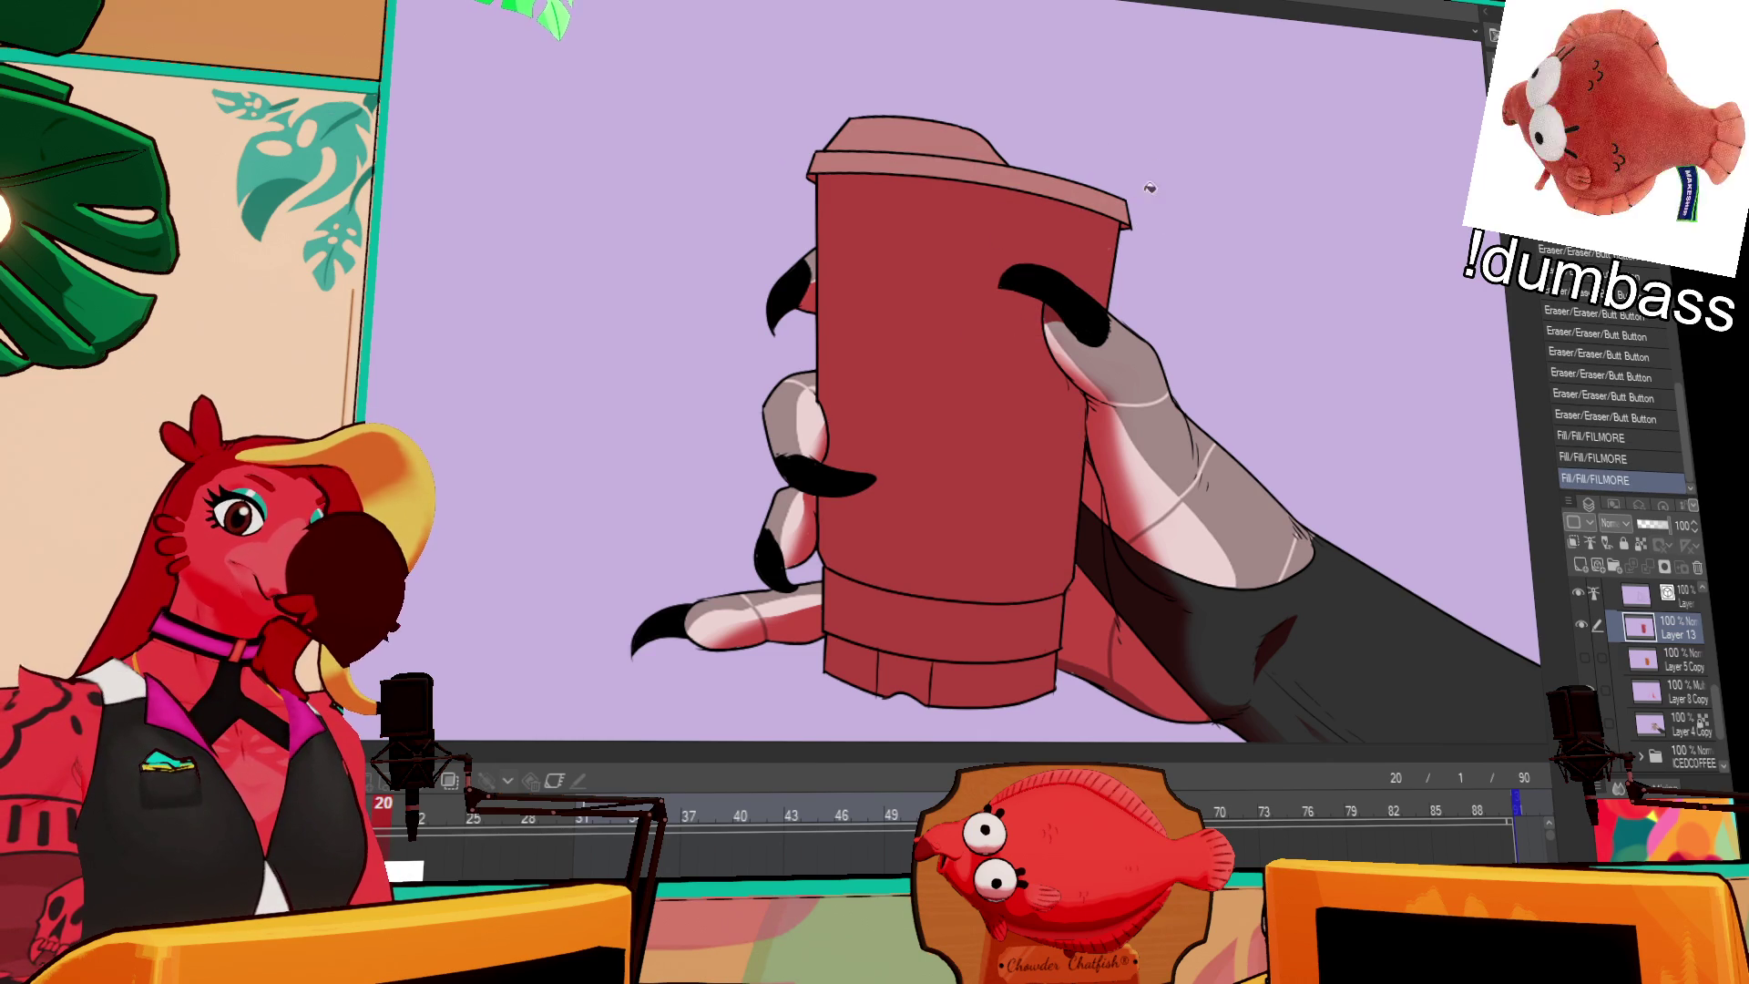
left_click(947, 392)
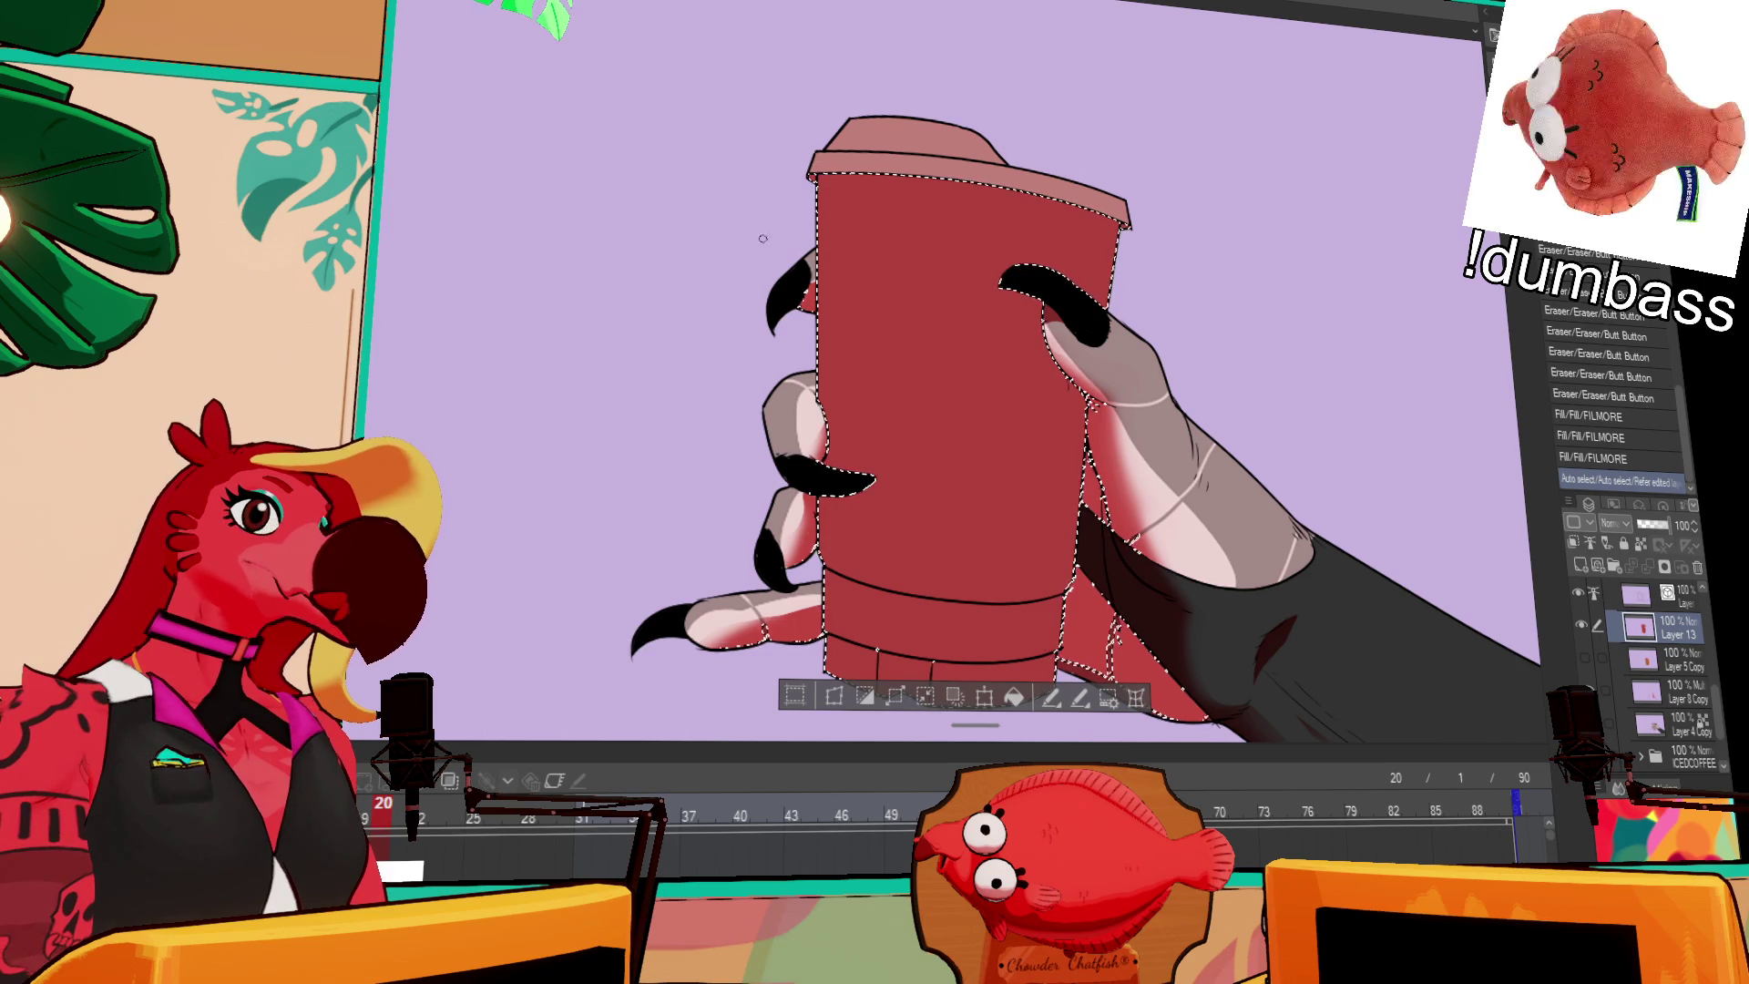
key("ctrl+Tab")
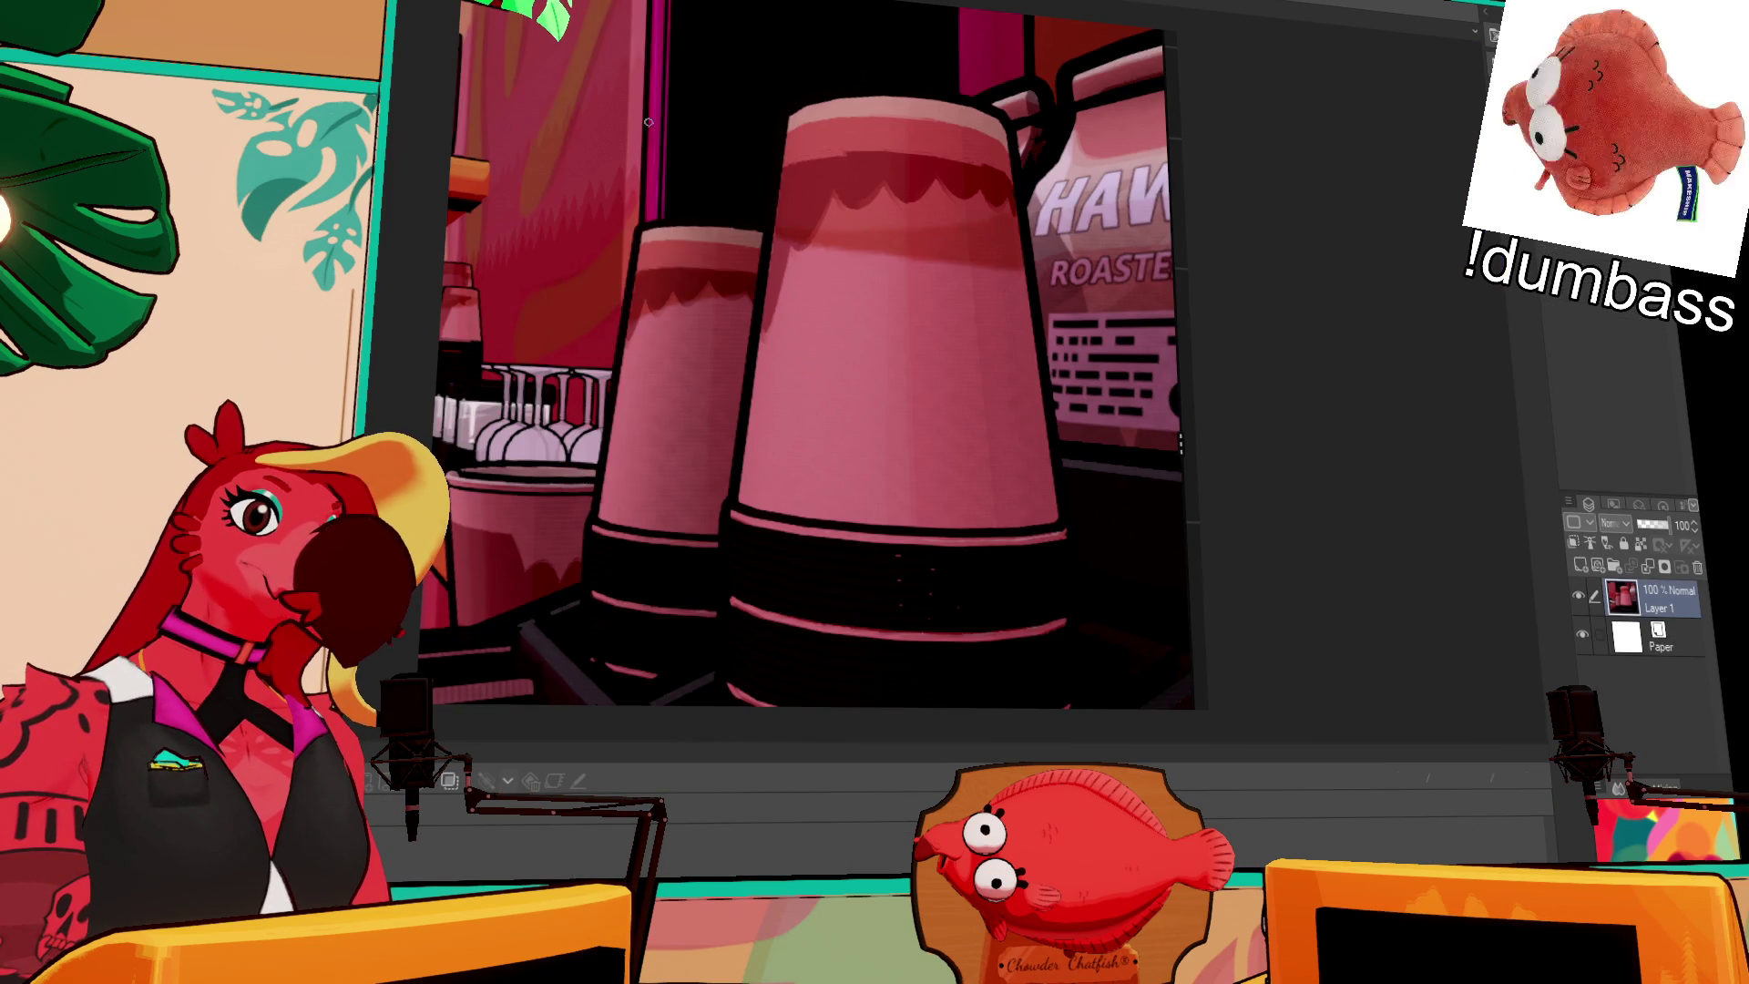
key("ctrl+Tab")
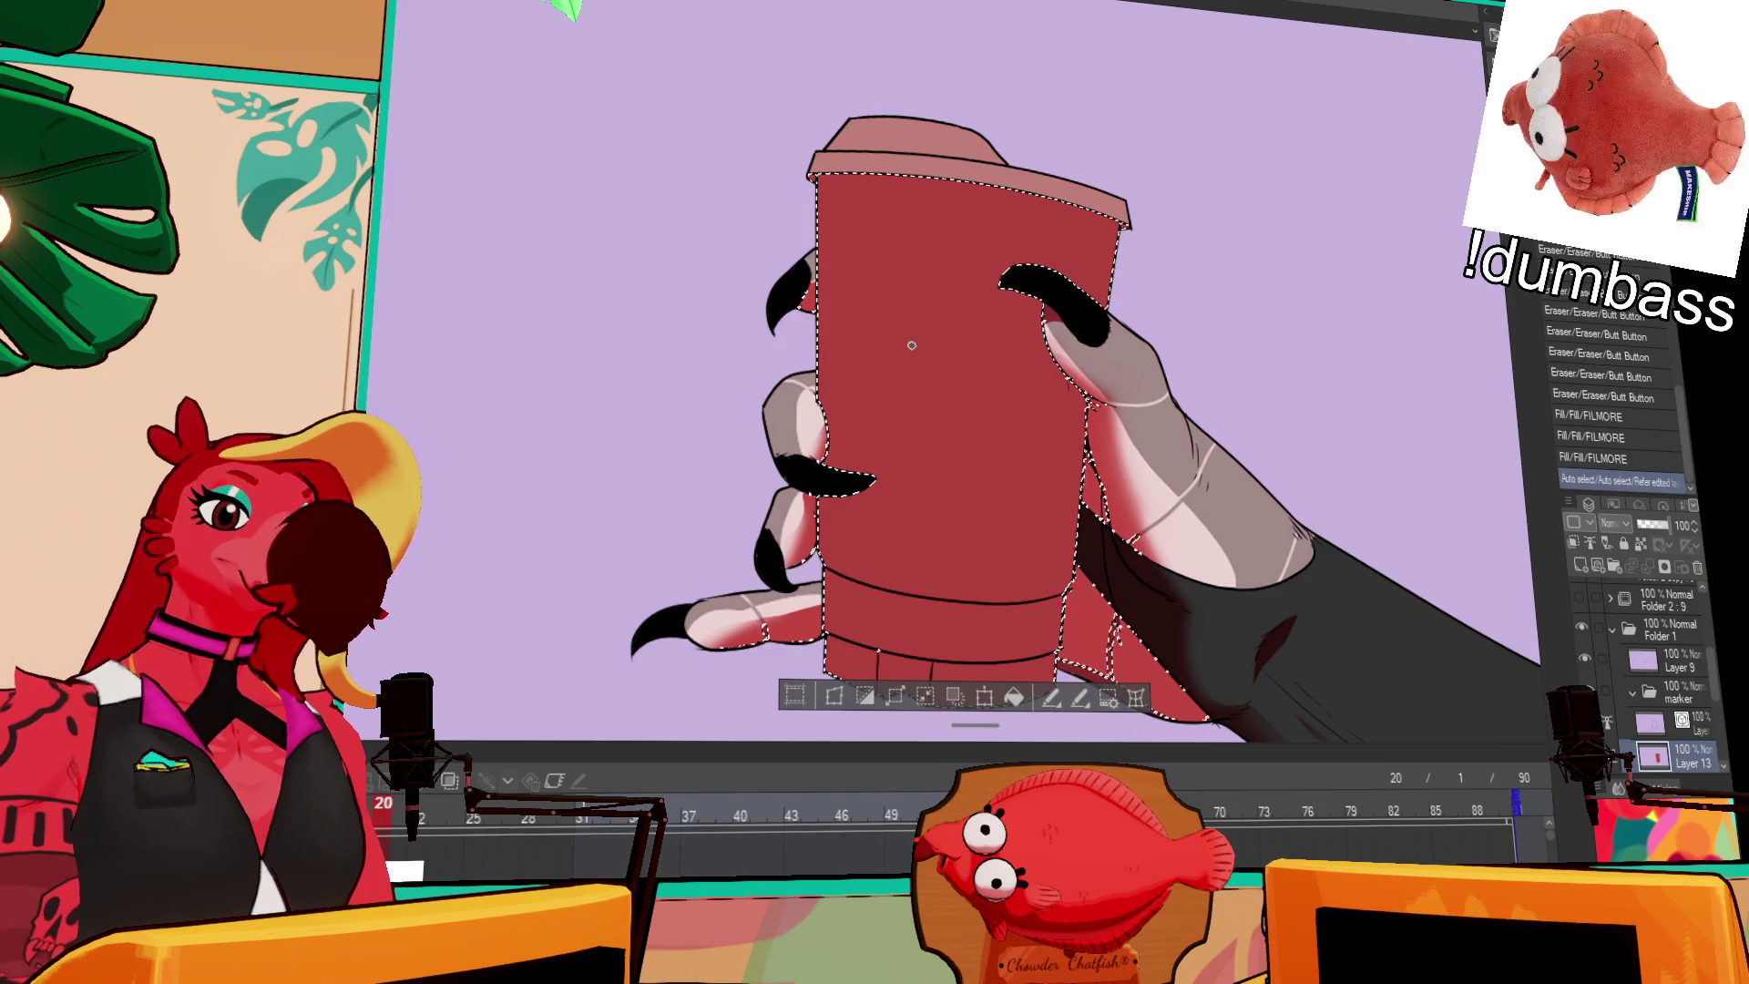
Step: Draw a curved dividing line across the cup and fill its upper part lighter pink
left_click_drag(912, 345, 983, 382)
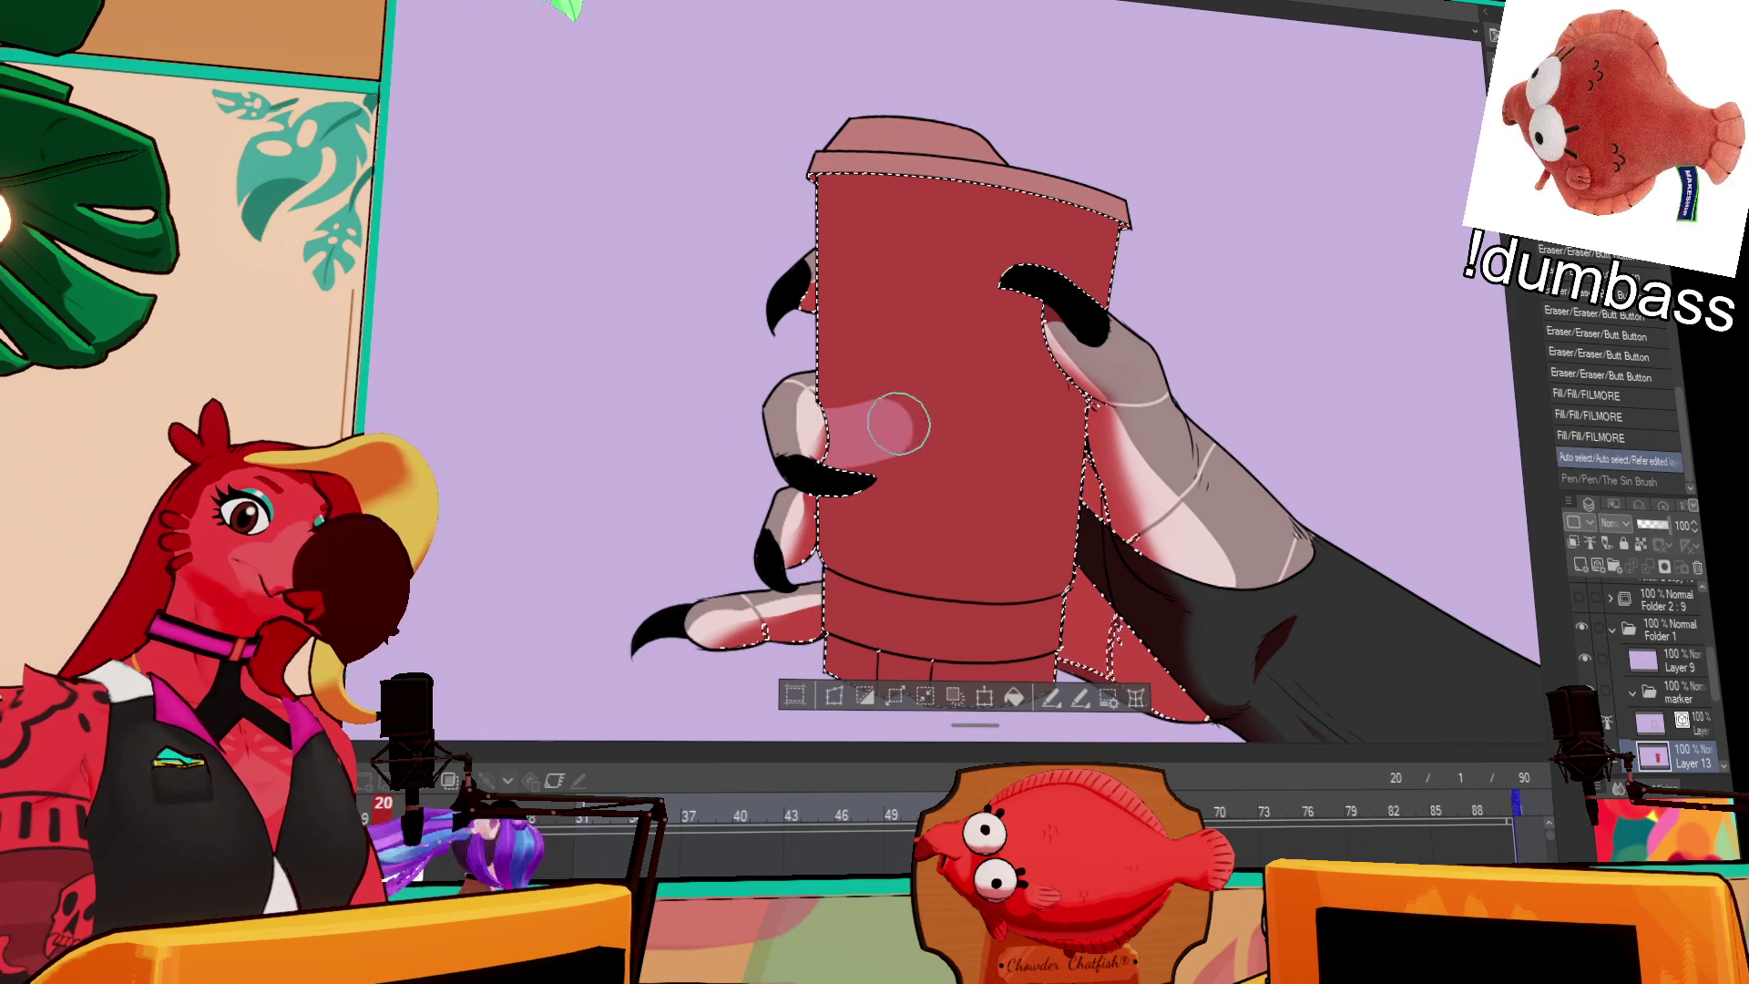
left_click_drag(810, 427, 1184, 391)
key("ctrl+z")
left_click_drag(756, 378, 1165, 364)
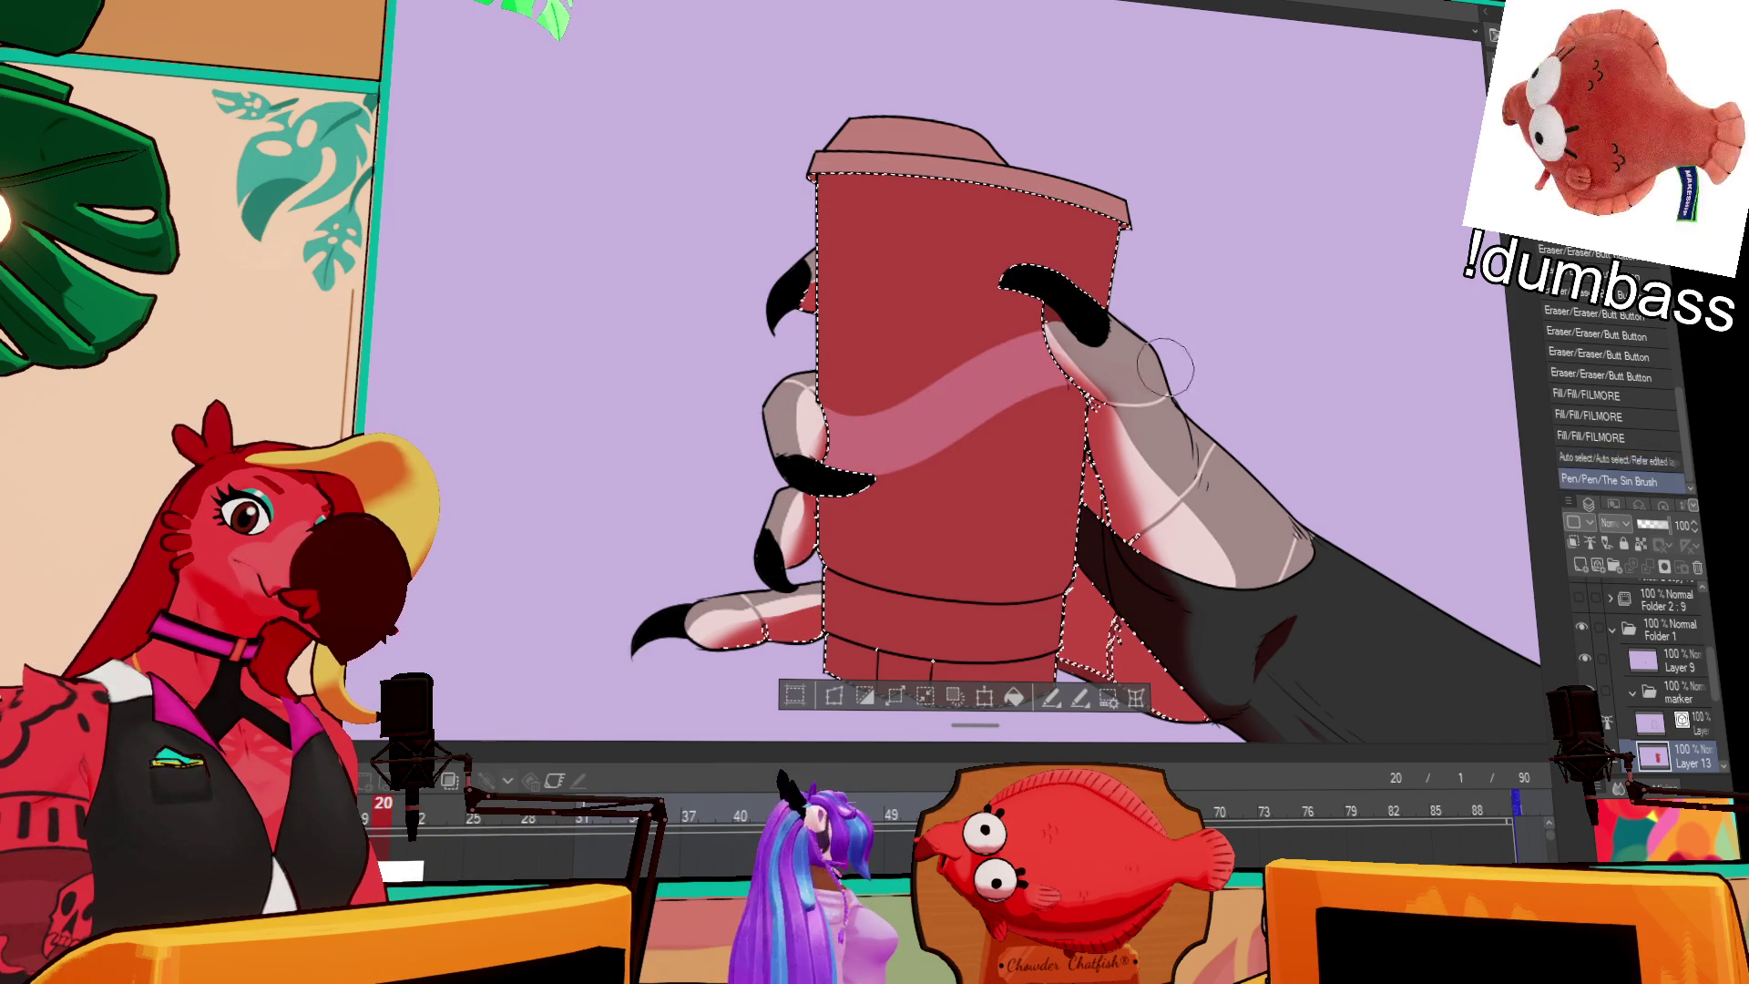
key("ctrl+z")
left_click_drag(785, 386, 1163, 249)
left_click(1023, 285)
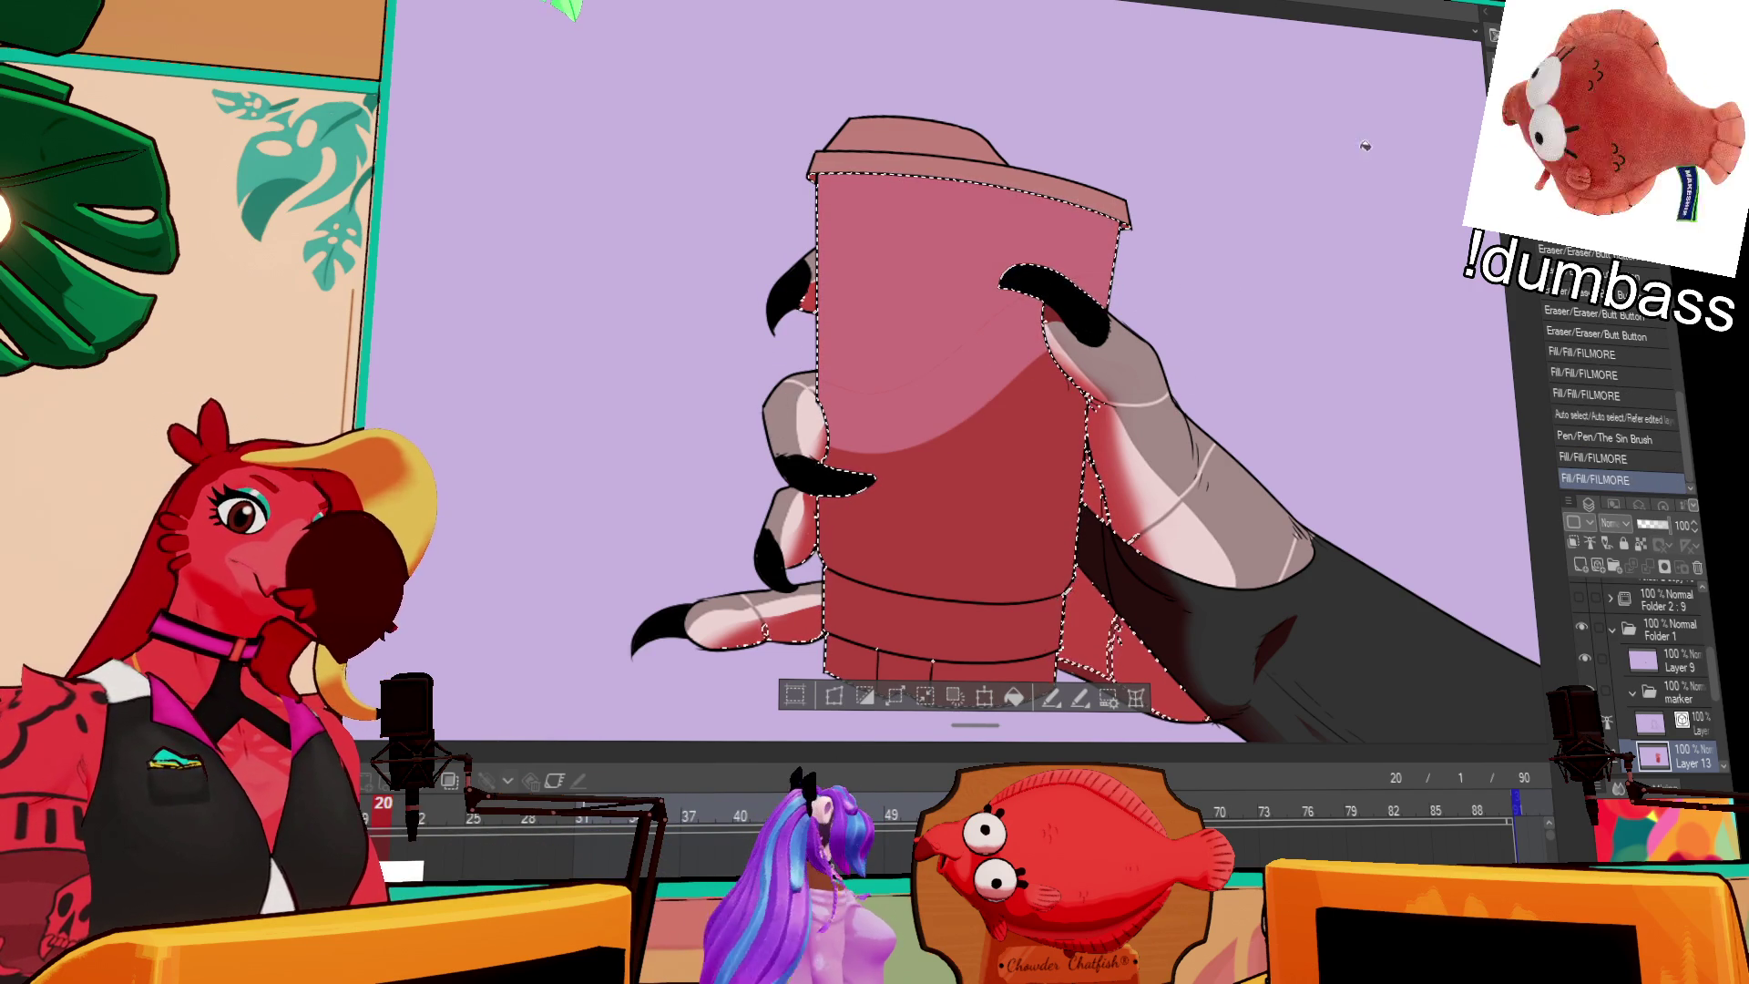
left_click_drag(824, 403, 1009, 321)
key("ctrl+d")
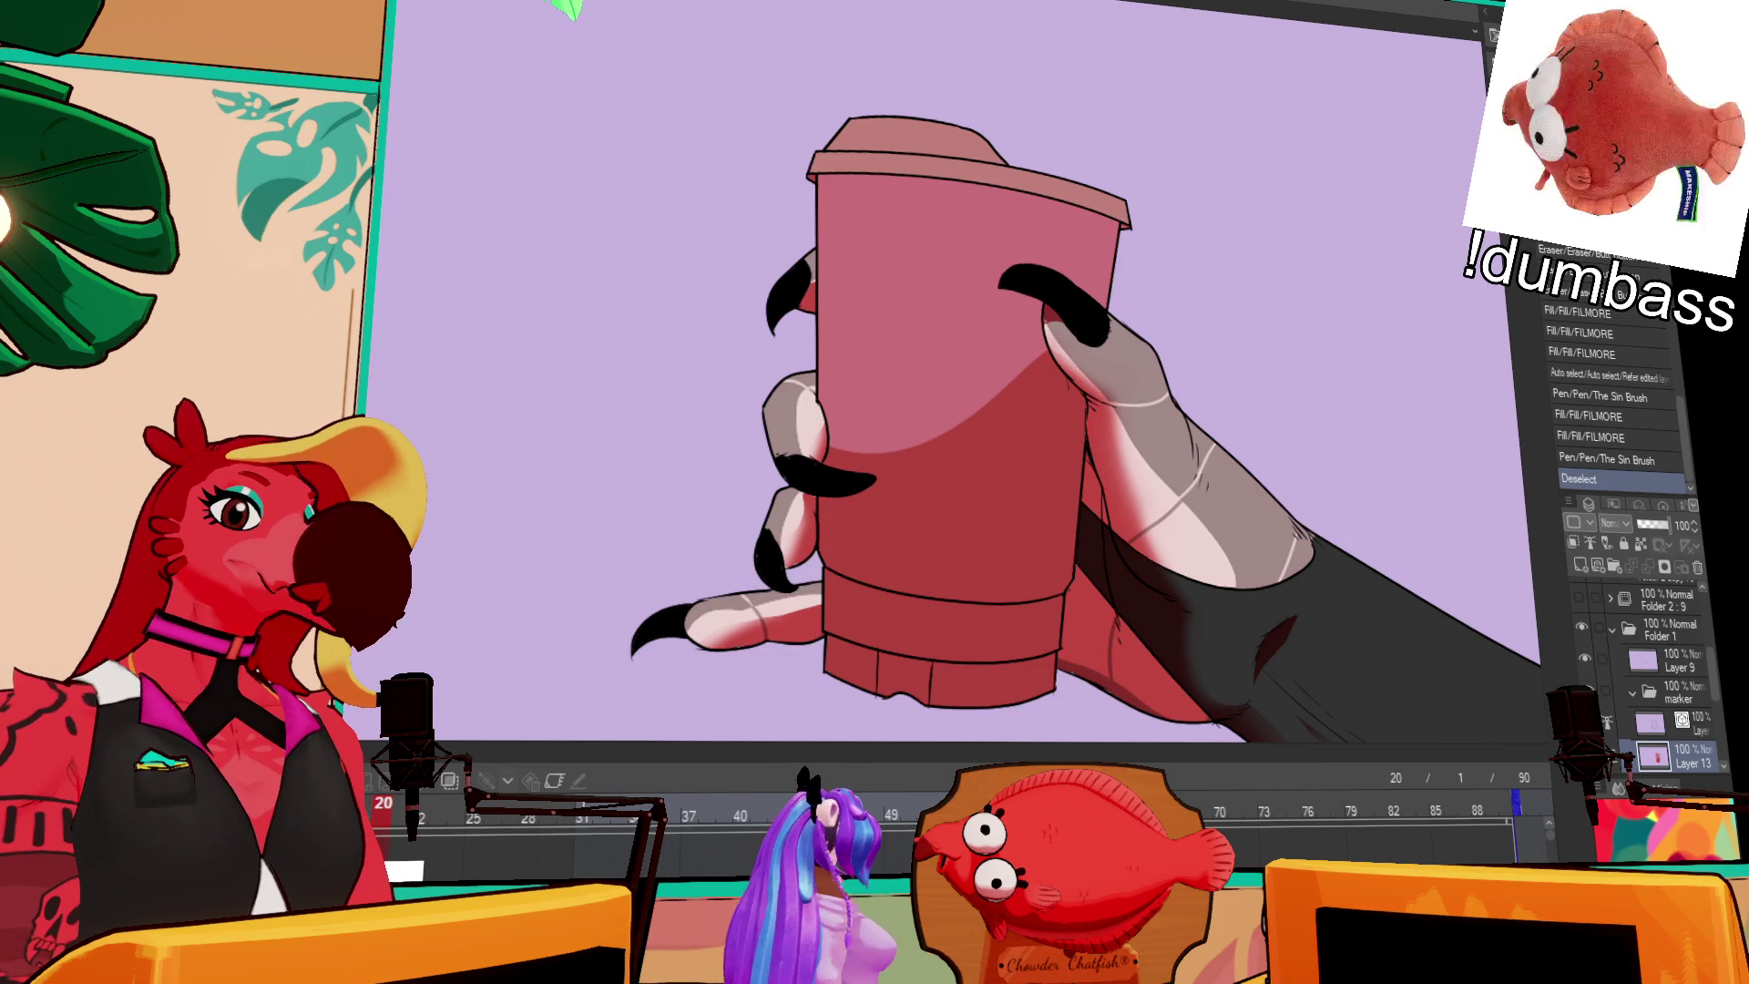
Step: Recheck the pink cups reference and auto-select the cup's lower band
key("ctrl+Tab")
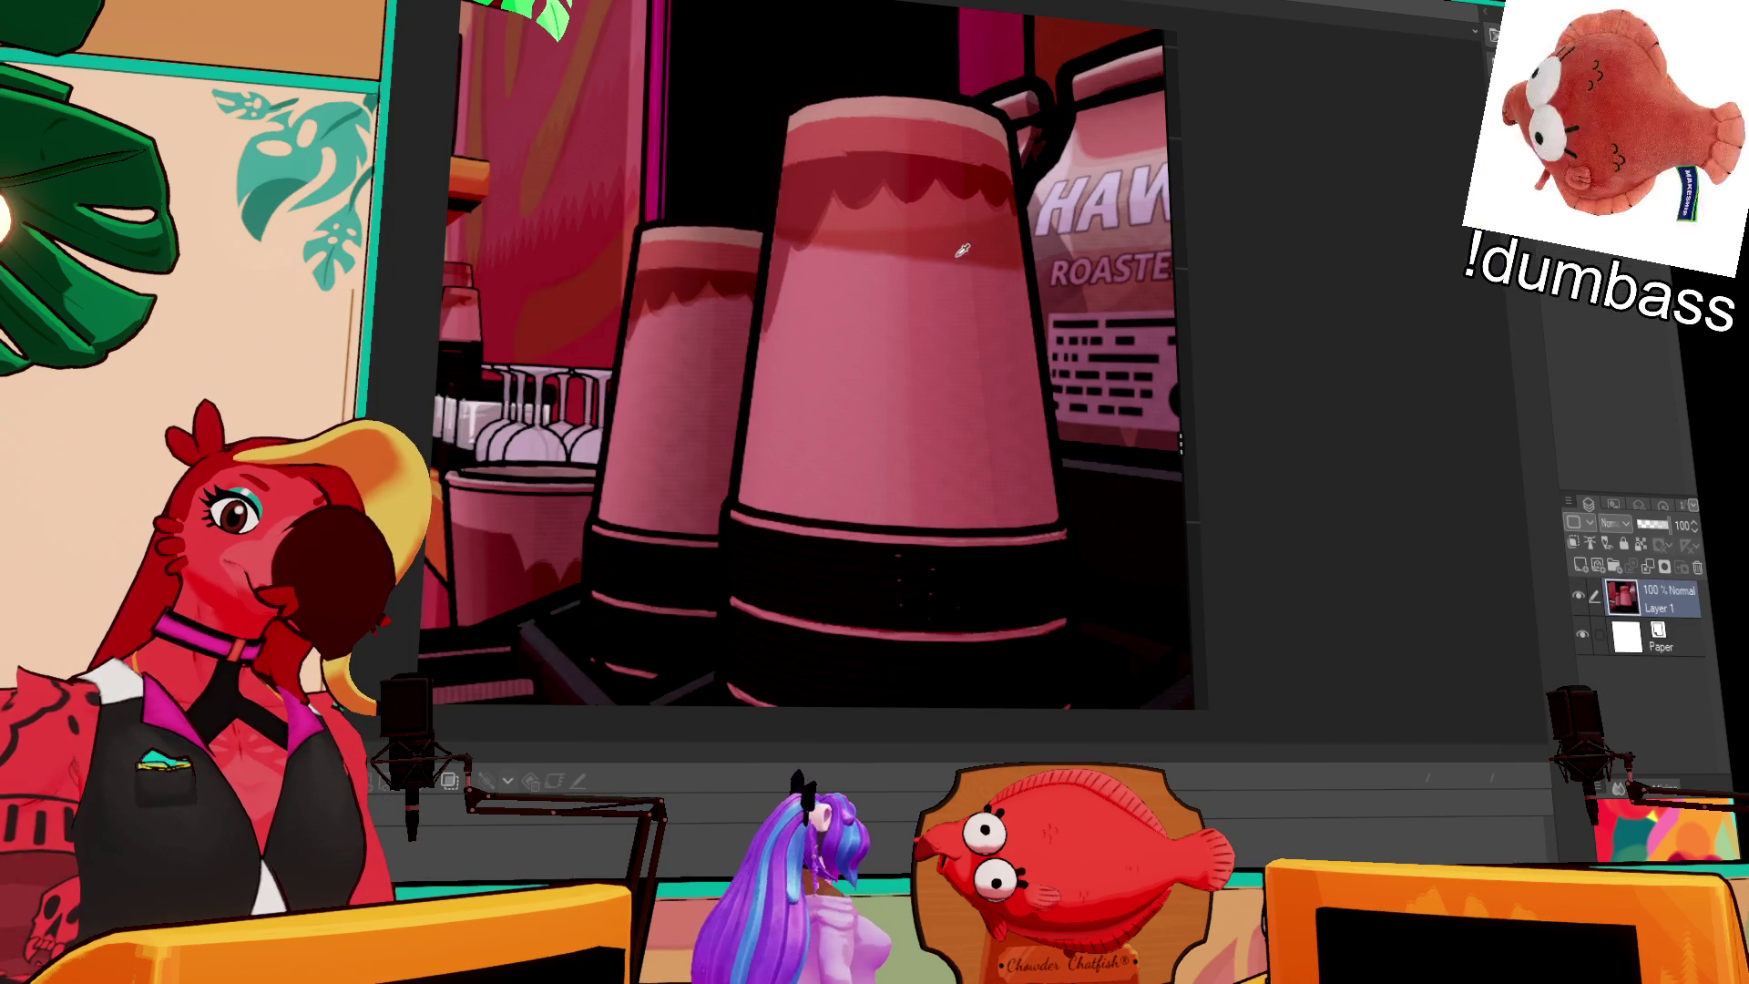
key("ctrl+Tab")
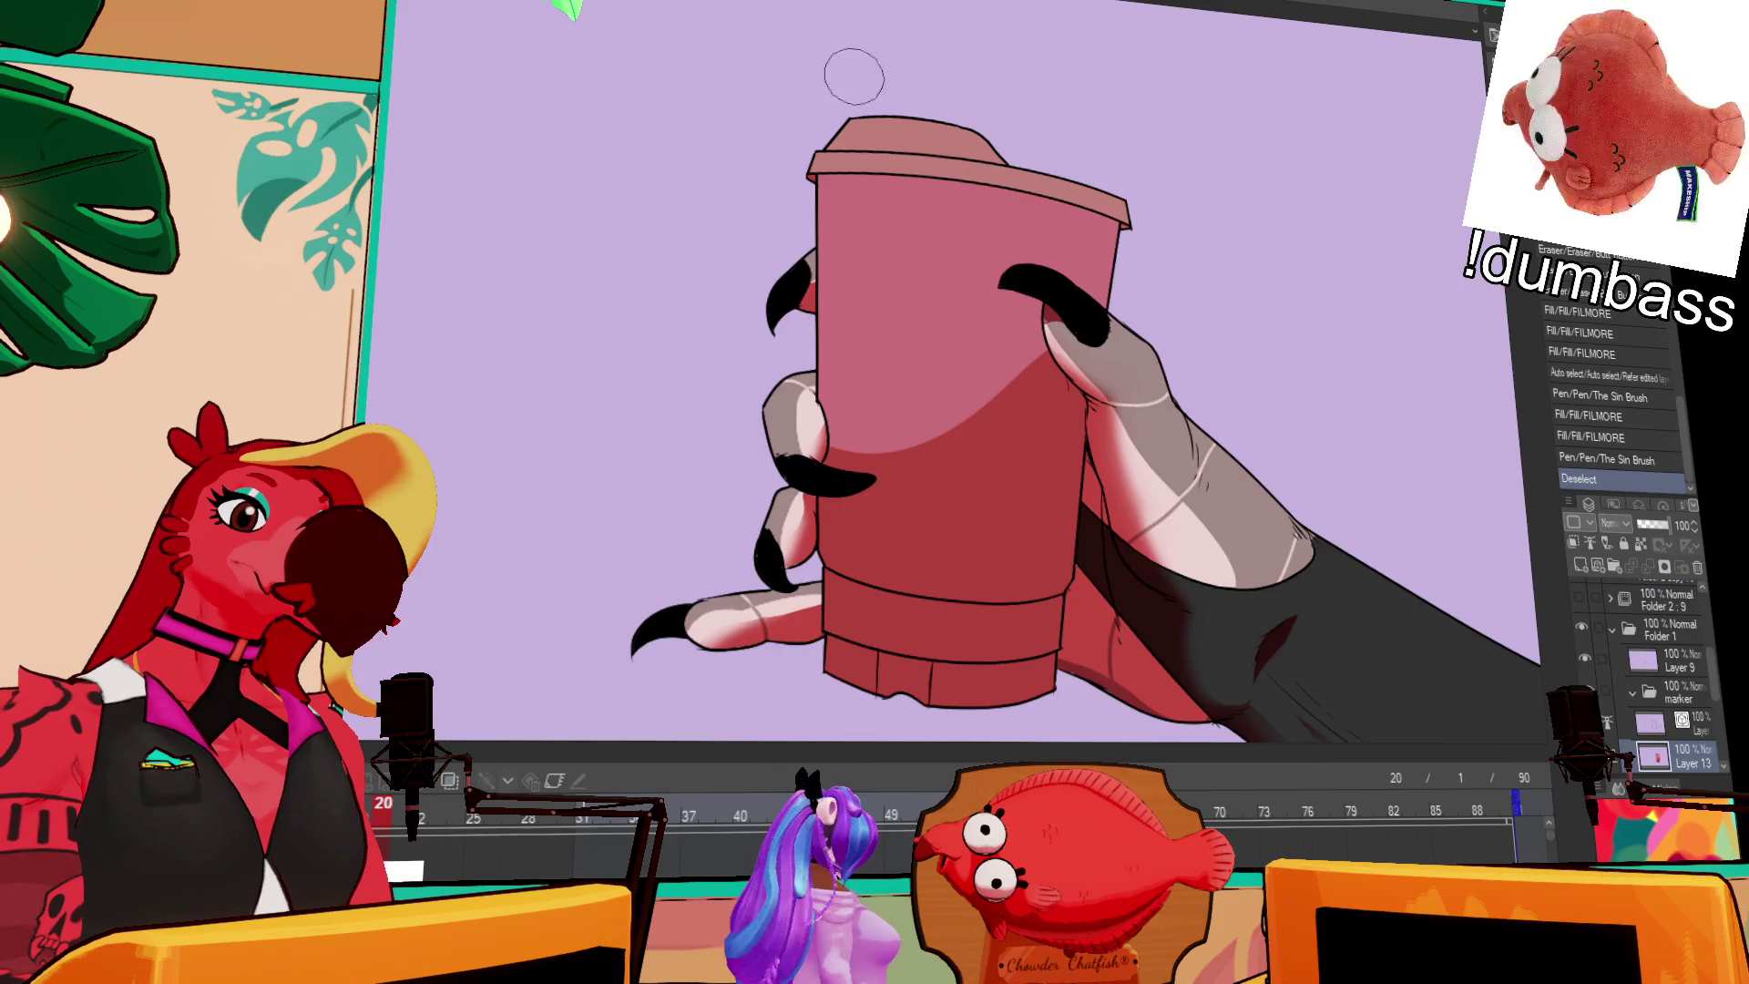
key("w")
left_click(927, 608)
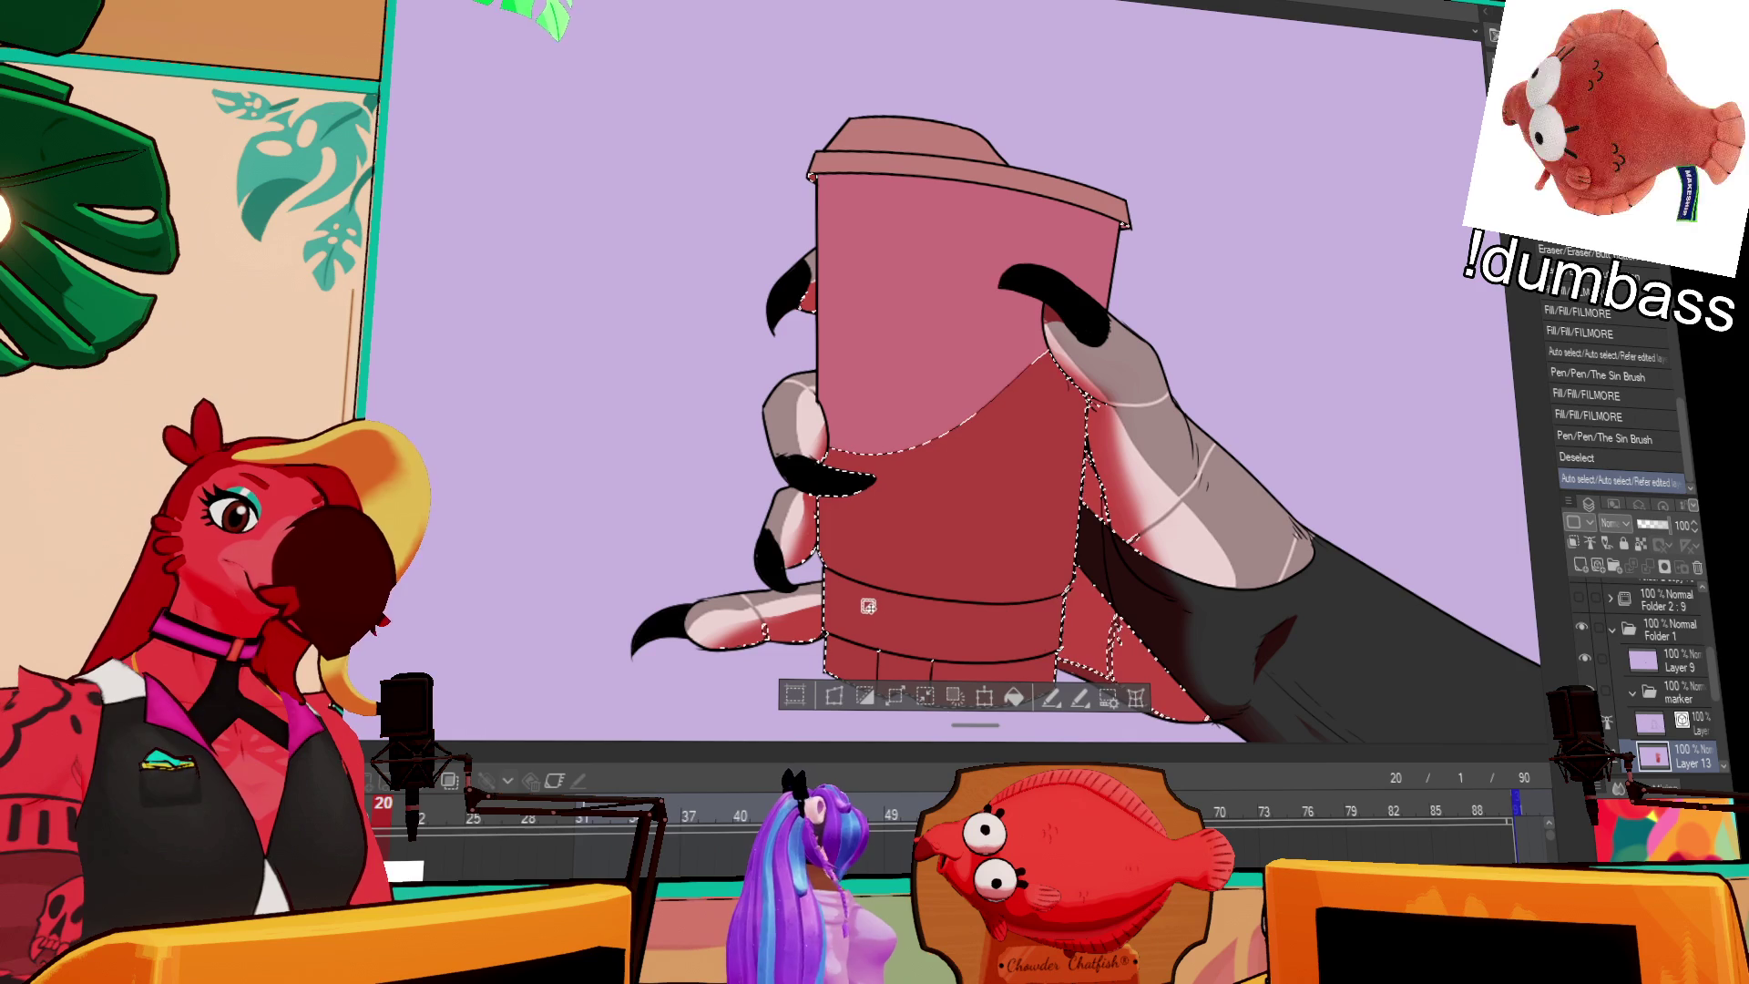
key("ctrl+d")
left_click(956, 627)
key("ctrl+d")
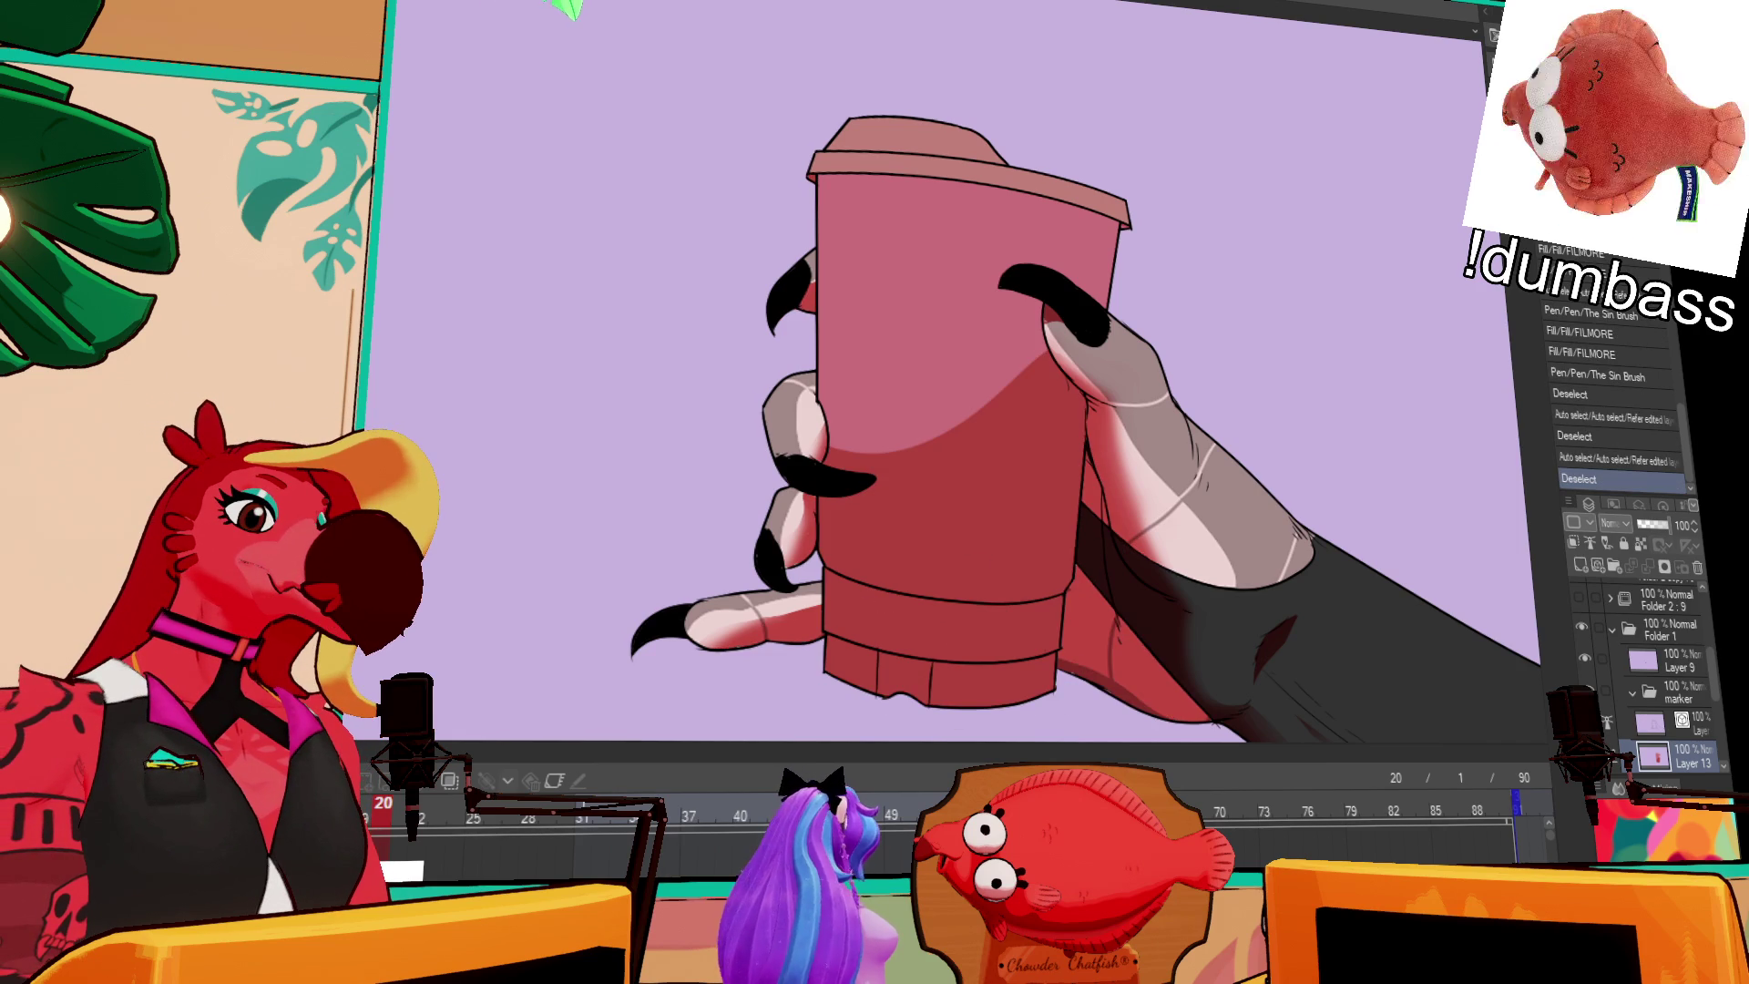
left_click(1014, 580)
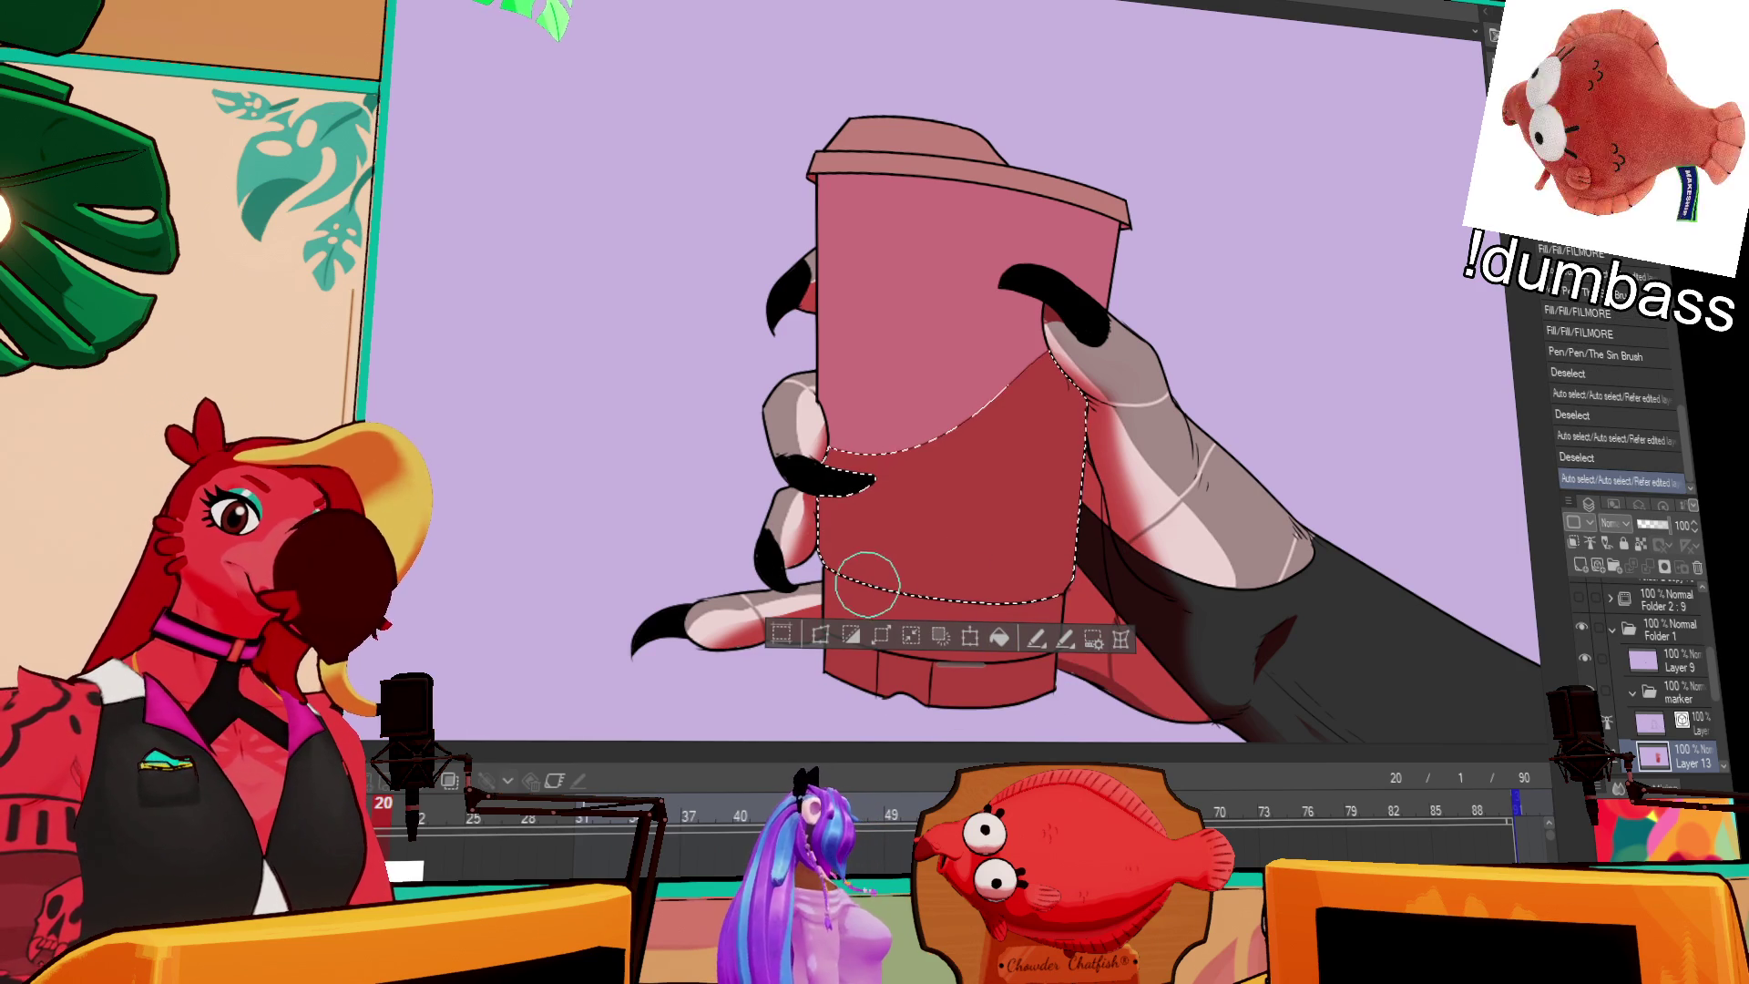
Step: Repaint the lower cup band and fill the bottom bands lighter pink
mouse_move(851, 570)
left_mouse_down()
mouse_move(1026, 555)
mouse_move(997, 590)
left_mouse_up()
key("ctrl+d")
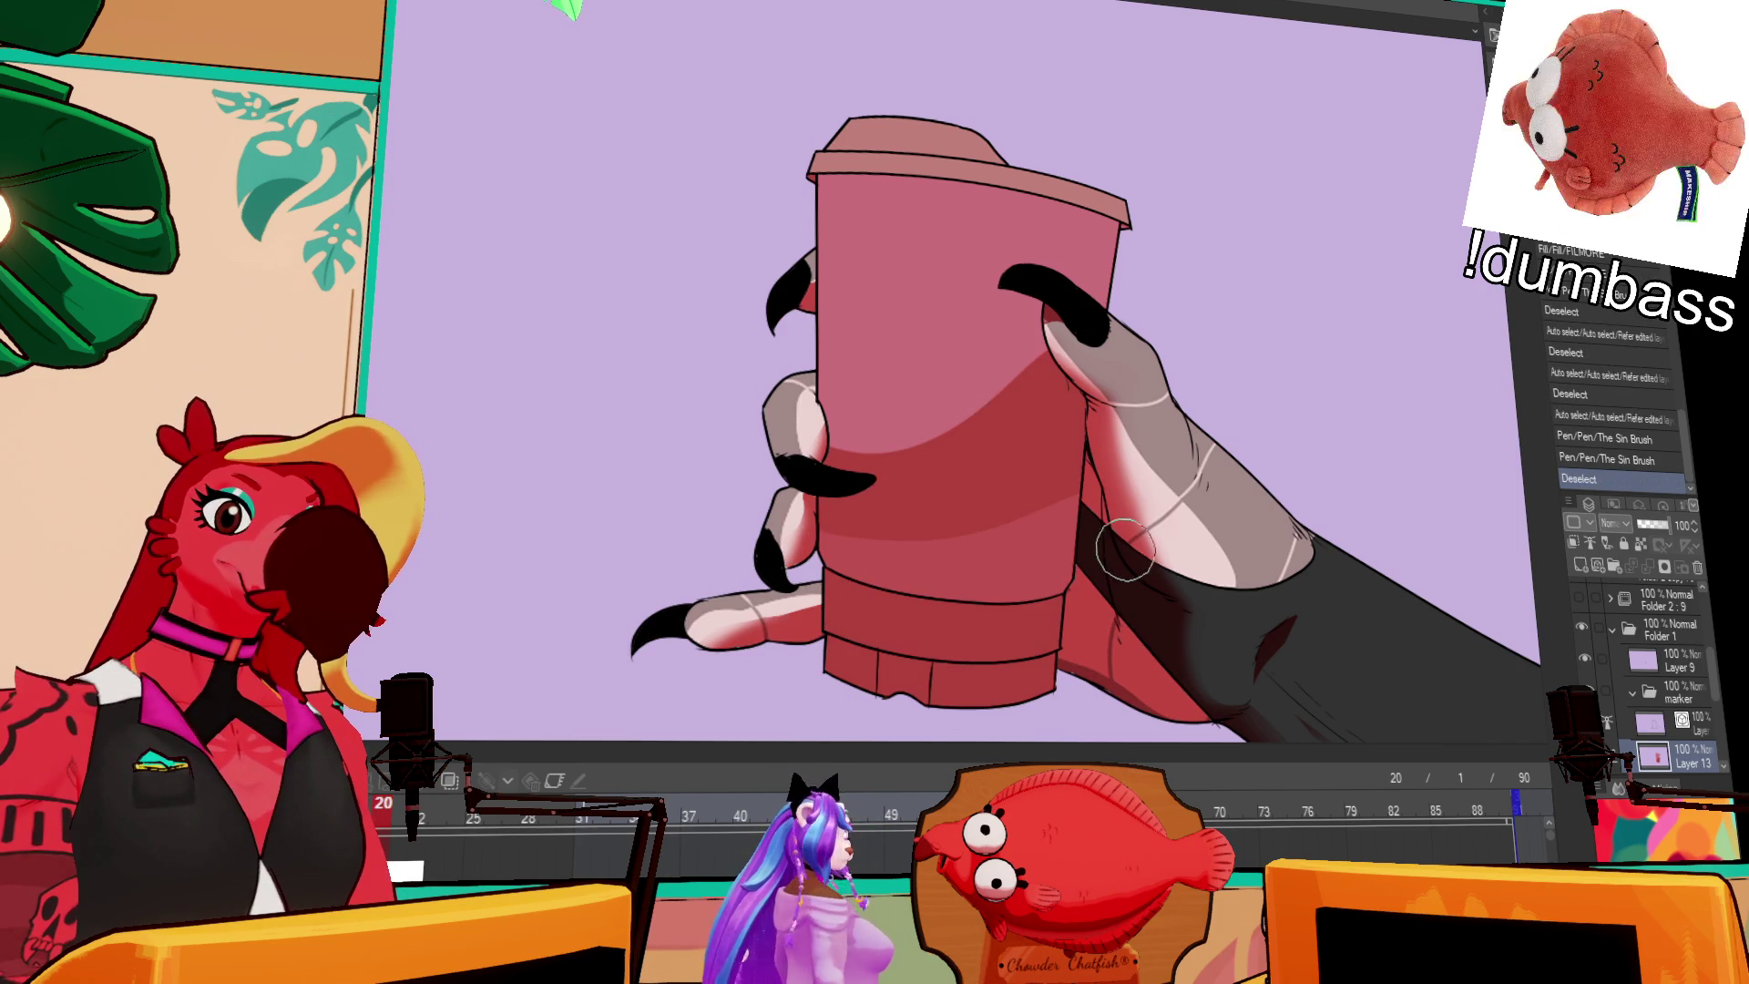
key("g")
left_click(1012, 635)
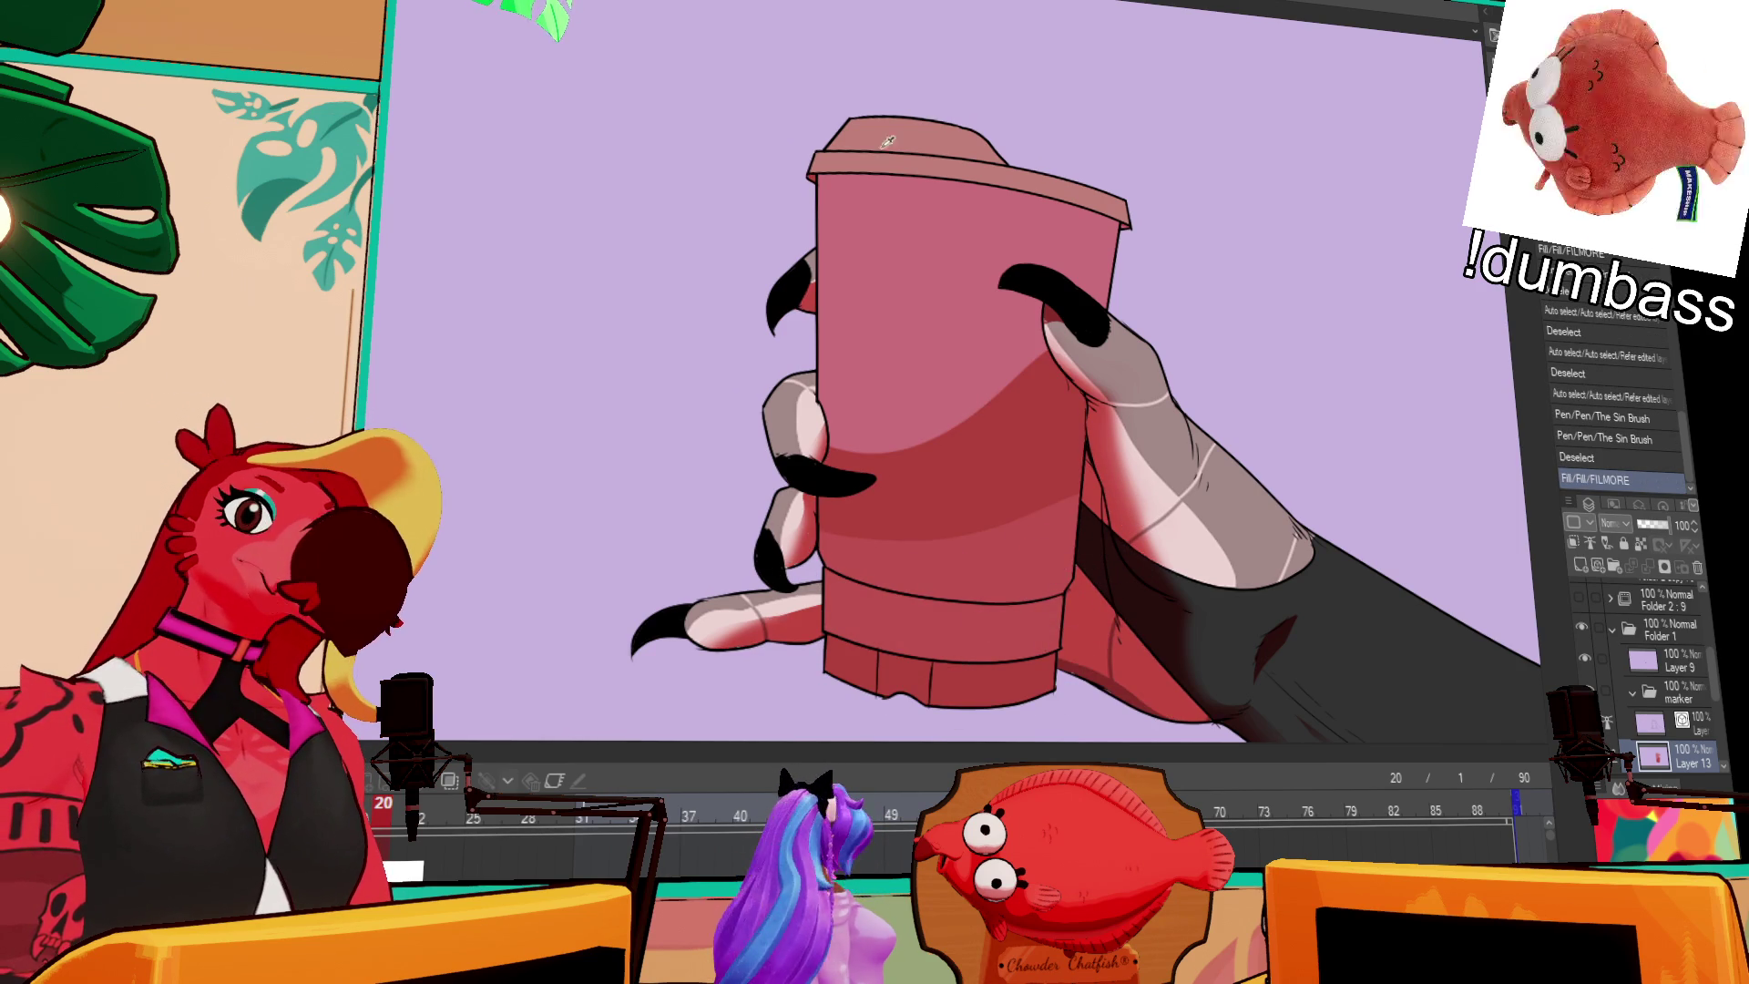
left_click(966, 679)
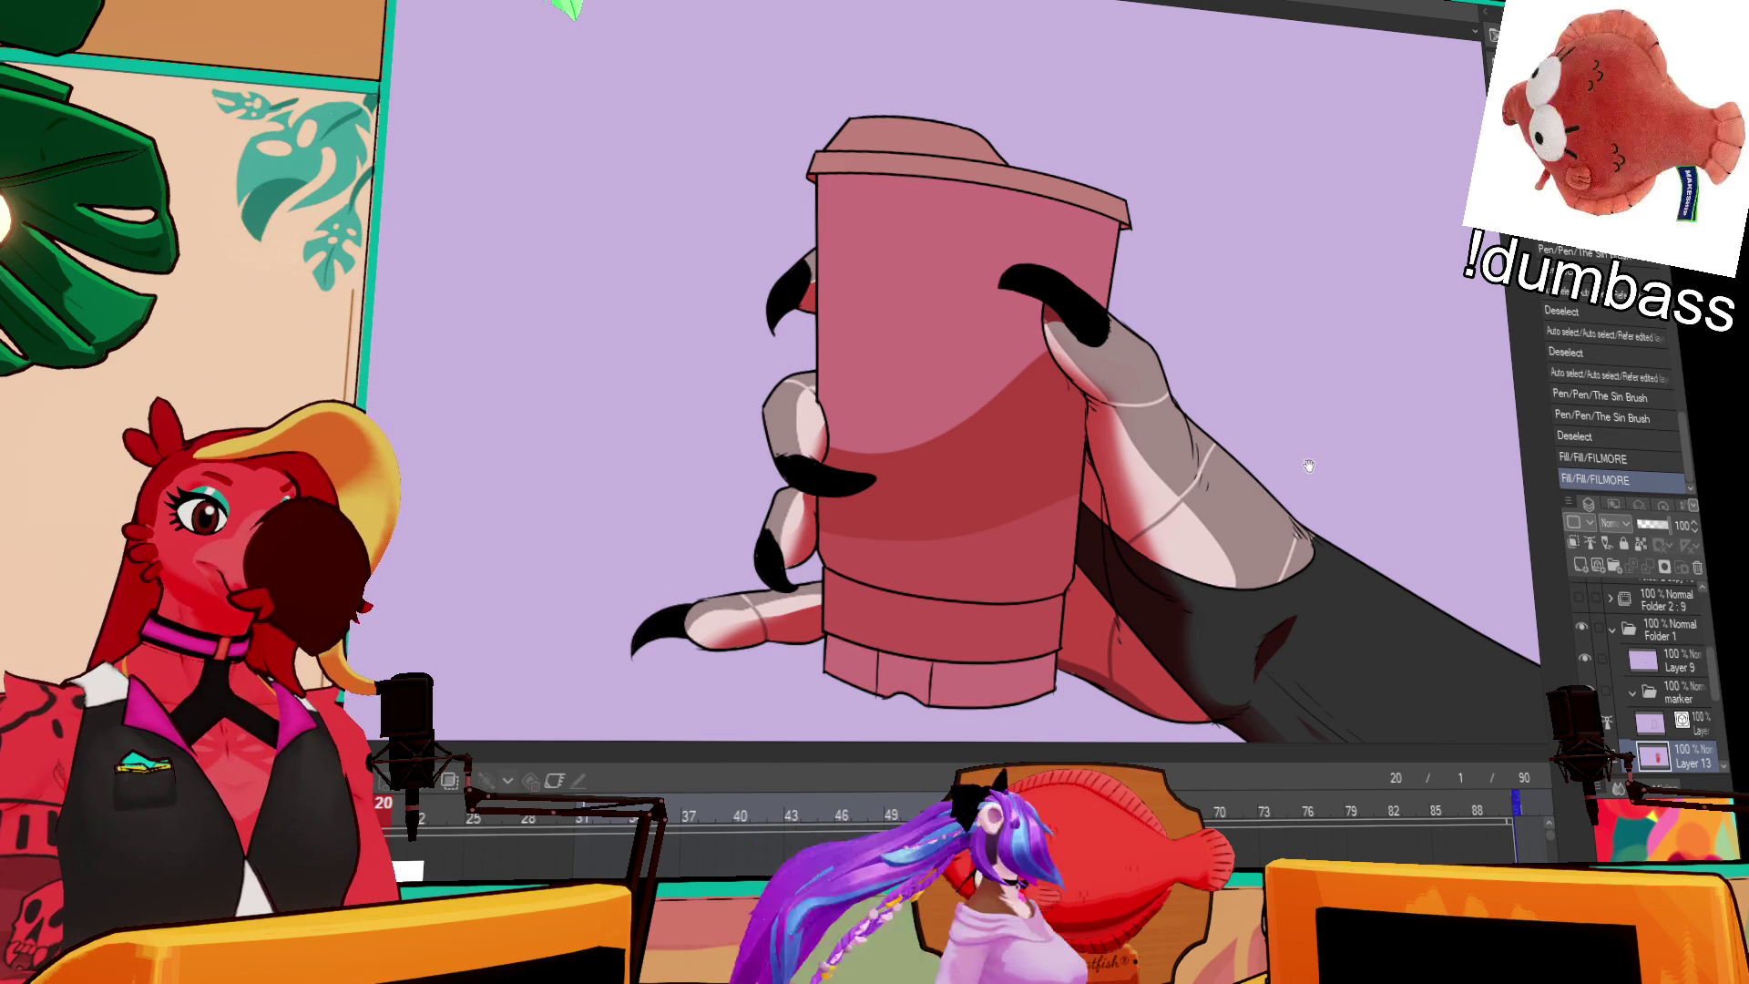
left_click_drag(1160, 331, 1169, 354)
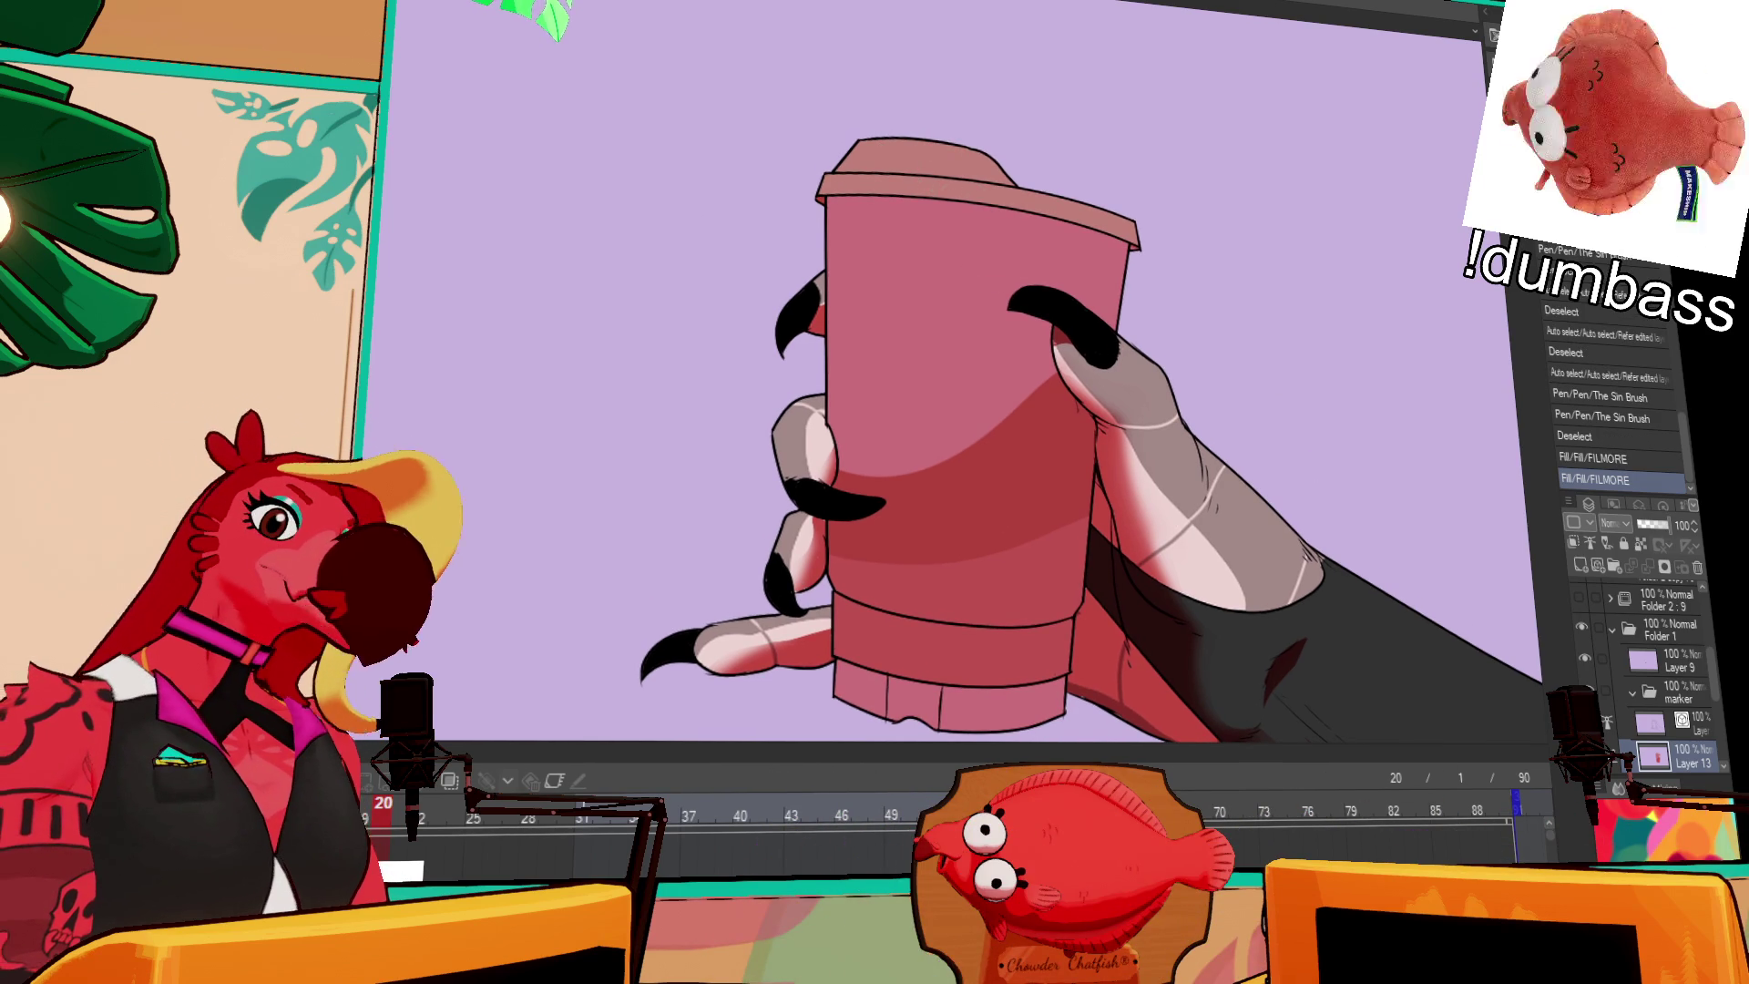
Step: Fill the lid's rim band, top and right corner dark grey
left_click(901, 196)
left_click(943, 146)
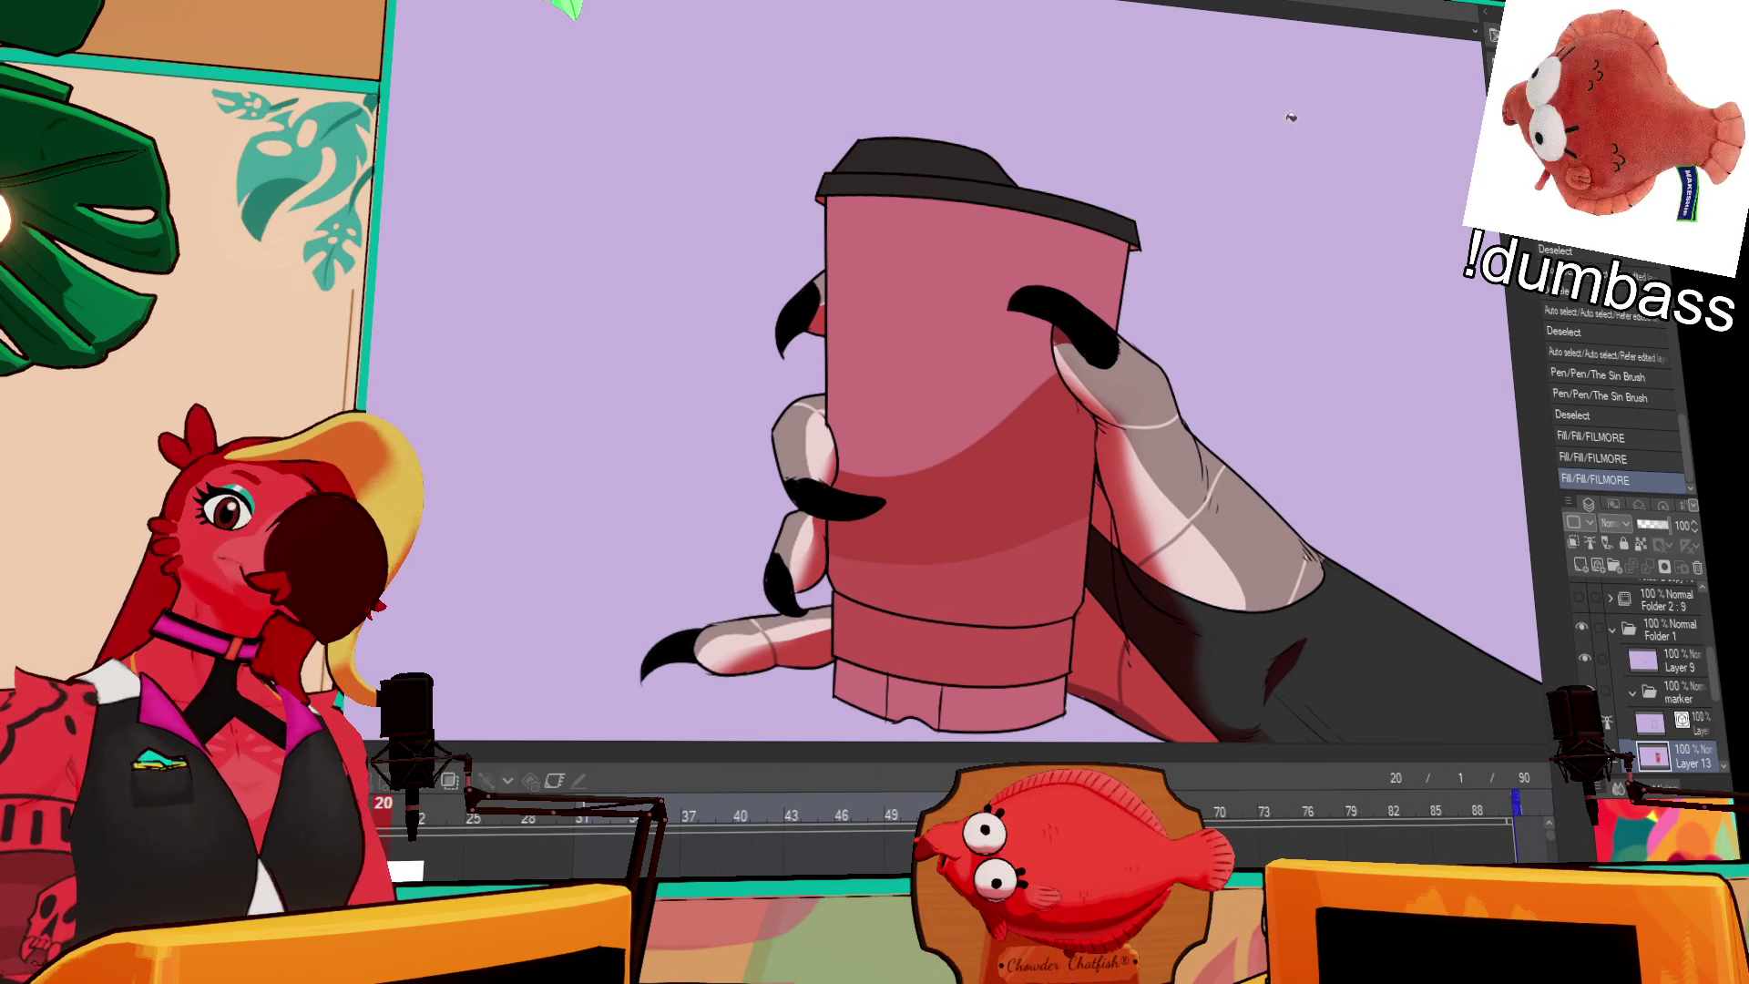
left_click(828, 196)
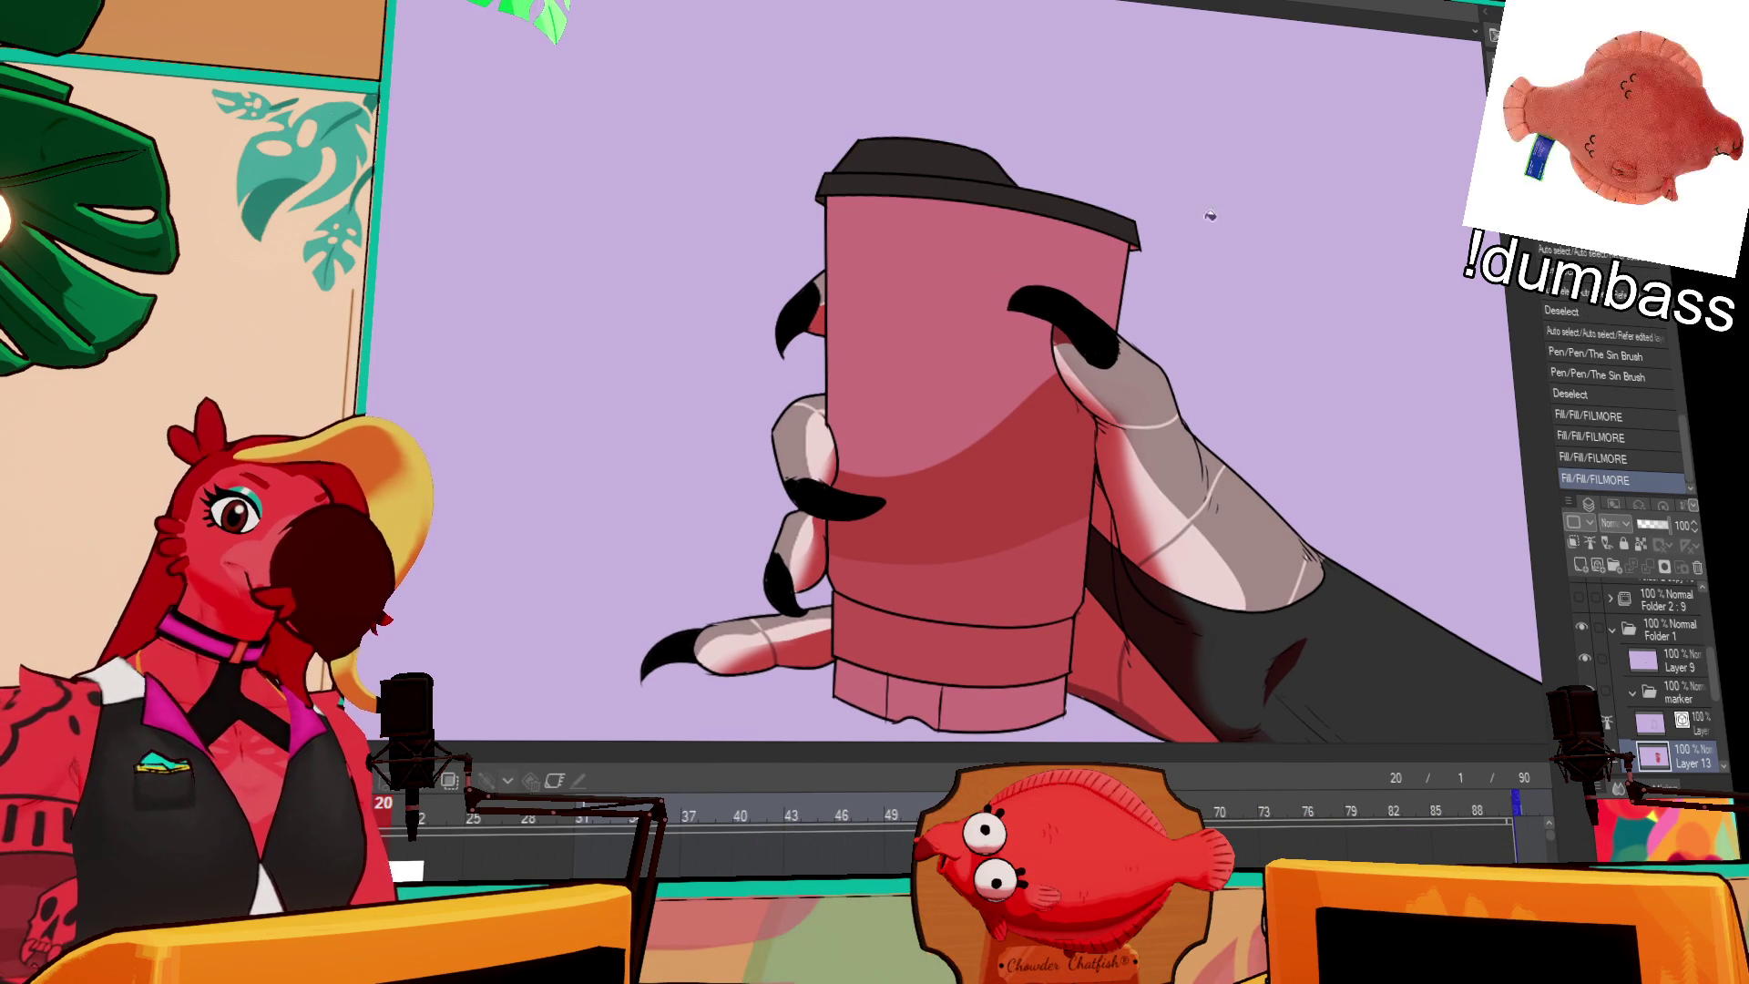
left_click(1137, 242)
Step: Paint over the gaps at the lid's right and left corners with the pen
key("p")
left_click(1128, 227)
key("ctrl+z")
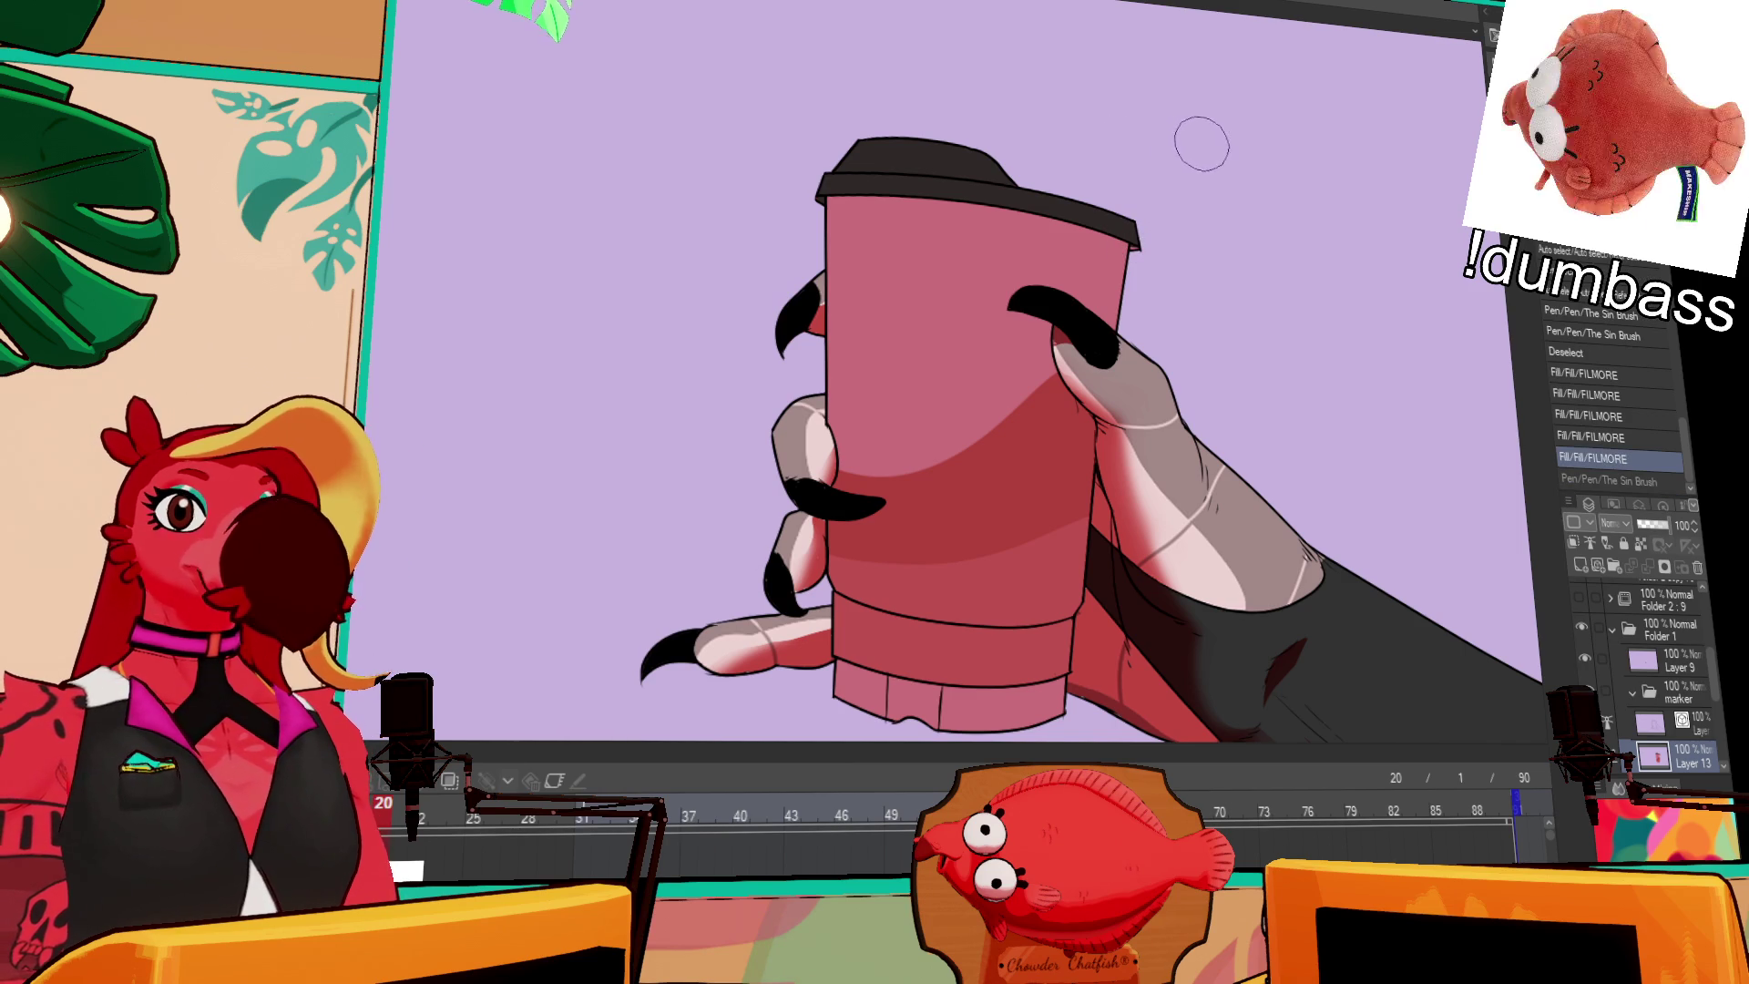
left_click(1136, 246)
left_click(1136, 244)
left_click_drag(824, 192, 1024, 287)
left_click(1024, 288)
left_click(1025, 278)
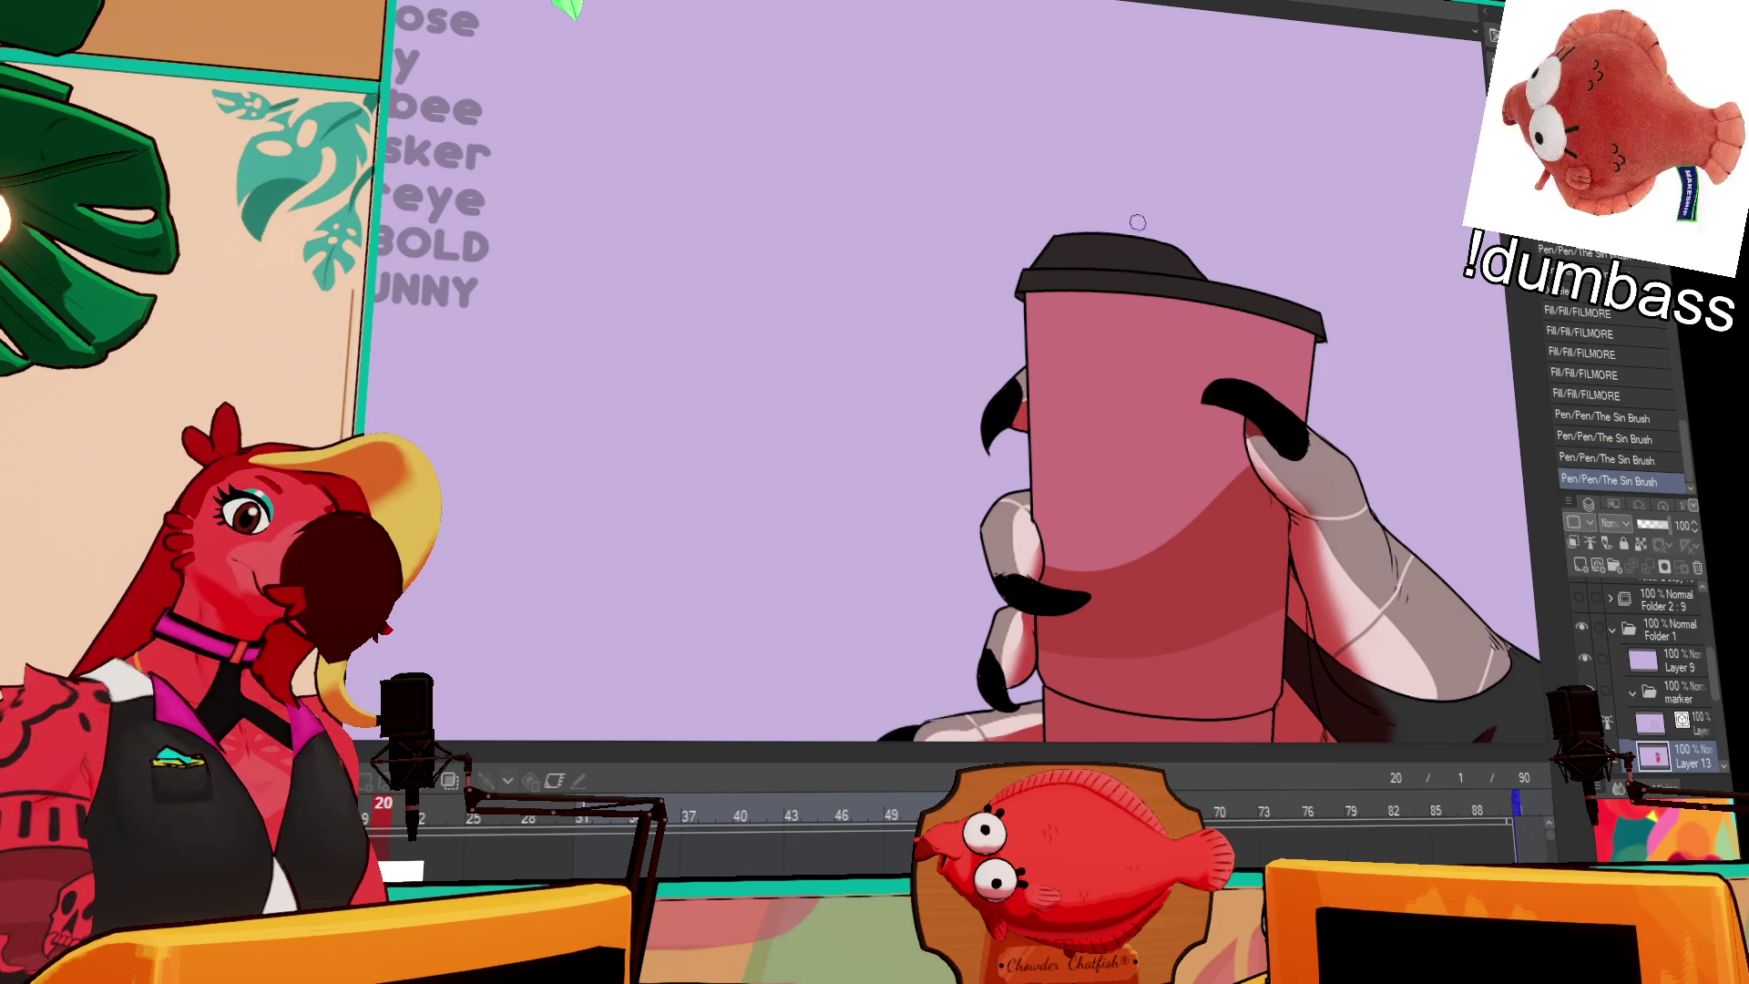
Step: Erase stray marks near the right claw and zoom out to the whole illustration
left_click_drag(1345, 294, 1298, 242)
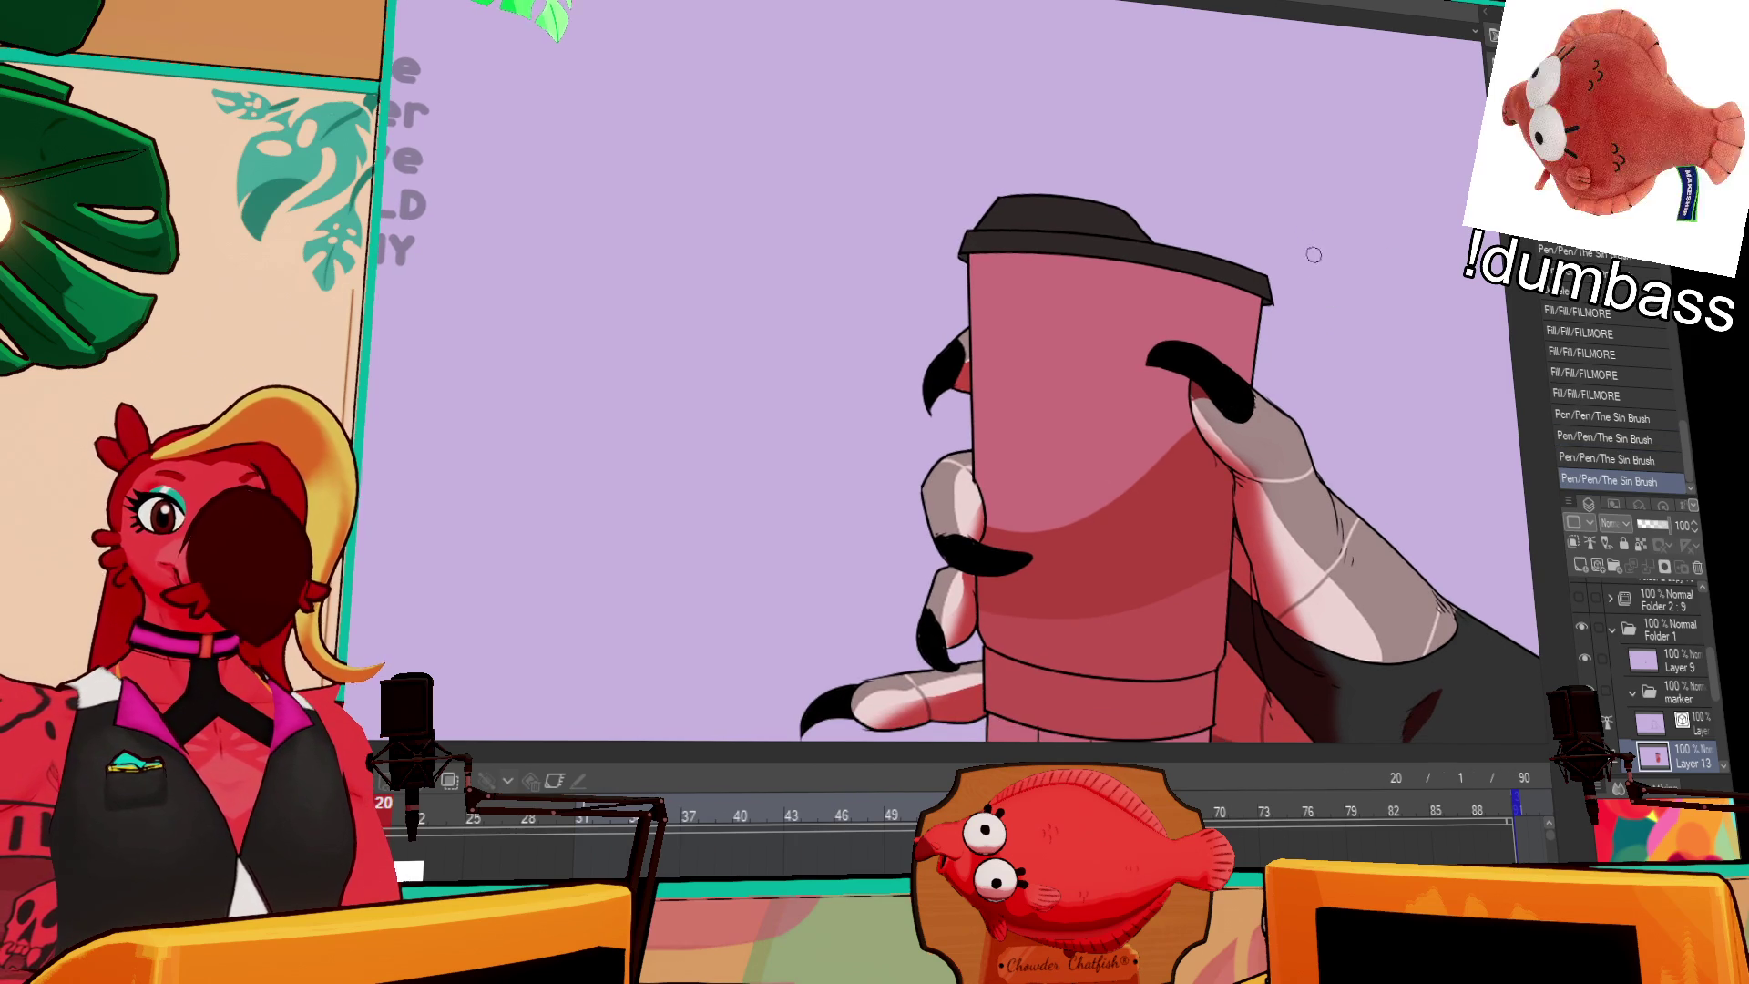
scroll(1313, 259, "down", 2)
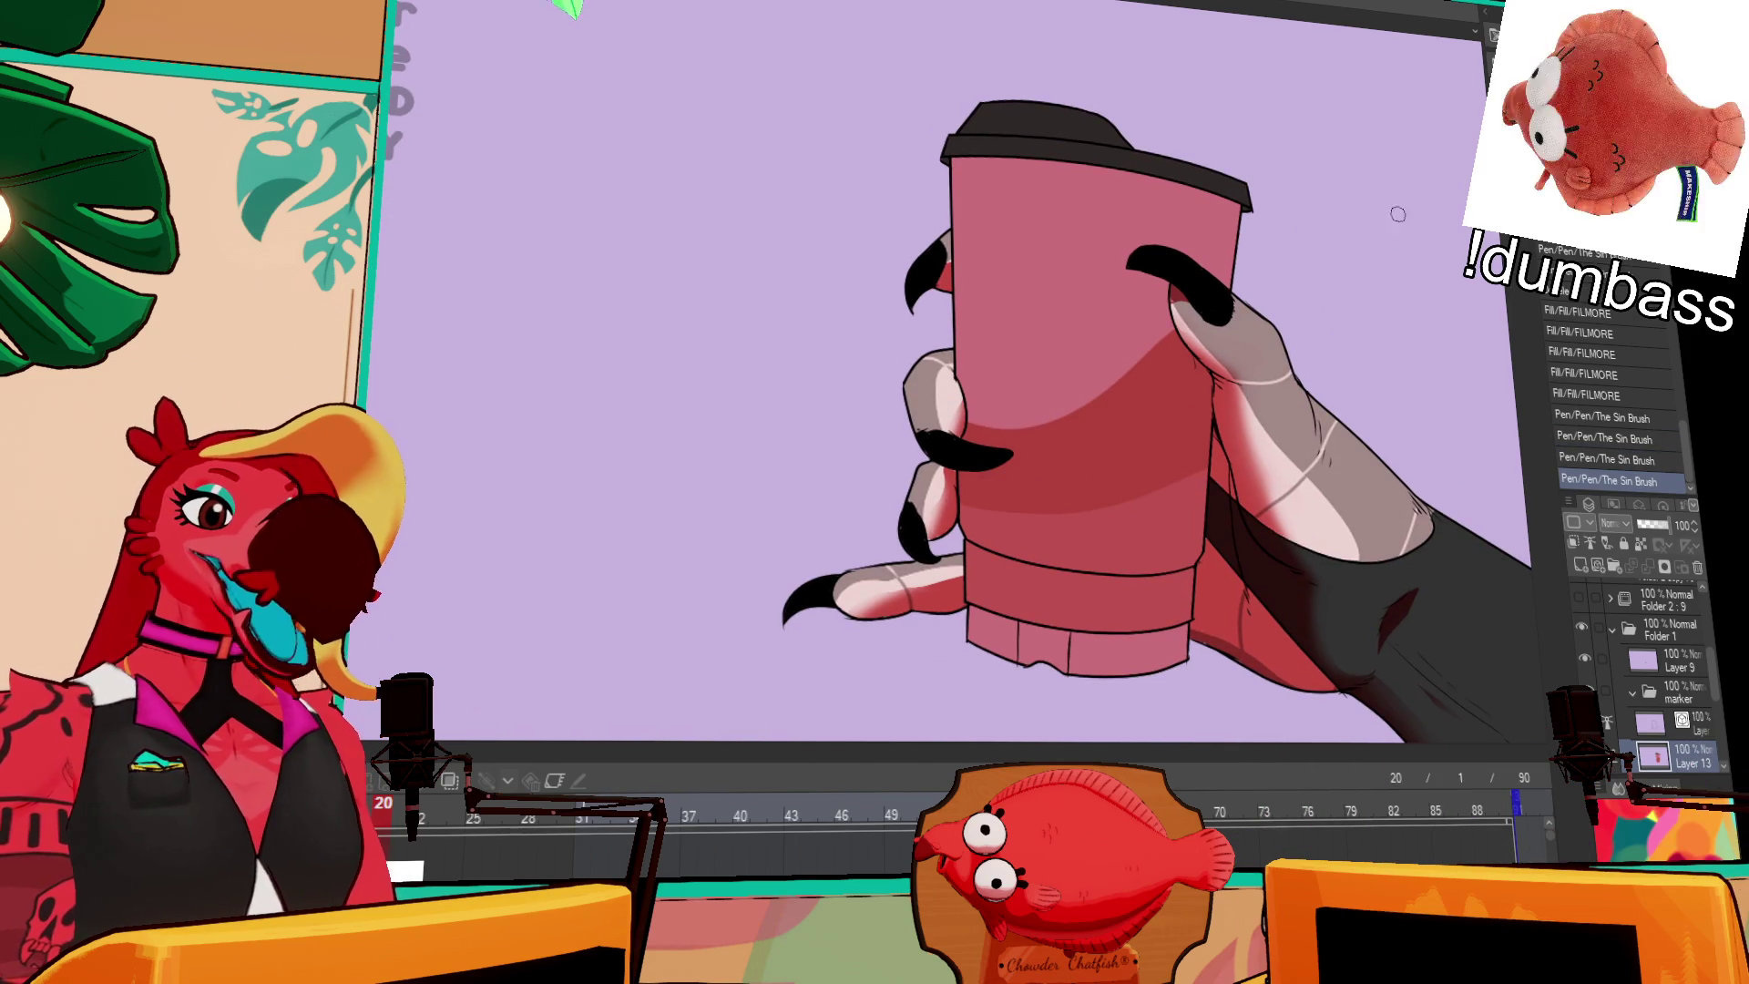
mouse_move(1228, 373)
left_mouse_down()
mouse_move(1175, 355)
mouse_move(1195, 378)
left_mouse_up()
key("ctrl+z")
left_click(1683, 724)
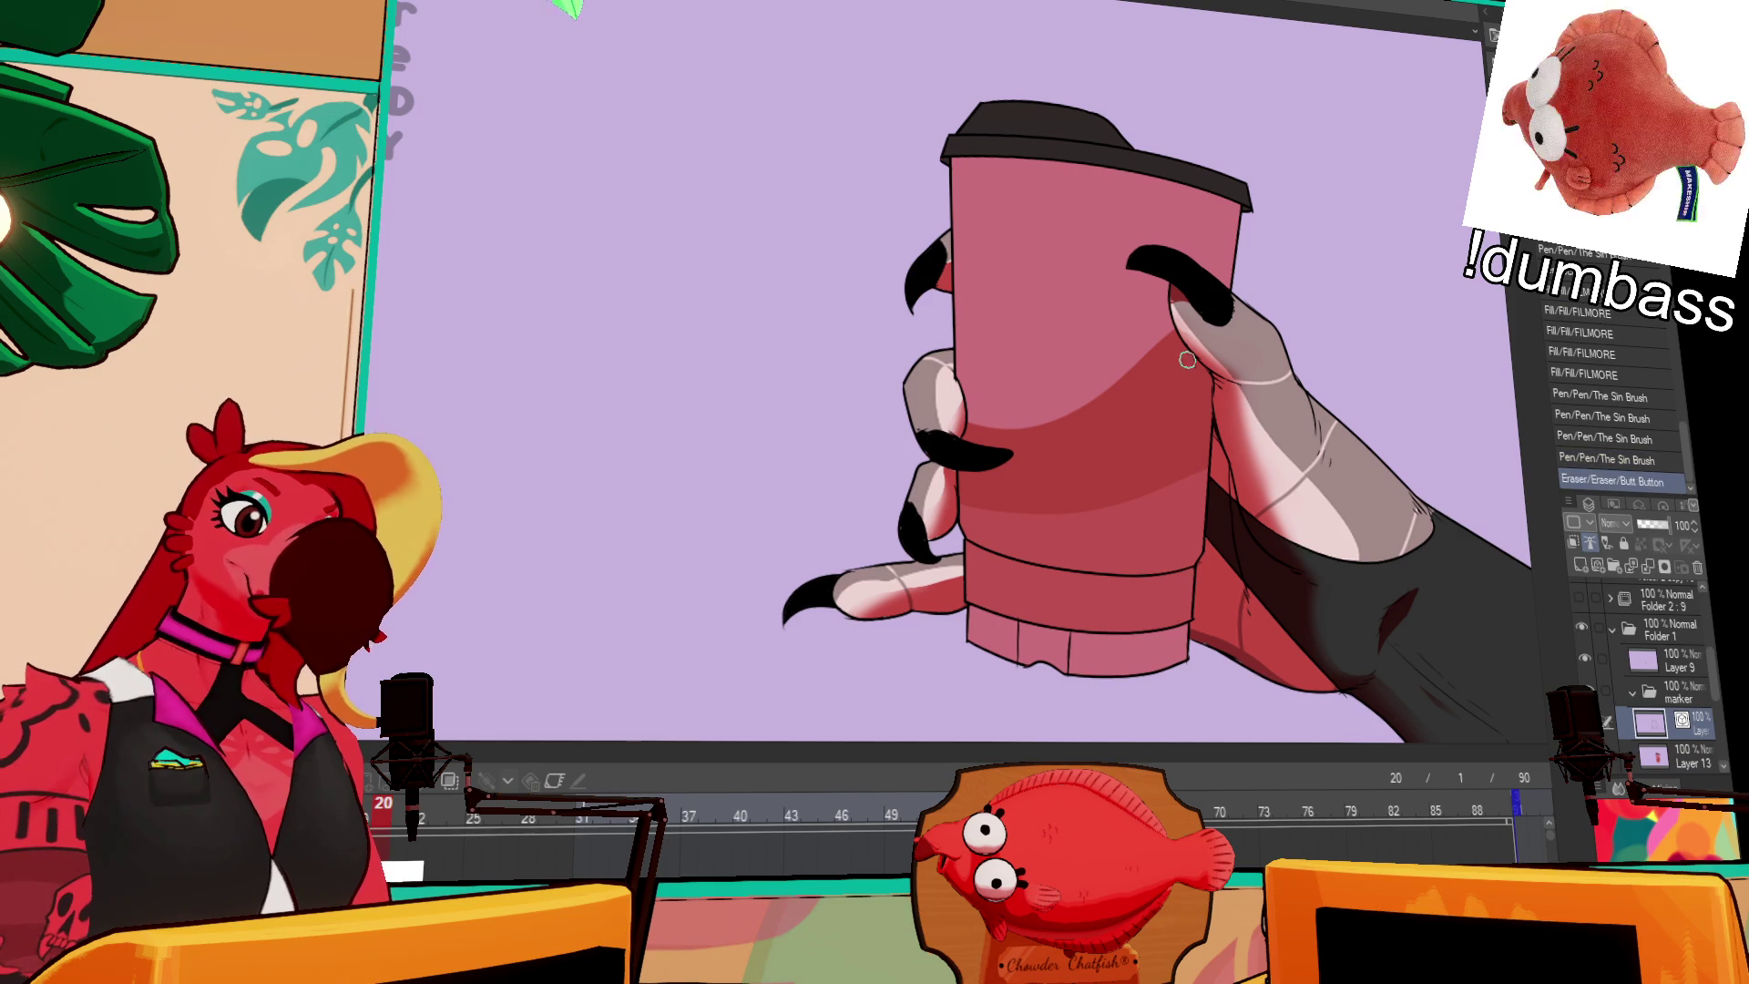
key("ctrl+0")
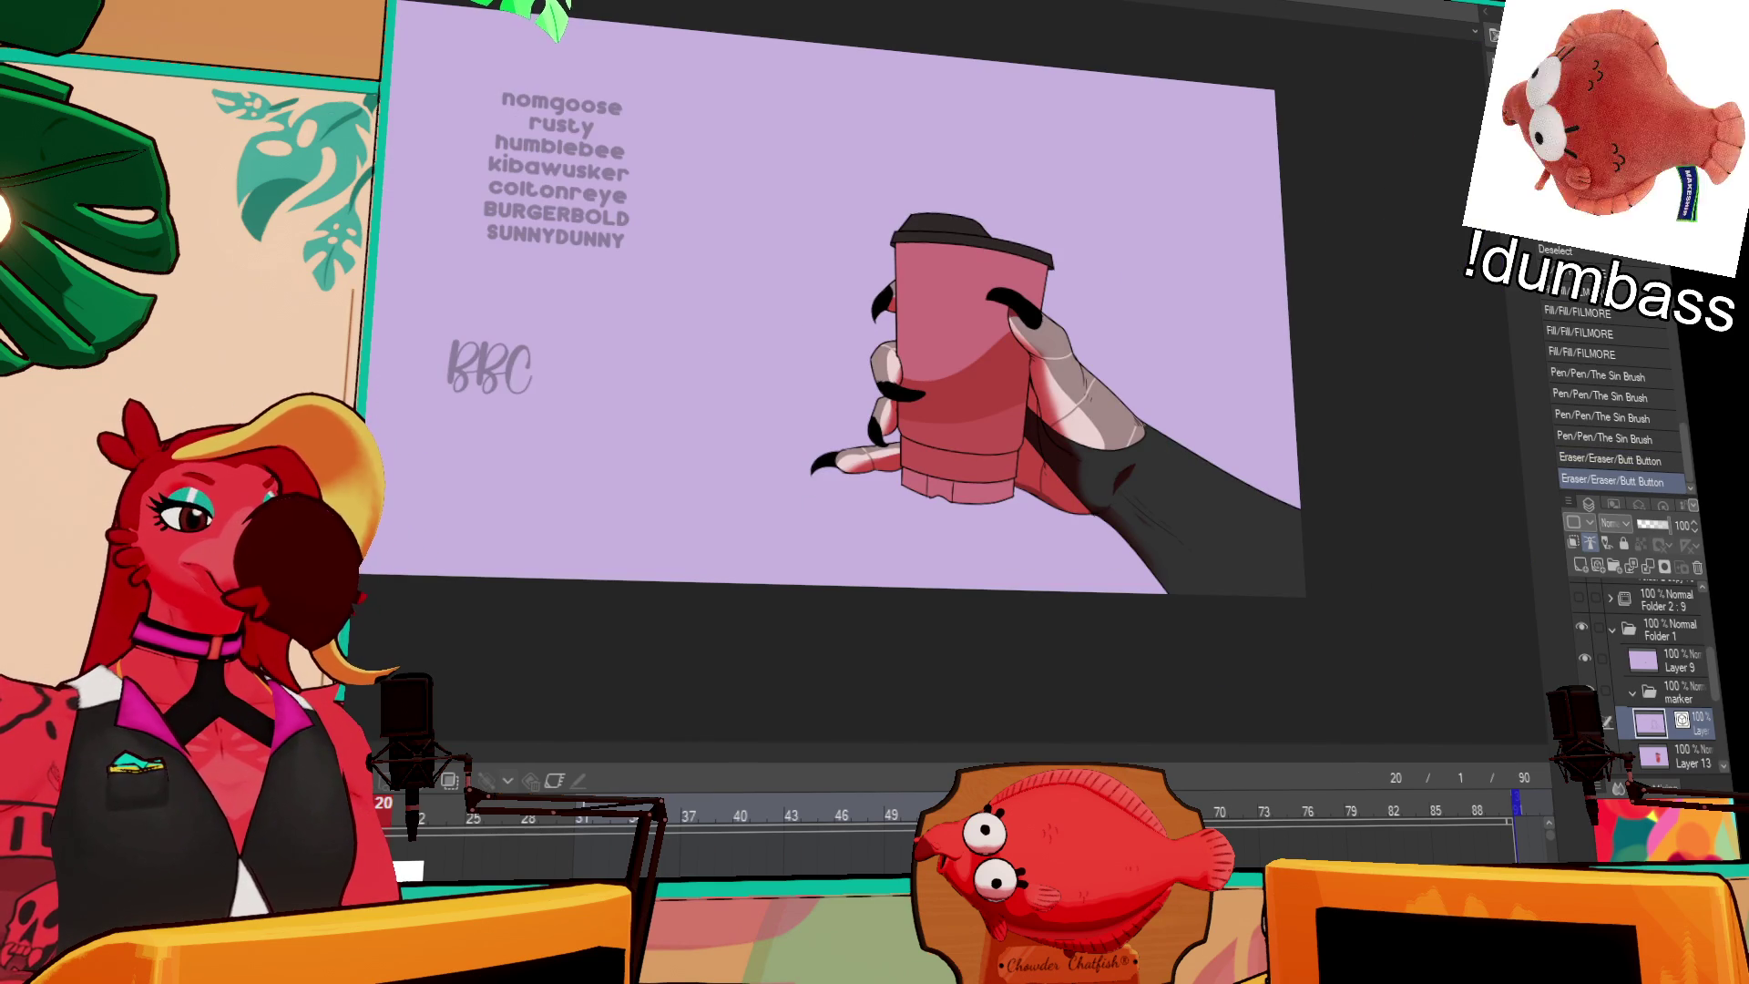
Step: Add a Hue/Saturation/Luminosity correction layer above Layer 13, shifting the cup coral and lid brown
key("ctrl+plus")
key("ctrl+plus")
key("ctrl+plus")
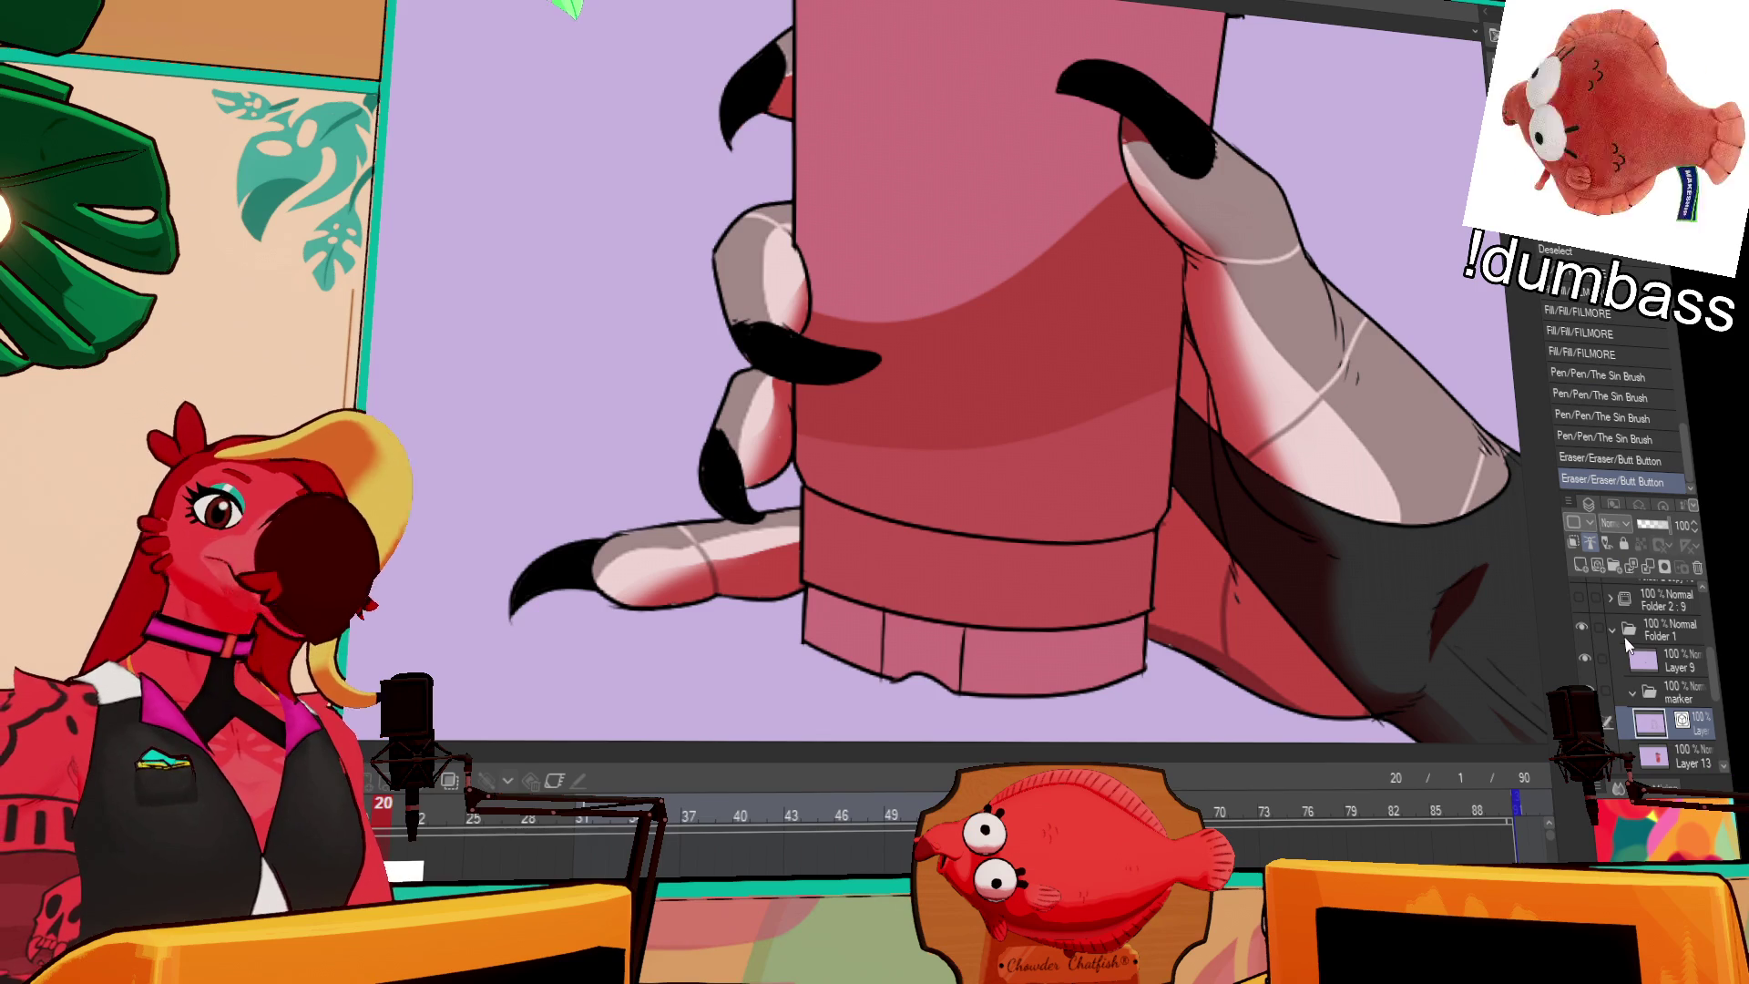
left_click(1683, 762)
key("ctrl+minus")
key("ctrl+minus")
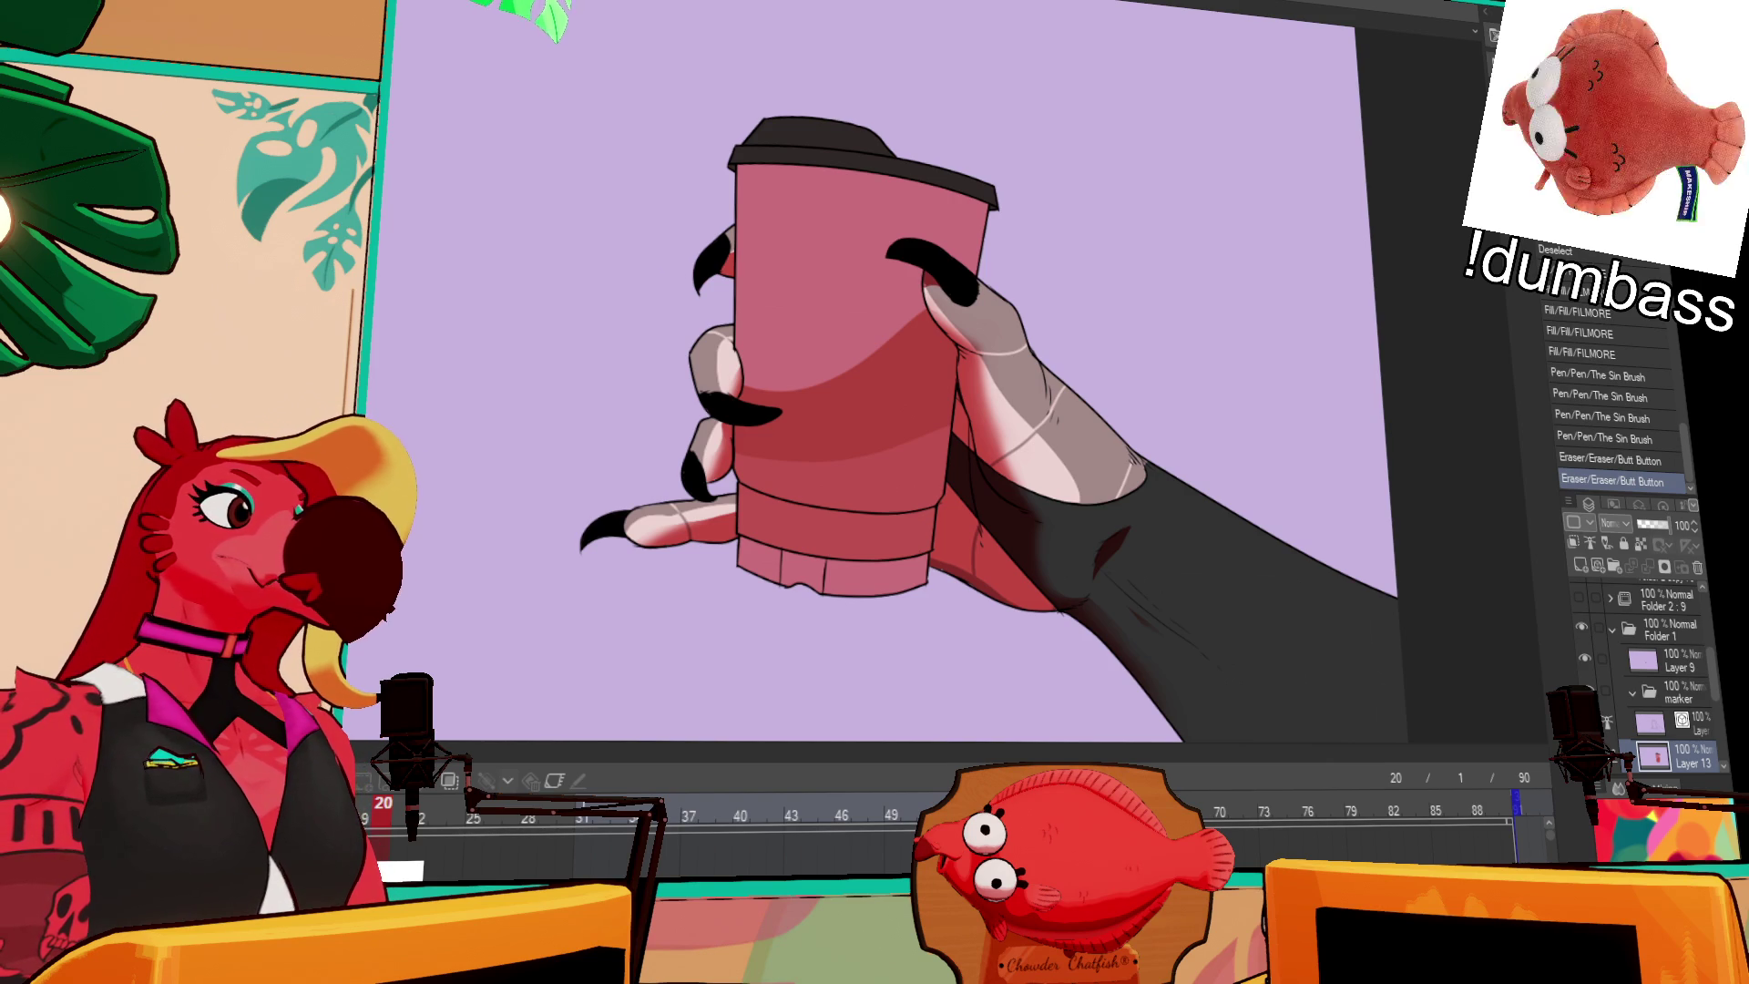
key("Tab")
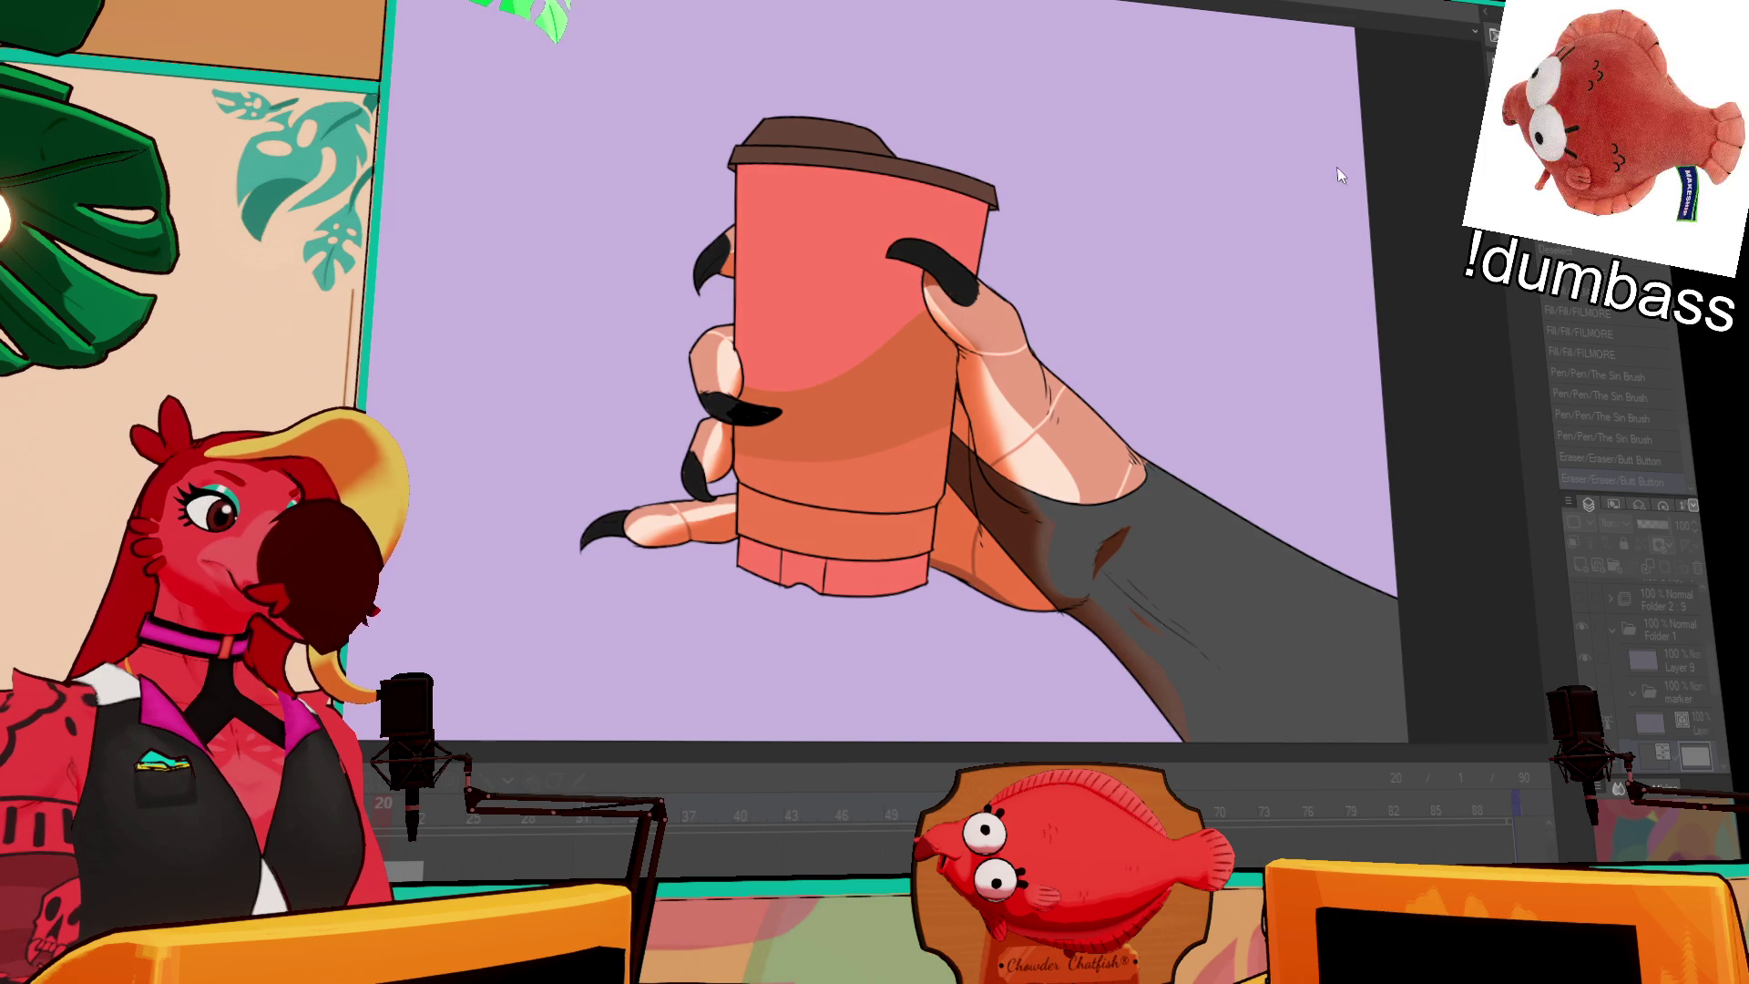
key("Return")
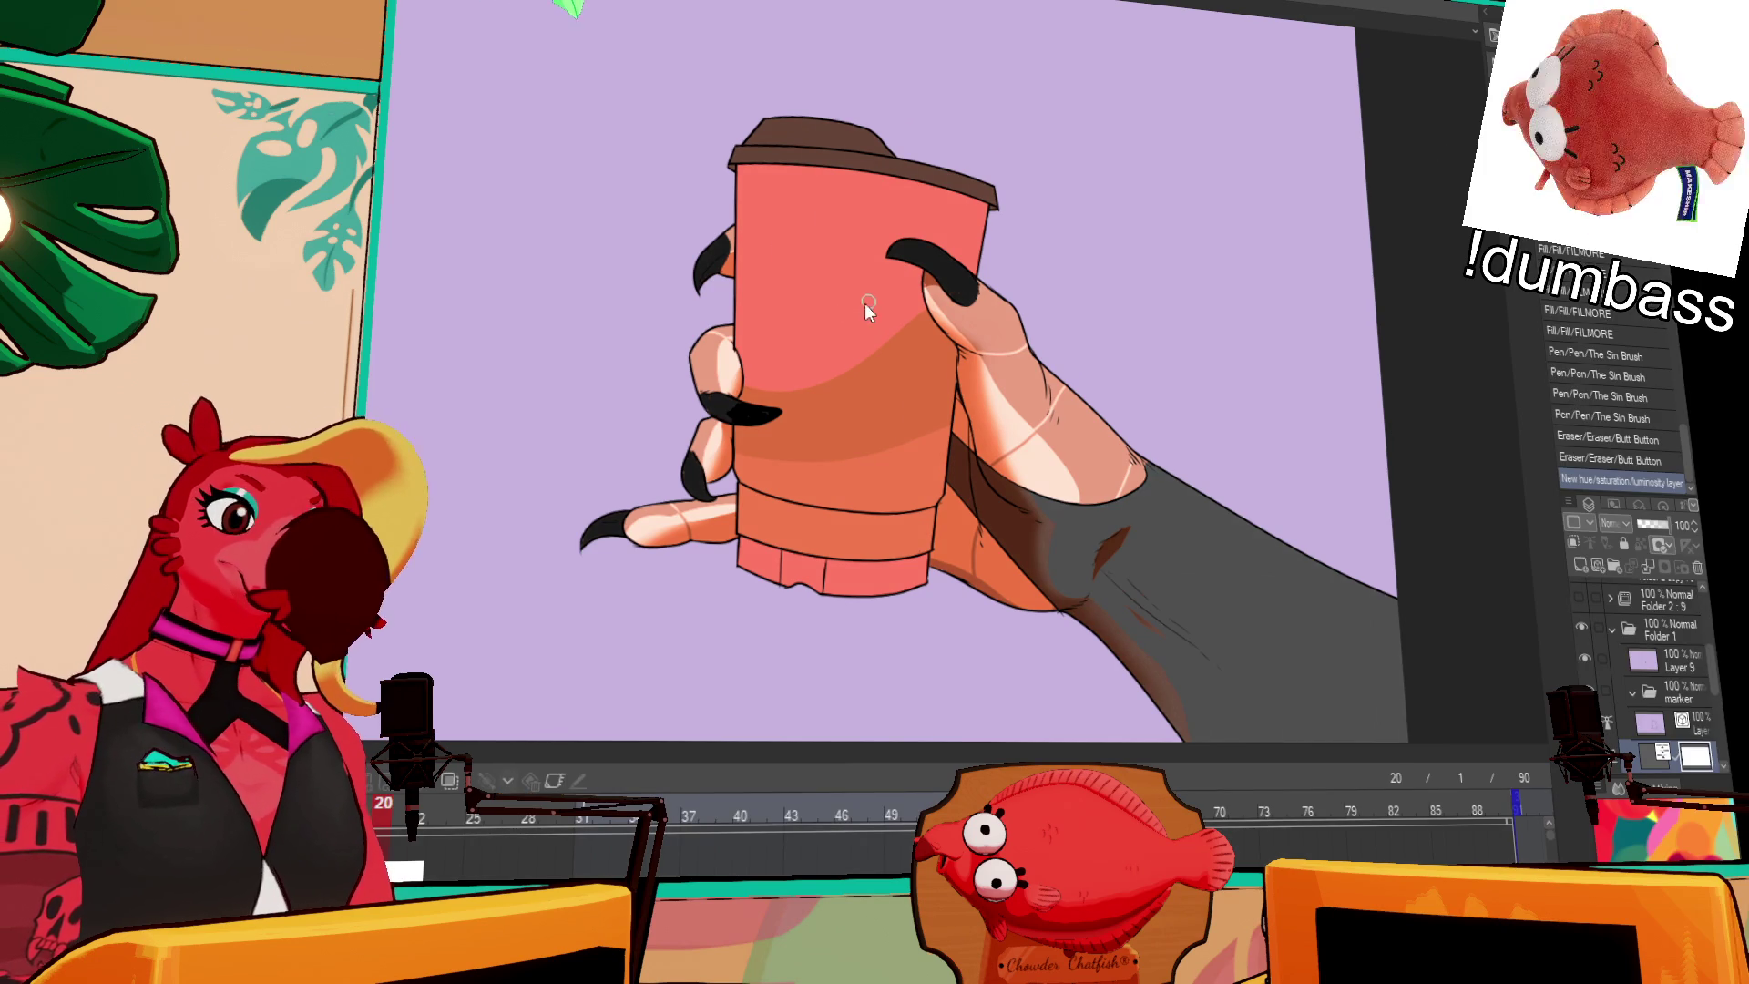
Step: Merge the correction layer into Layer 13 and fill the cup's shading band darker red
key("ctrl+e")
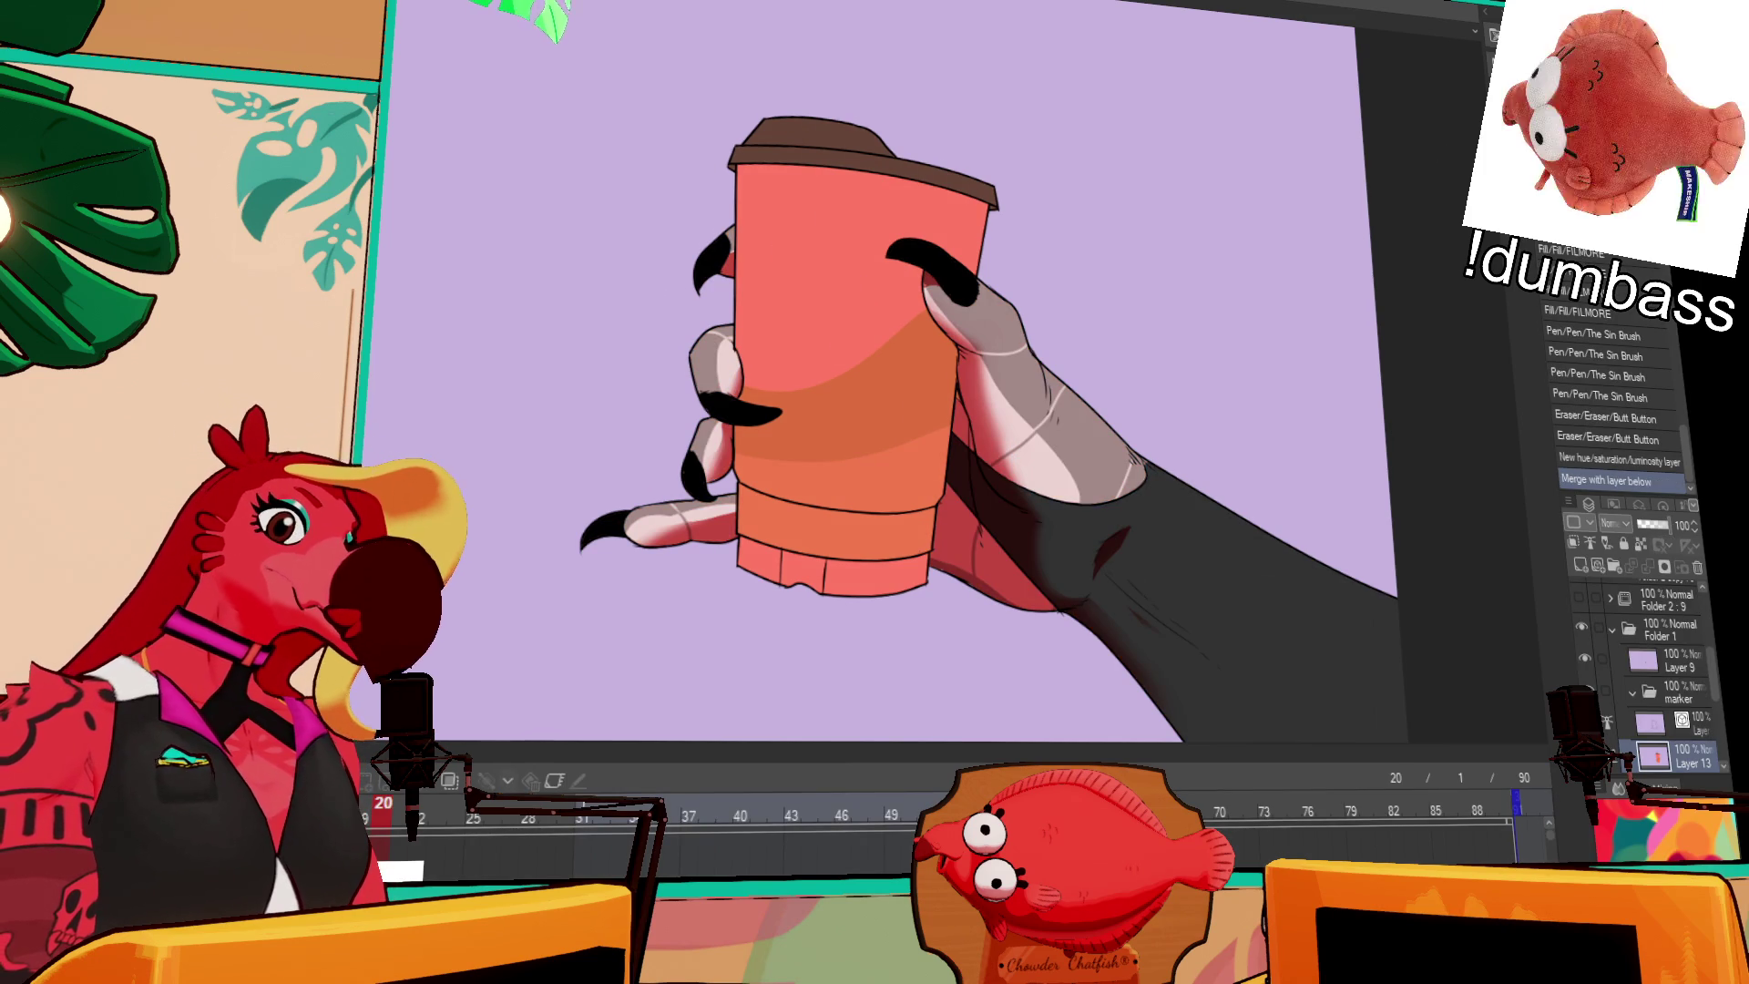
left_click(953, 389)
left_click(911, 386)
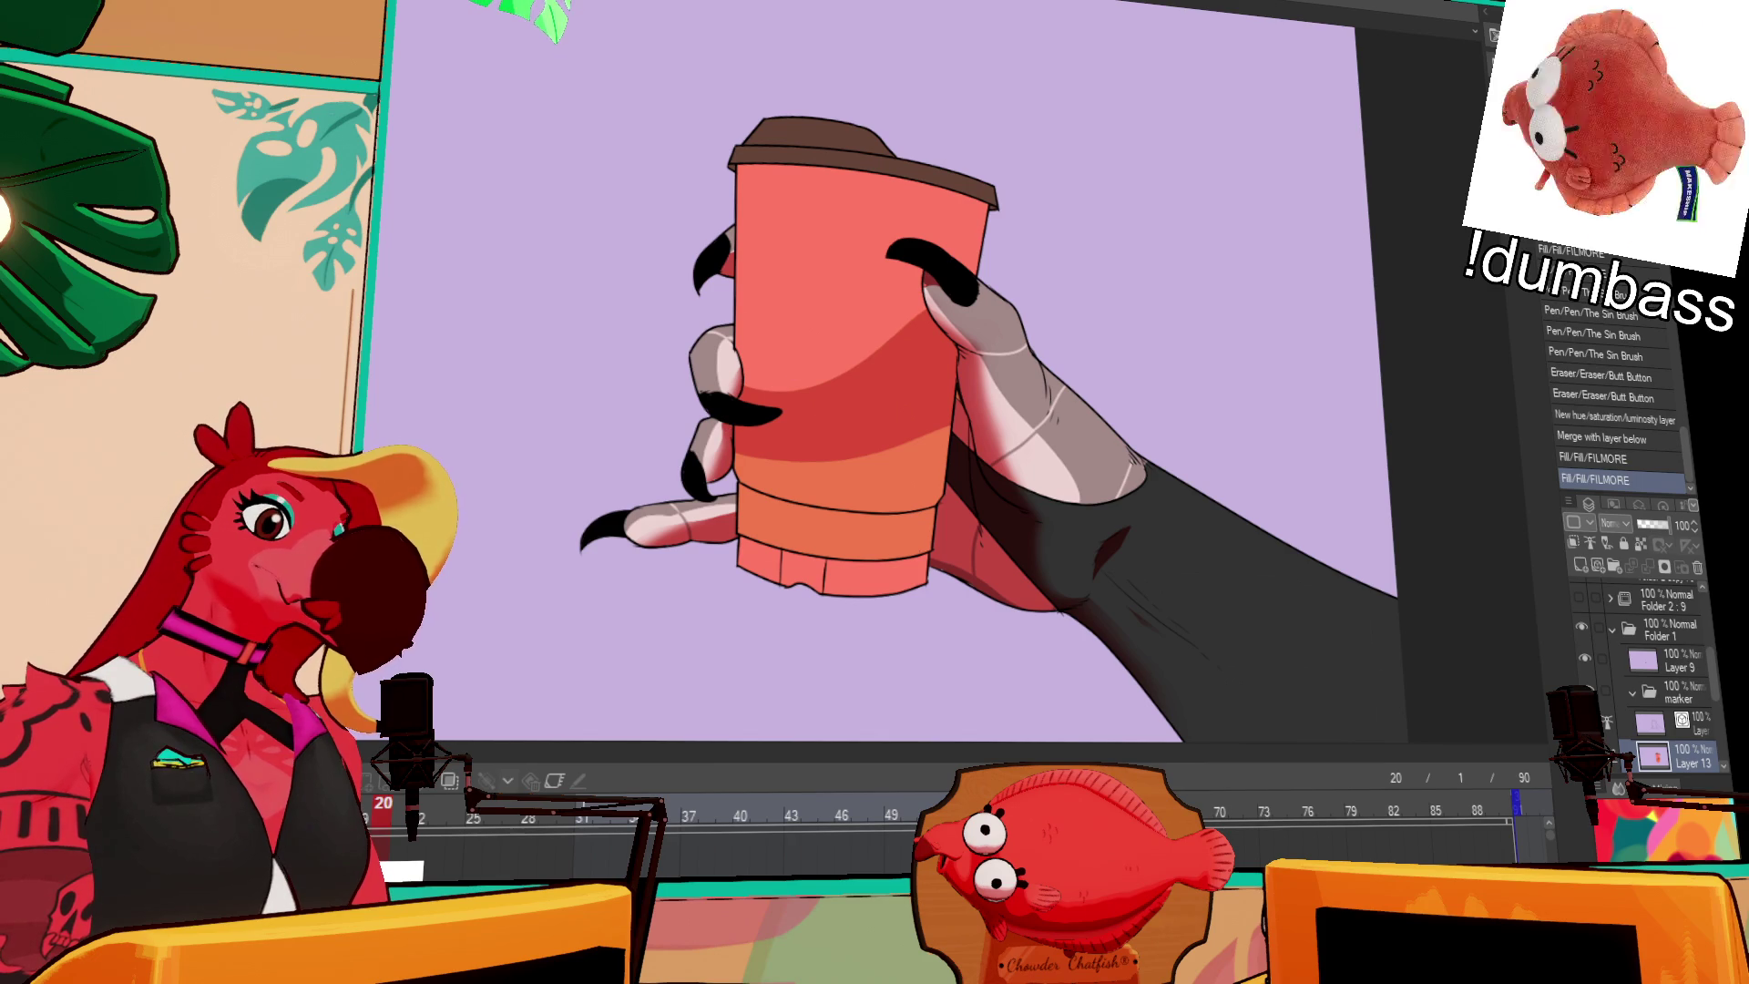
left_click(865, 467)
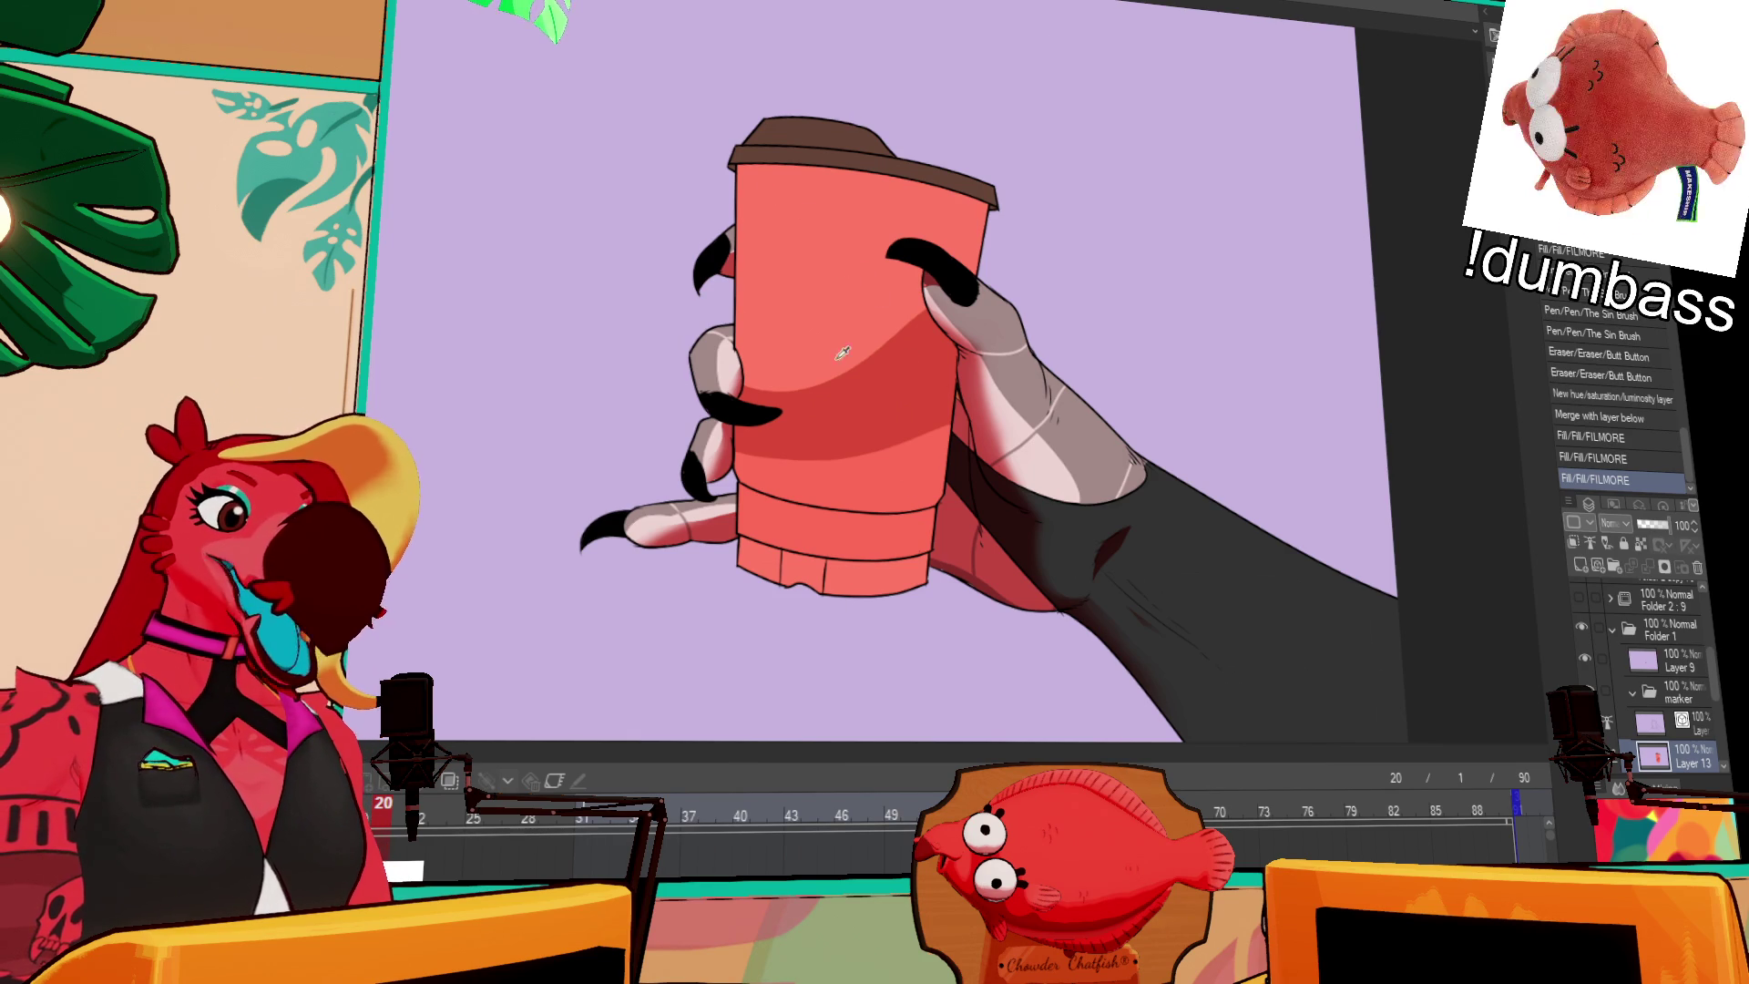
left_click(997, 410)
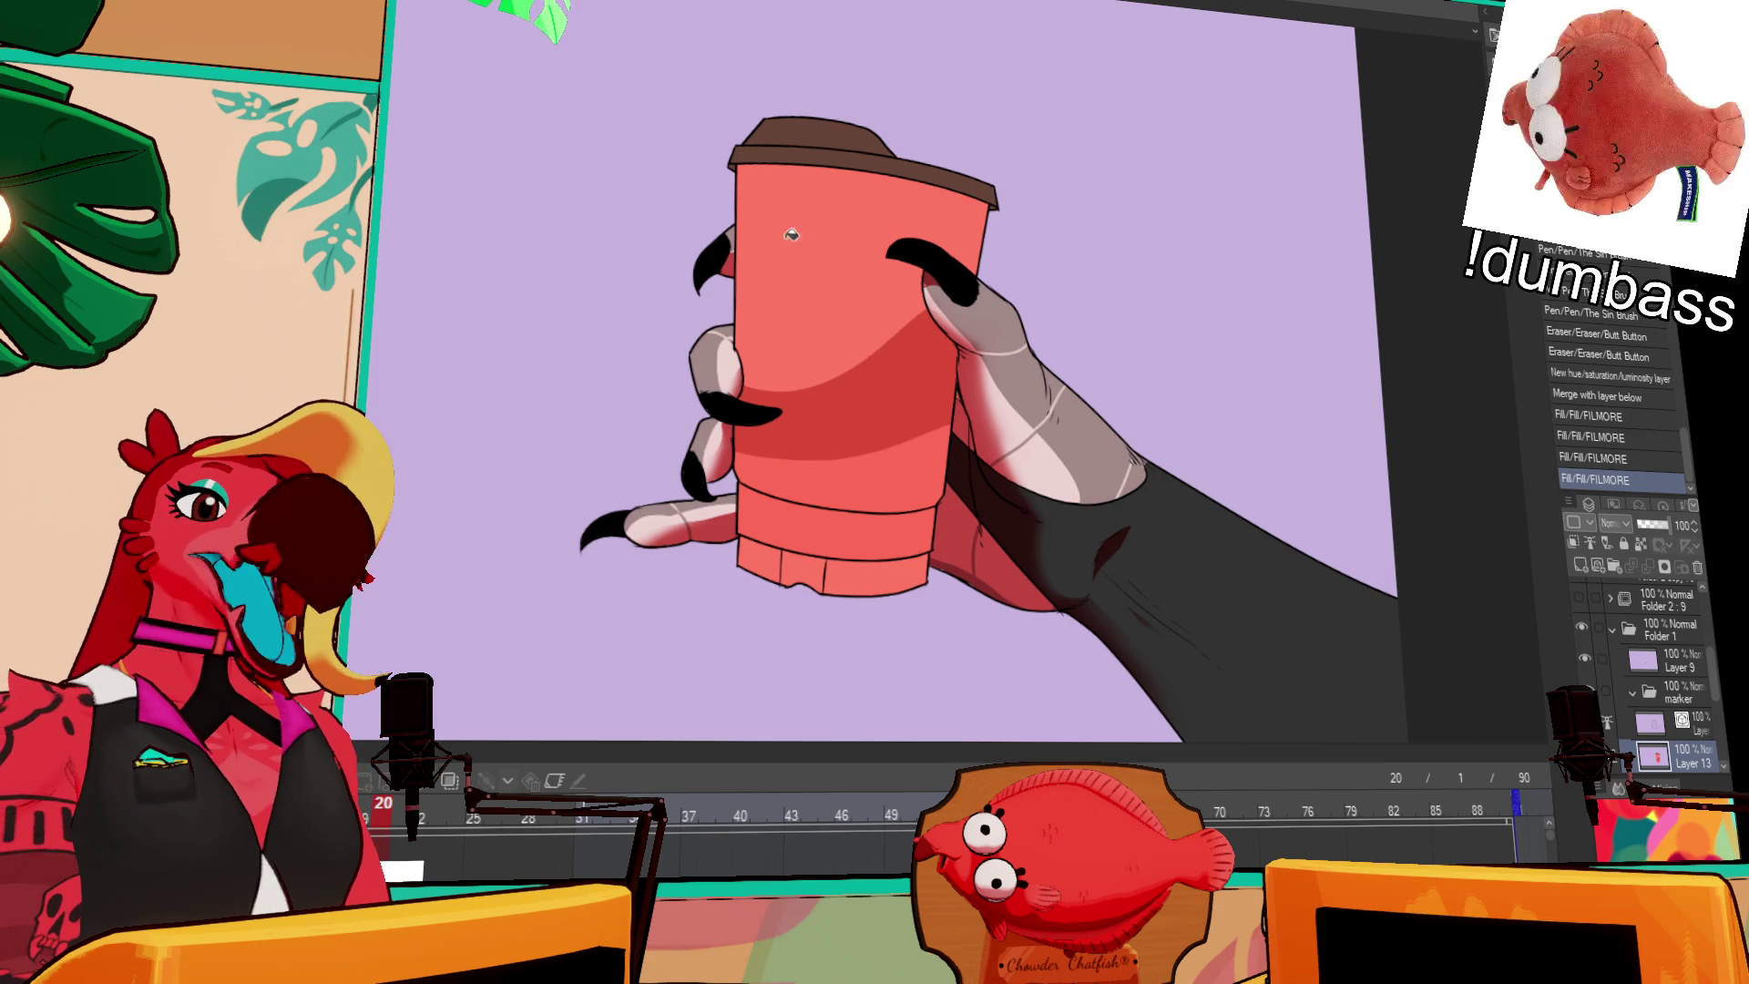
Step: Fill the lid near-black brown and the cup's bottom sleeve bands light pink
scroll(856, 244, "up", 1)
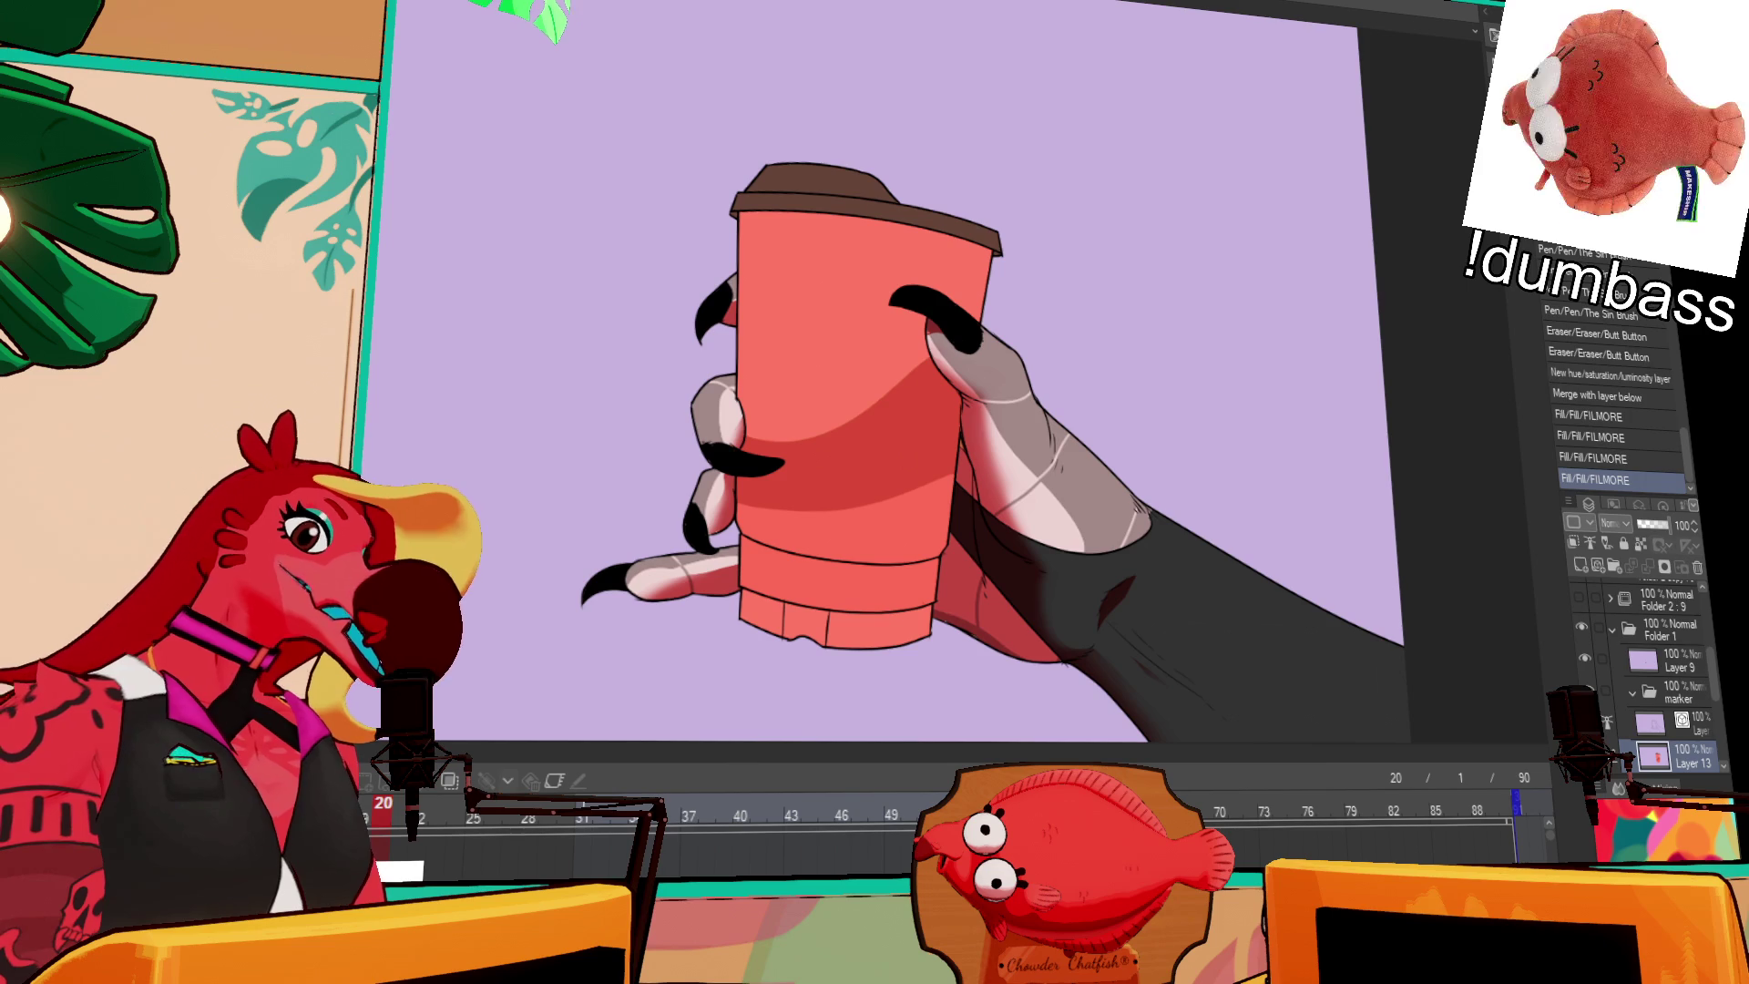
left_click(809, 182)
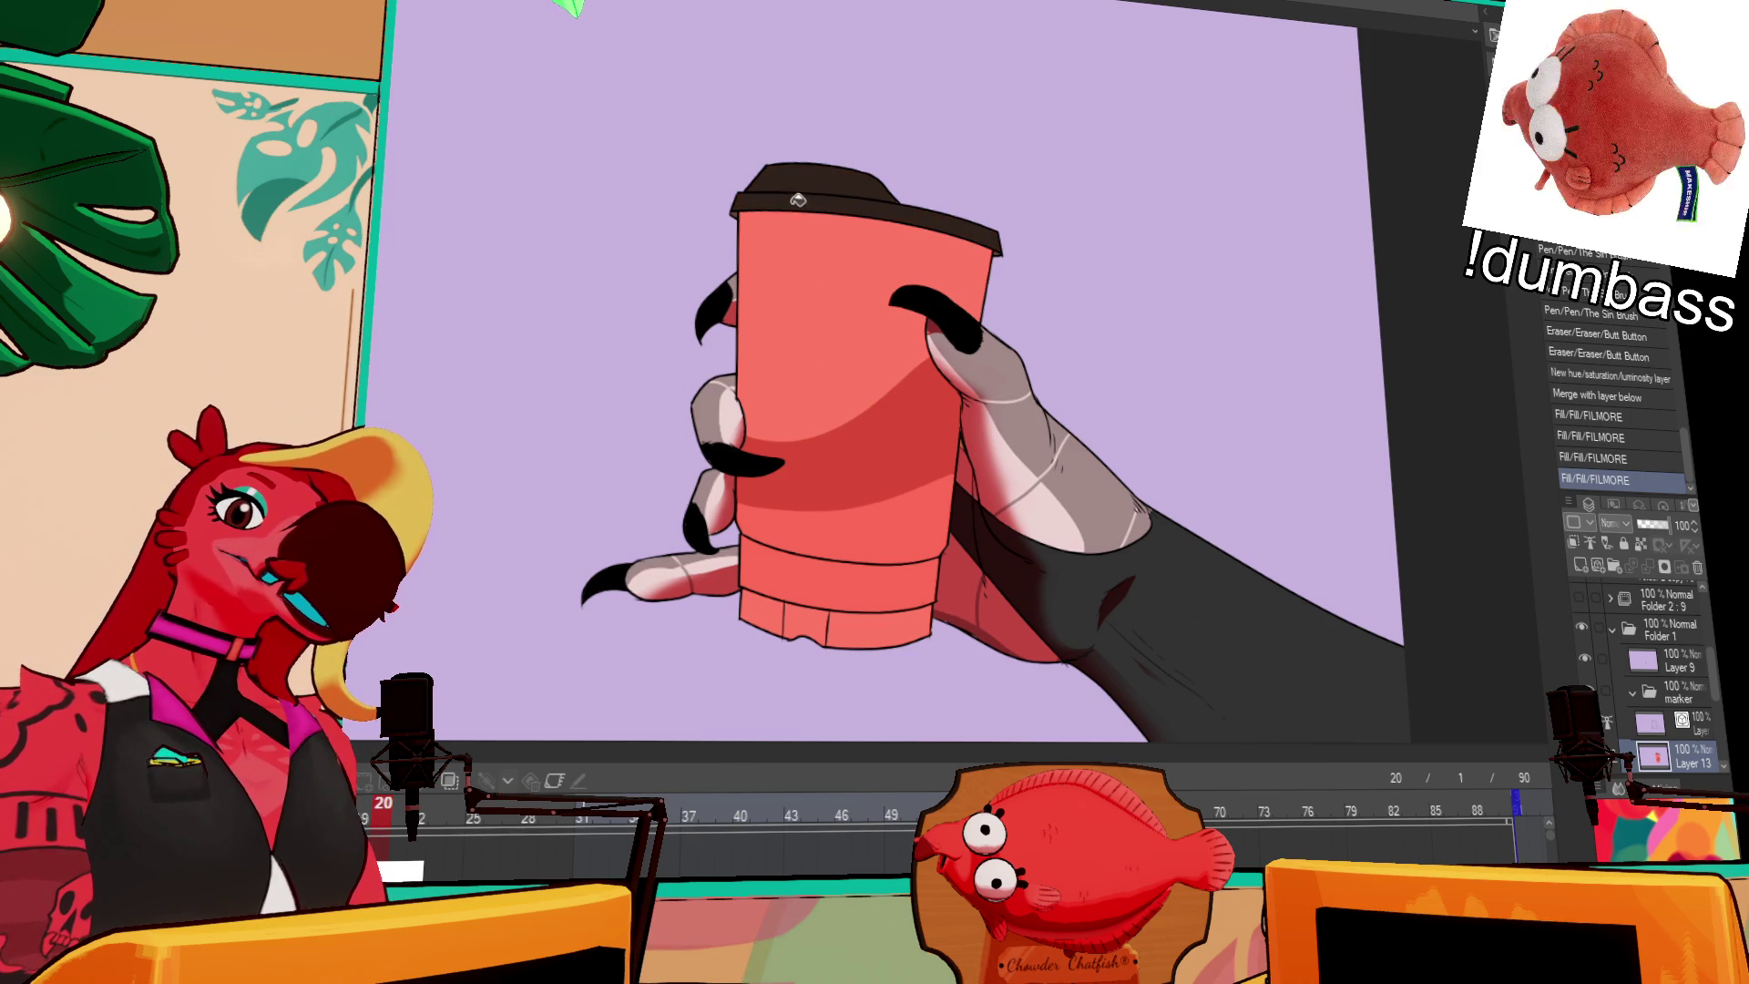
left_click(1002, 247)
mouse_move(736, 411)
left_mouse_down()
mouse_move(1098, 418)
mouse_move(811, 419)
left_mouse_up()
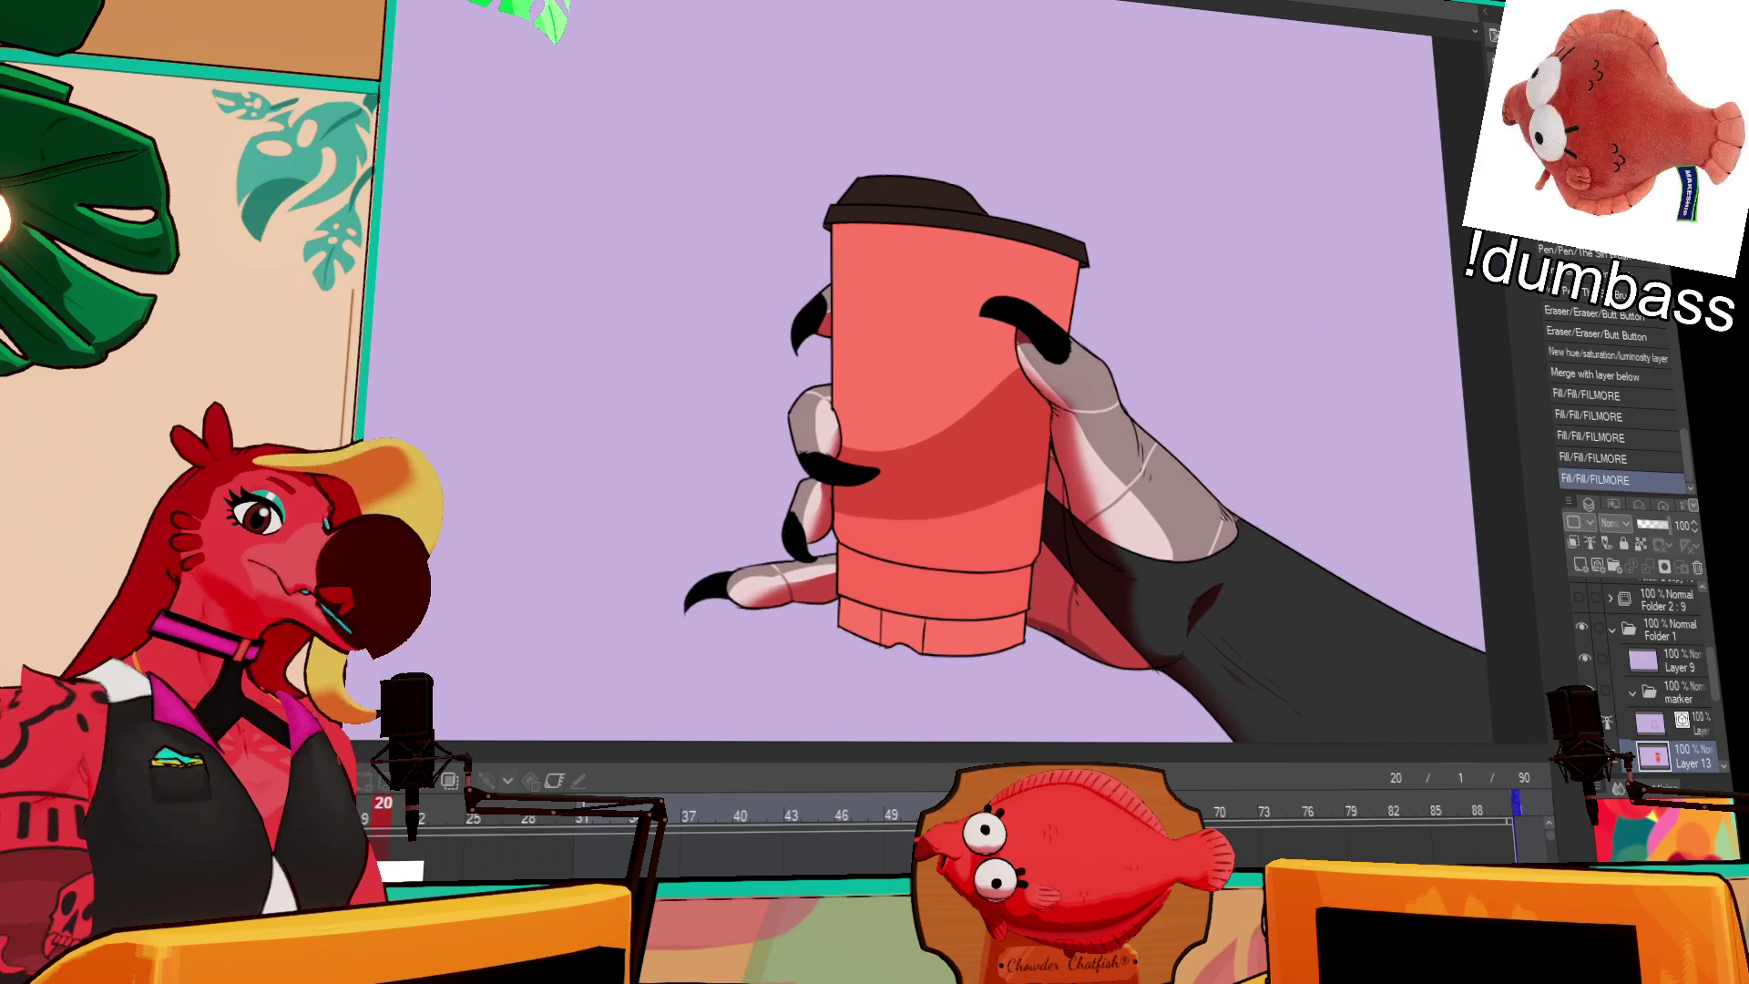
left_click(984, 594)
left_click(914, 628)
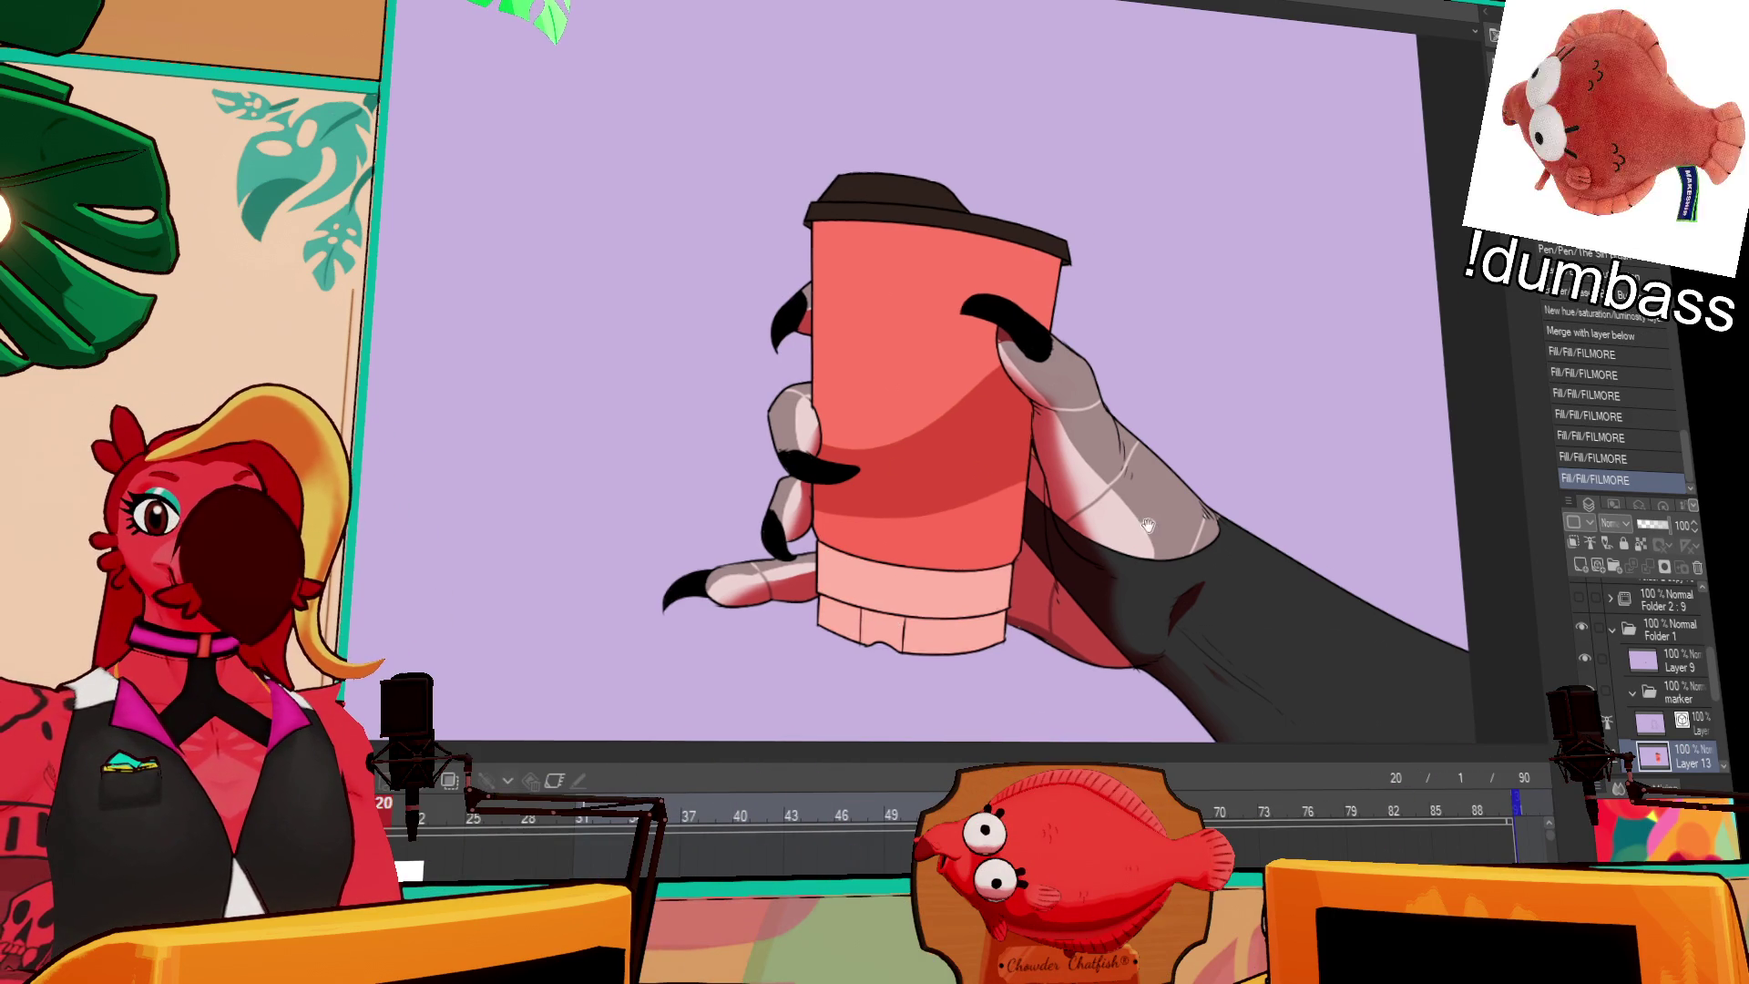
left_click_drag(1021, 544, 883, 463)
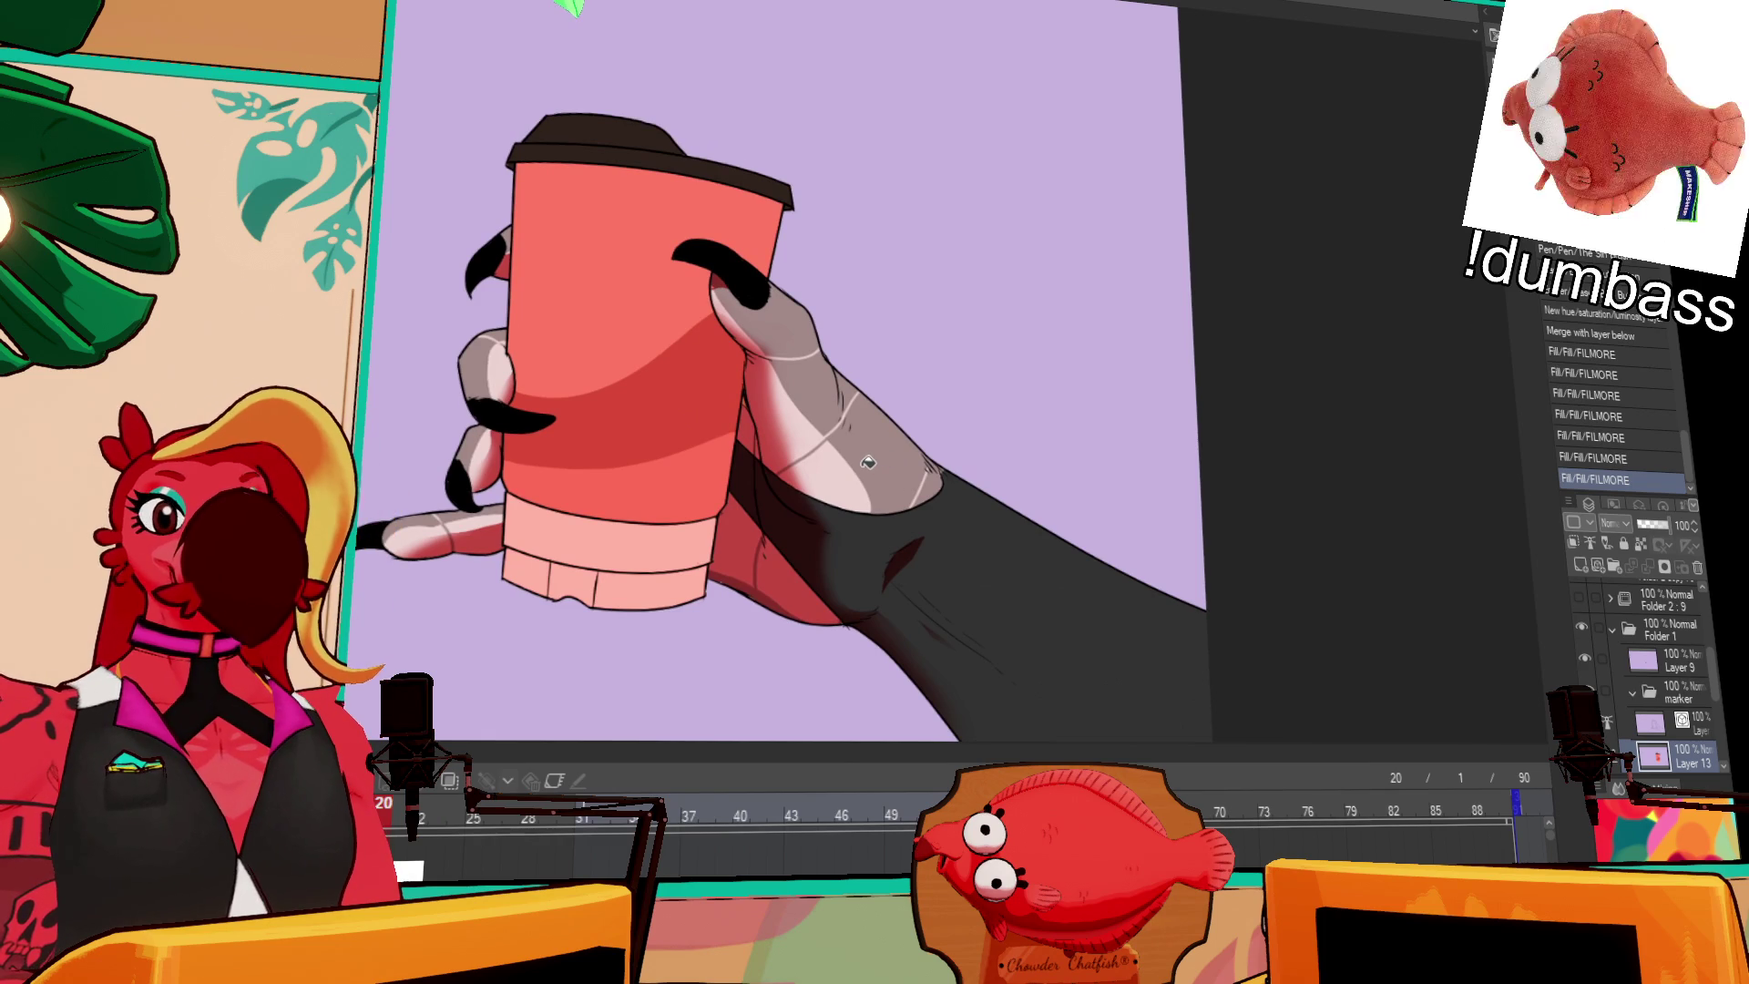
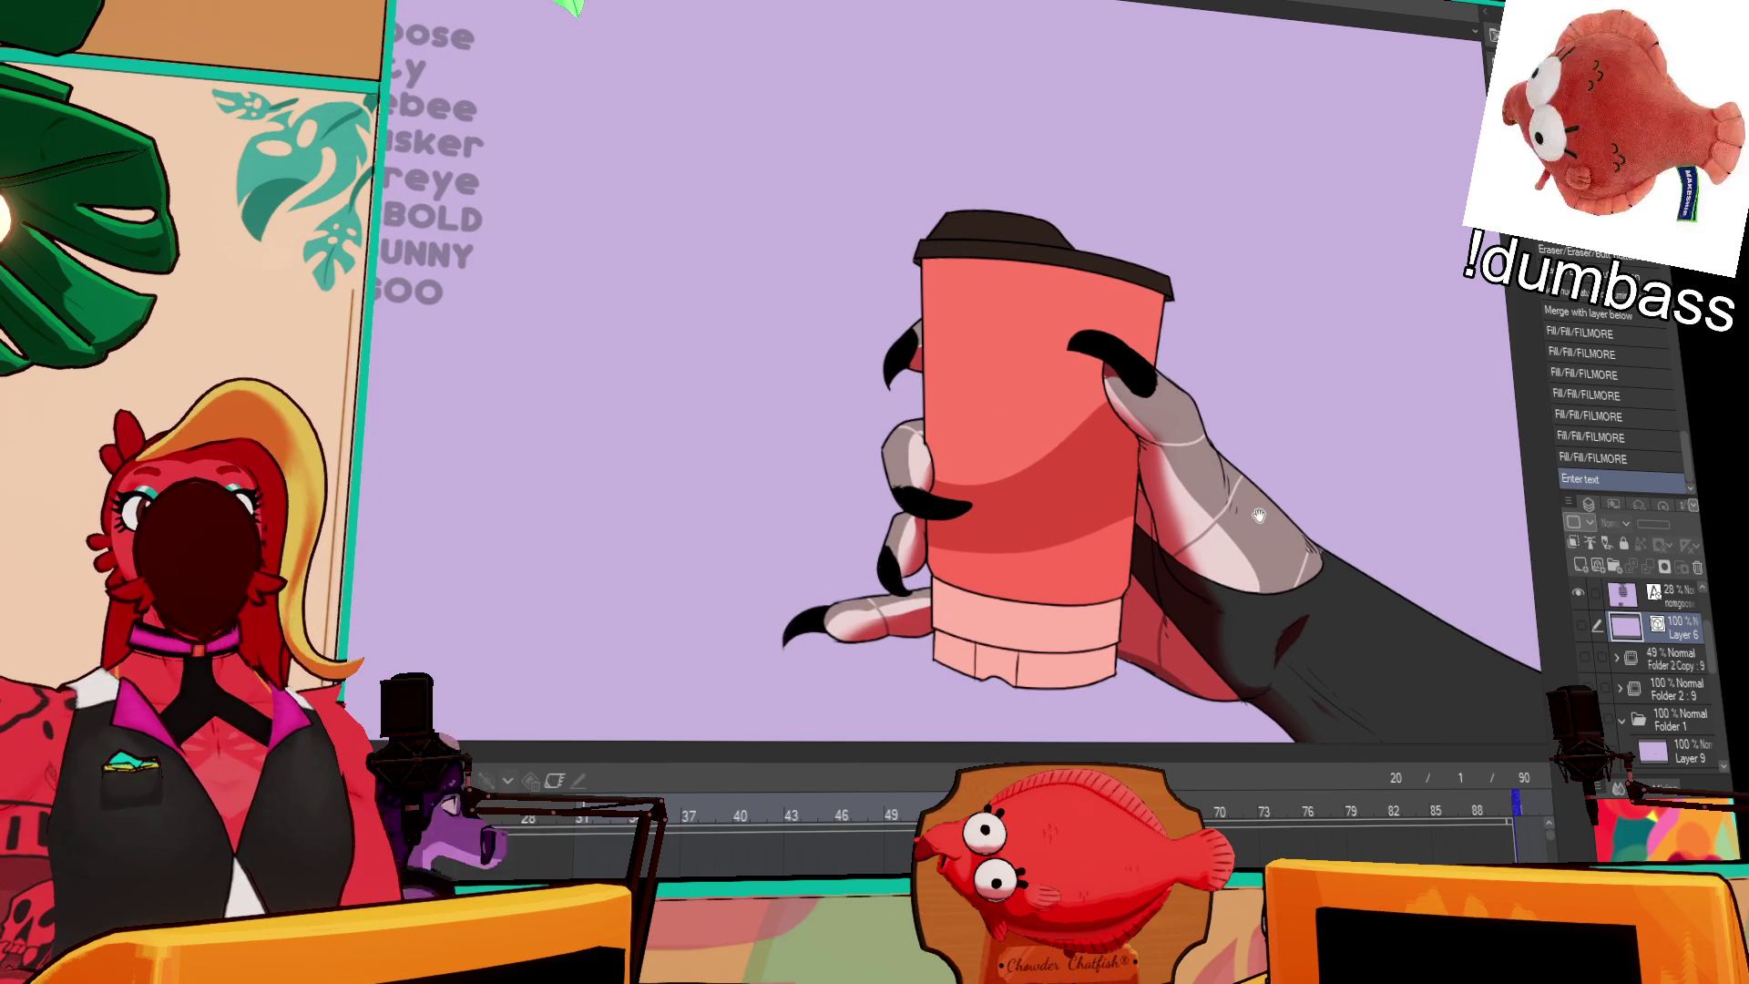
Step: Pan back to the cup and briefly show the red rough sketch to compare it
left_click_drag(1242, 455, 1274, 495)
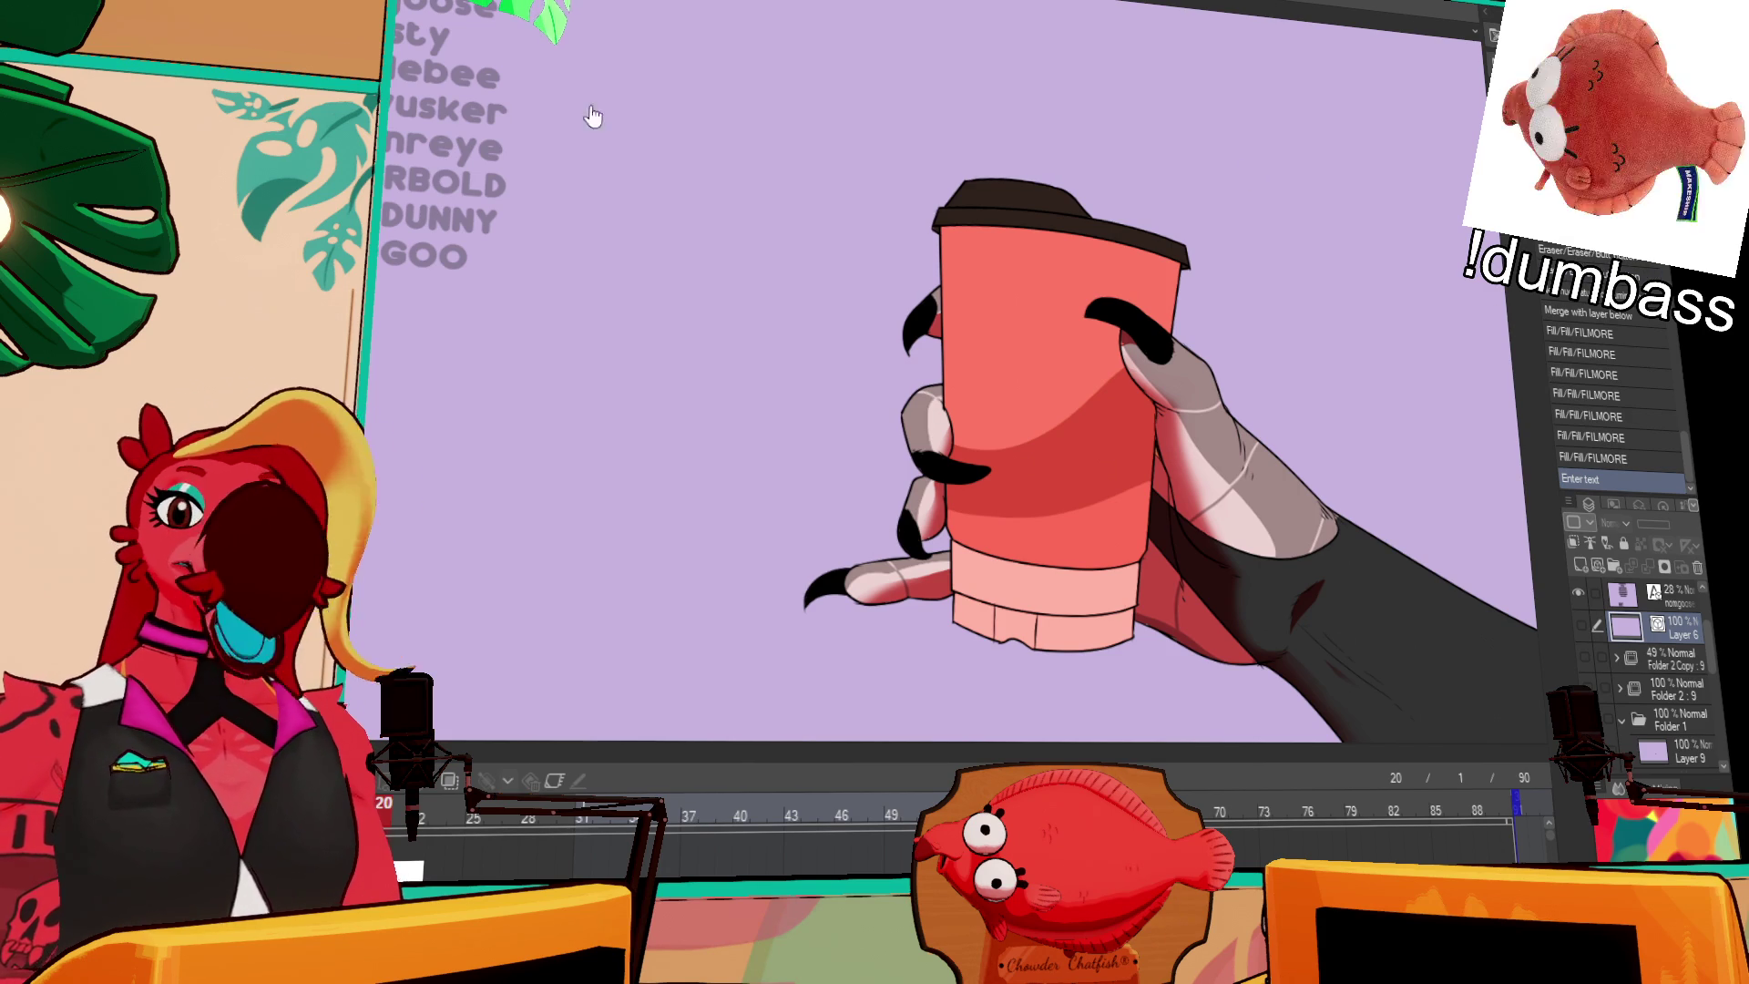
mouse_move(1121, 558)
left_mouse_down()
mouse_move(1093, 564)
mouse_move(1132, 412)
mouse_move(1092, 575)
left_mouse_up()
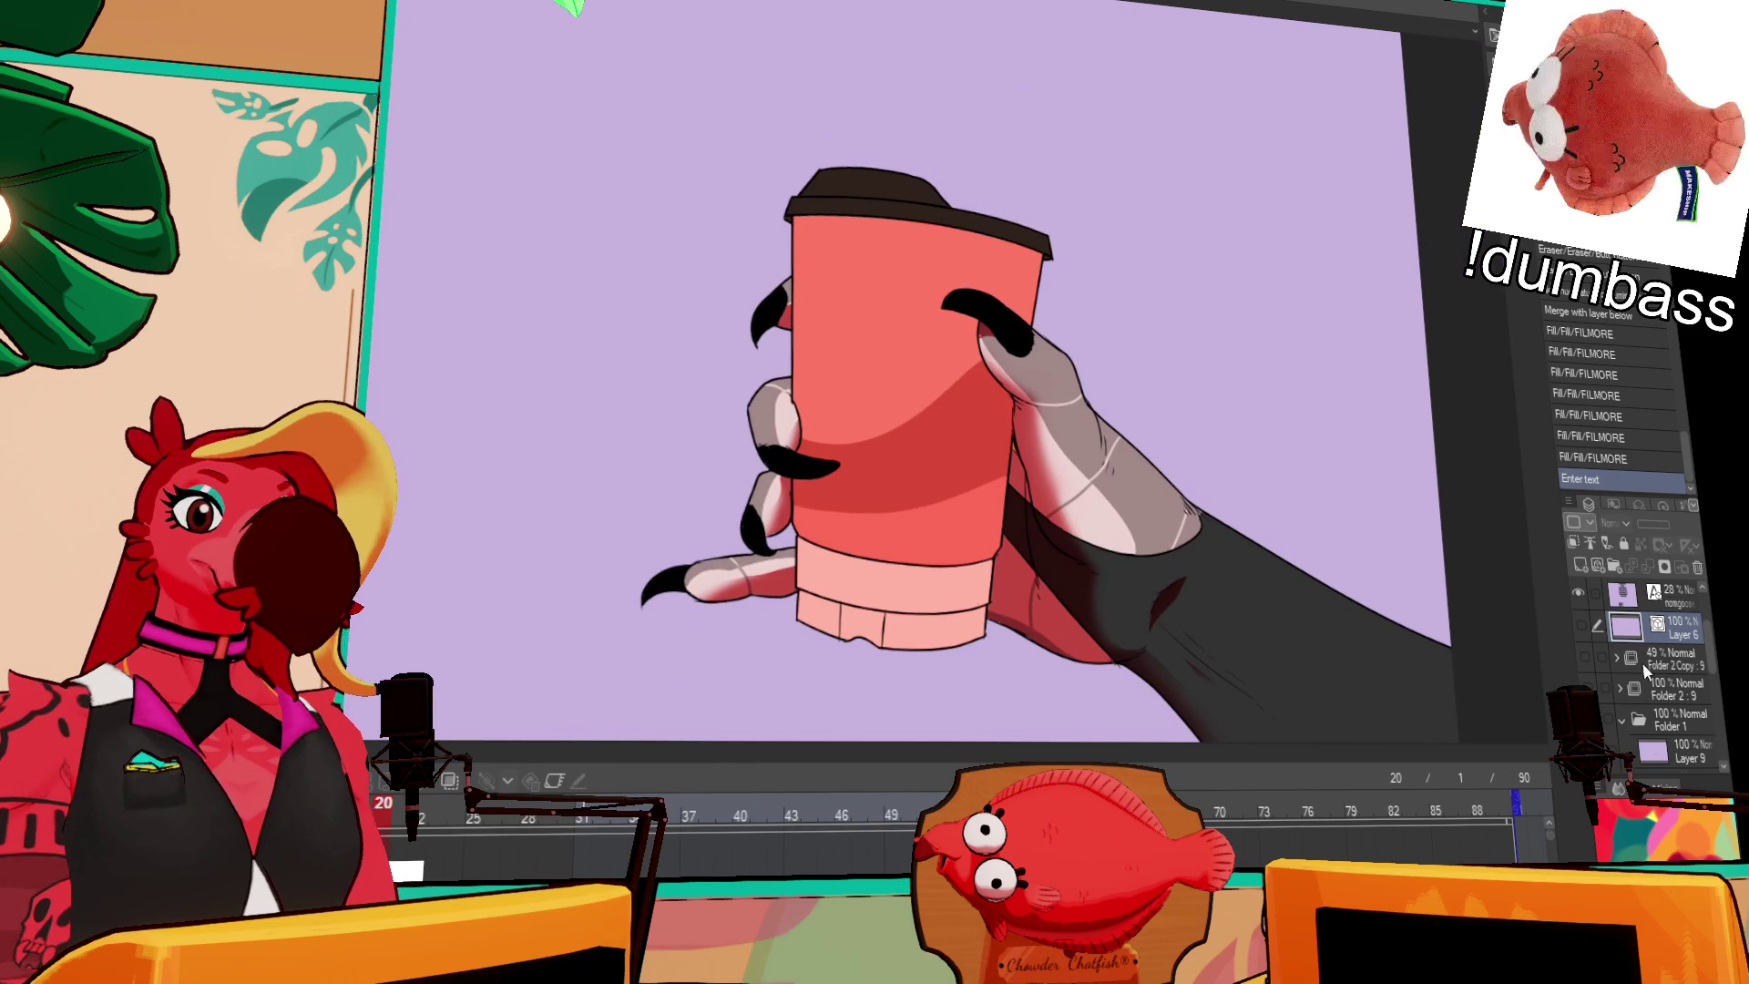
scroll(1665, 643, "up", 3)
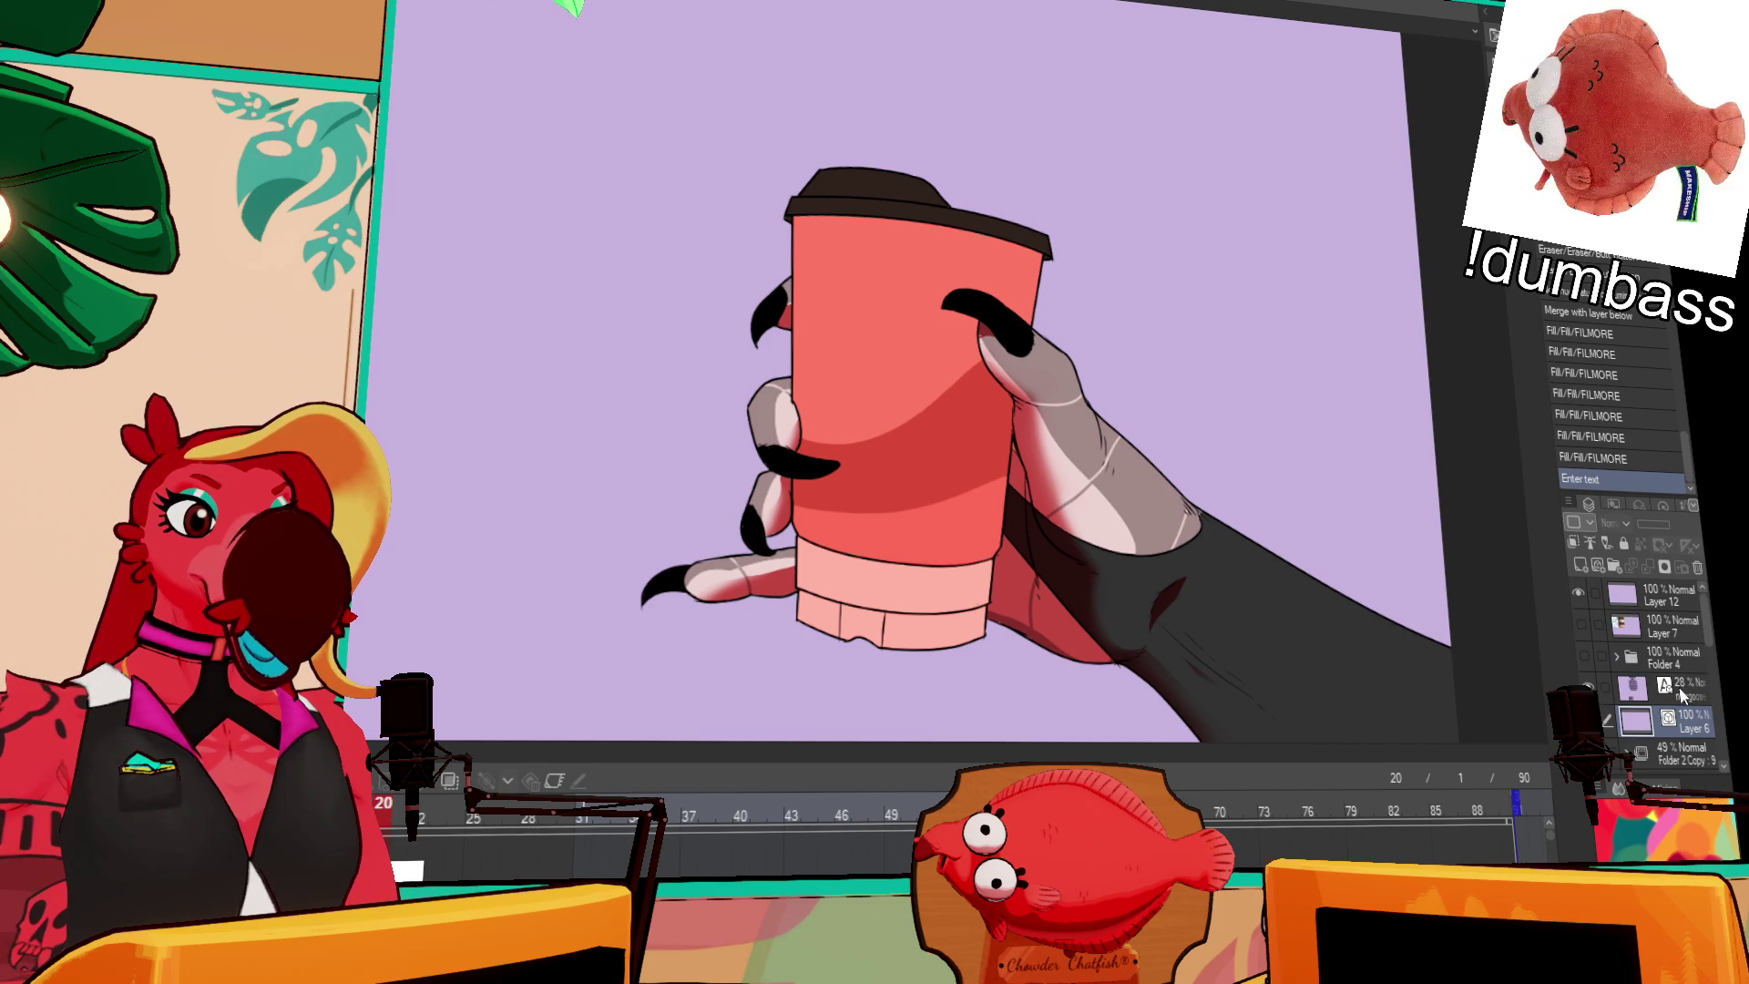
scroll(1681, 696, "down", 3)
left_click(1580, 624)
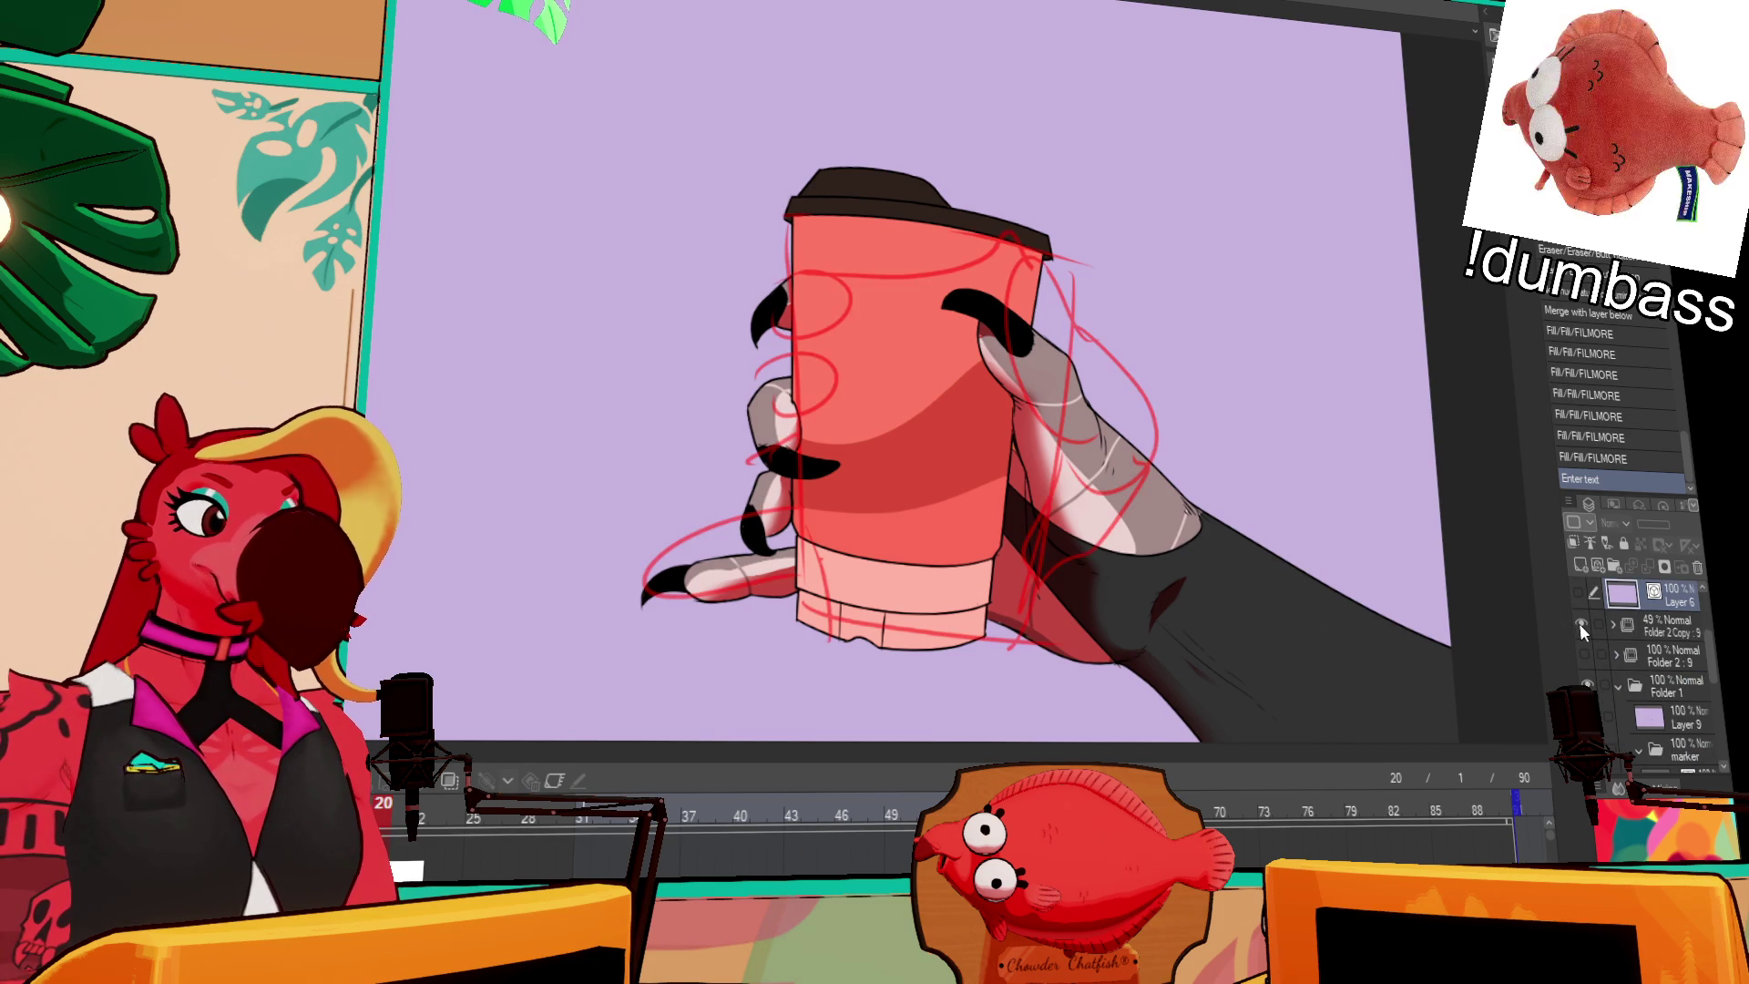
left_click(1581, 628)
Step: Delete the Folder 2 Copy and Folder 2 red sketch folders
left_click(1659, 630)
scroll(1681, 651, "up", 2)
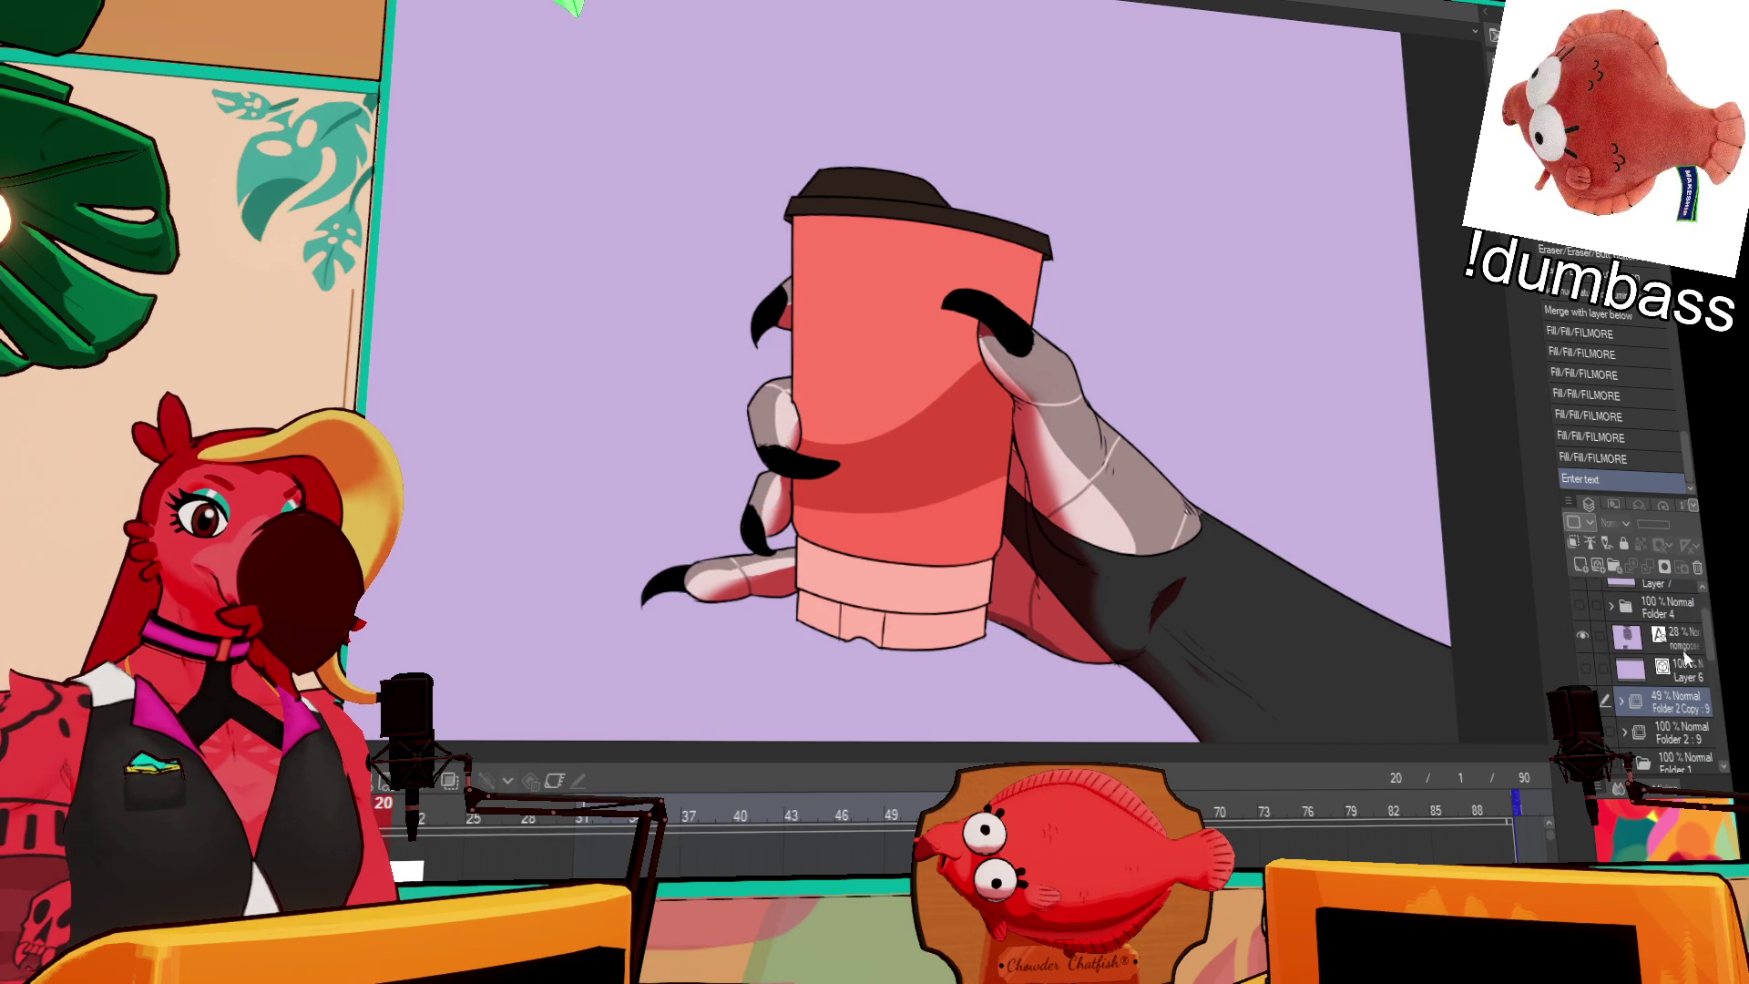
left_click(1590, 703)
left_click(1590, 703)
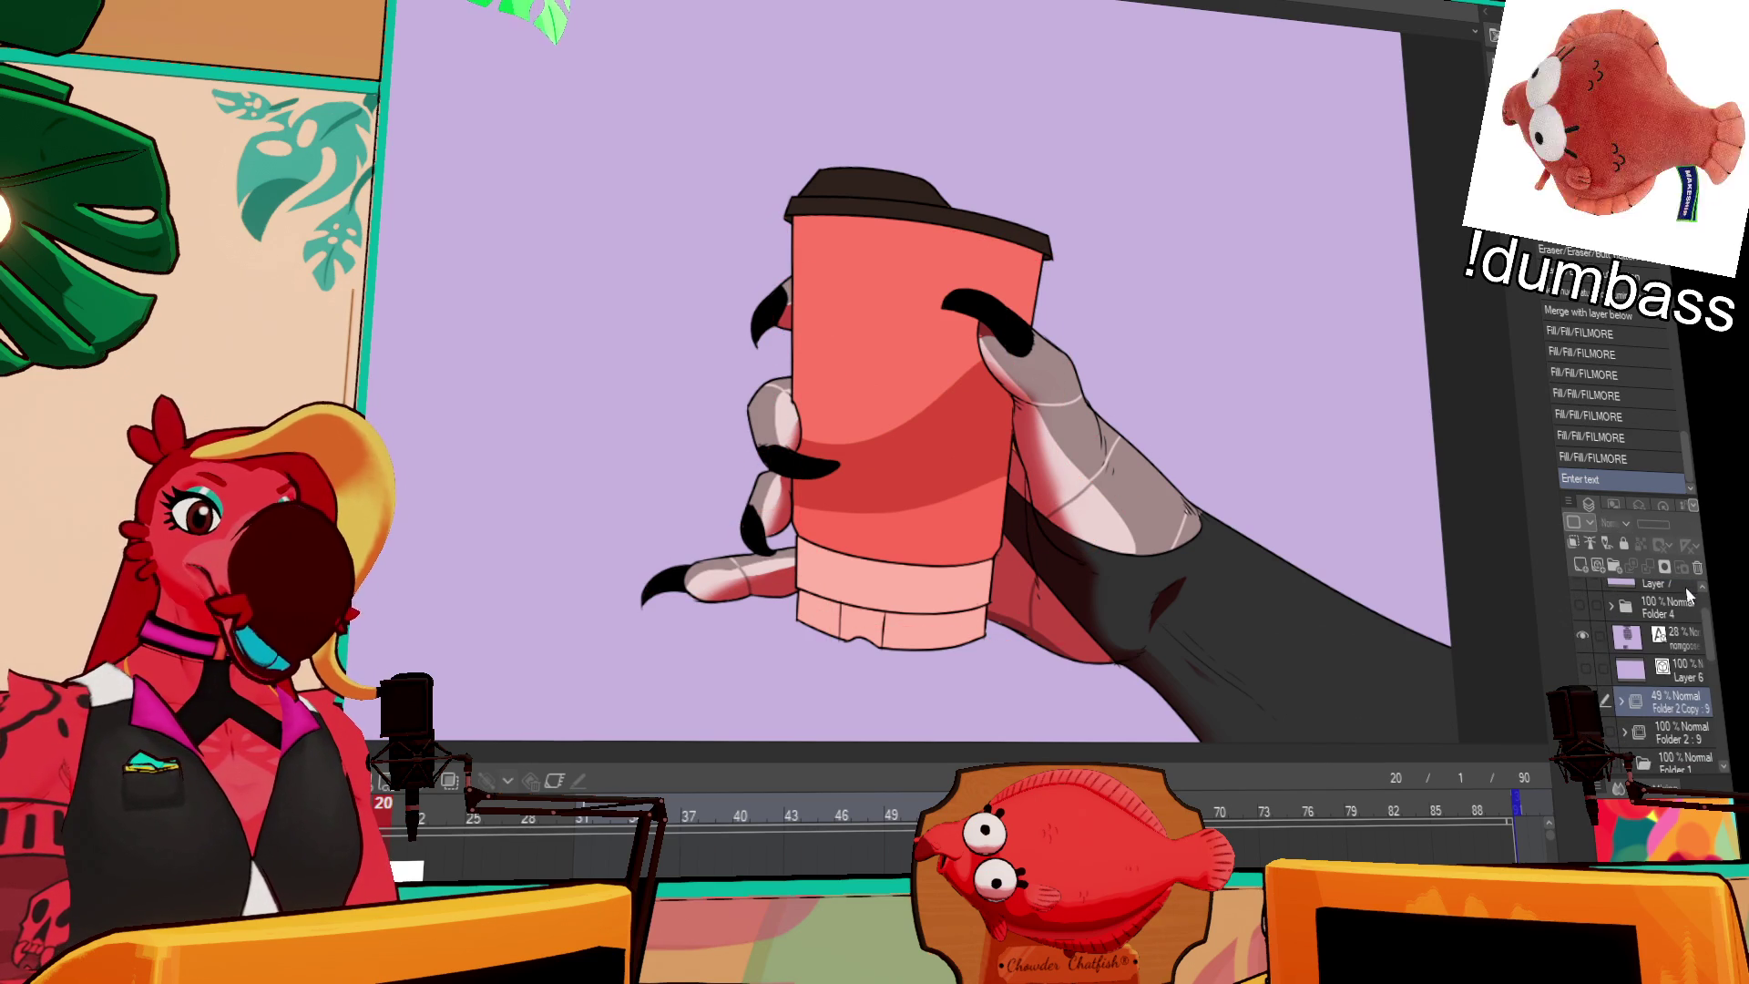
left_click(1697, 567)
left_click(1590, 703)
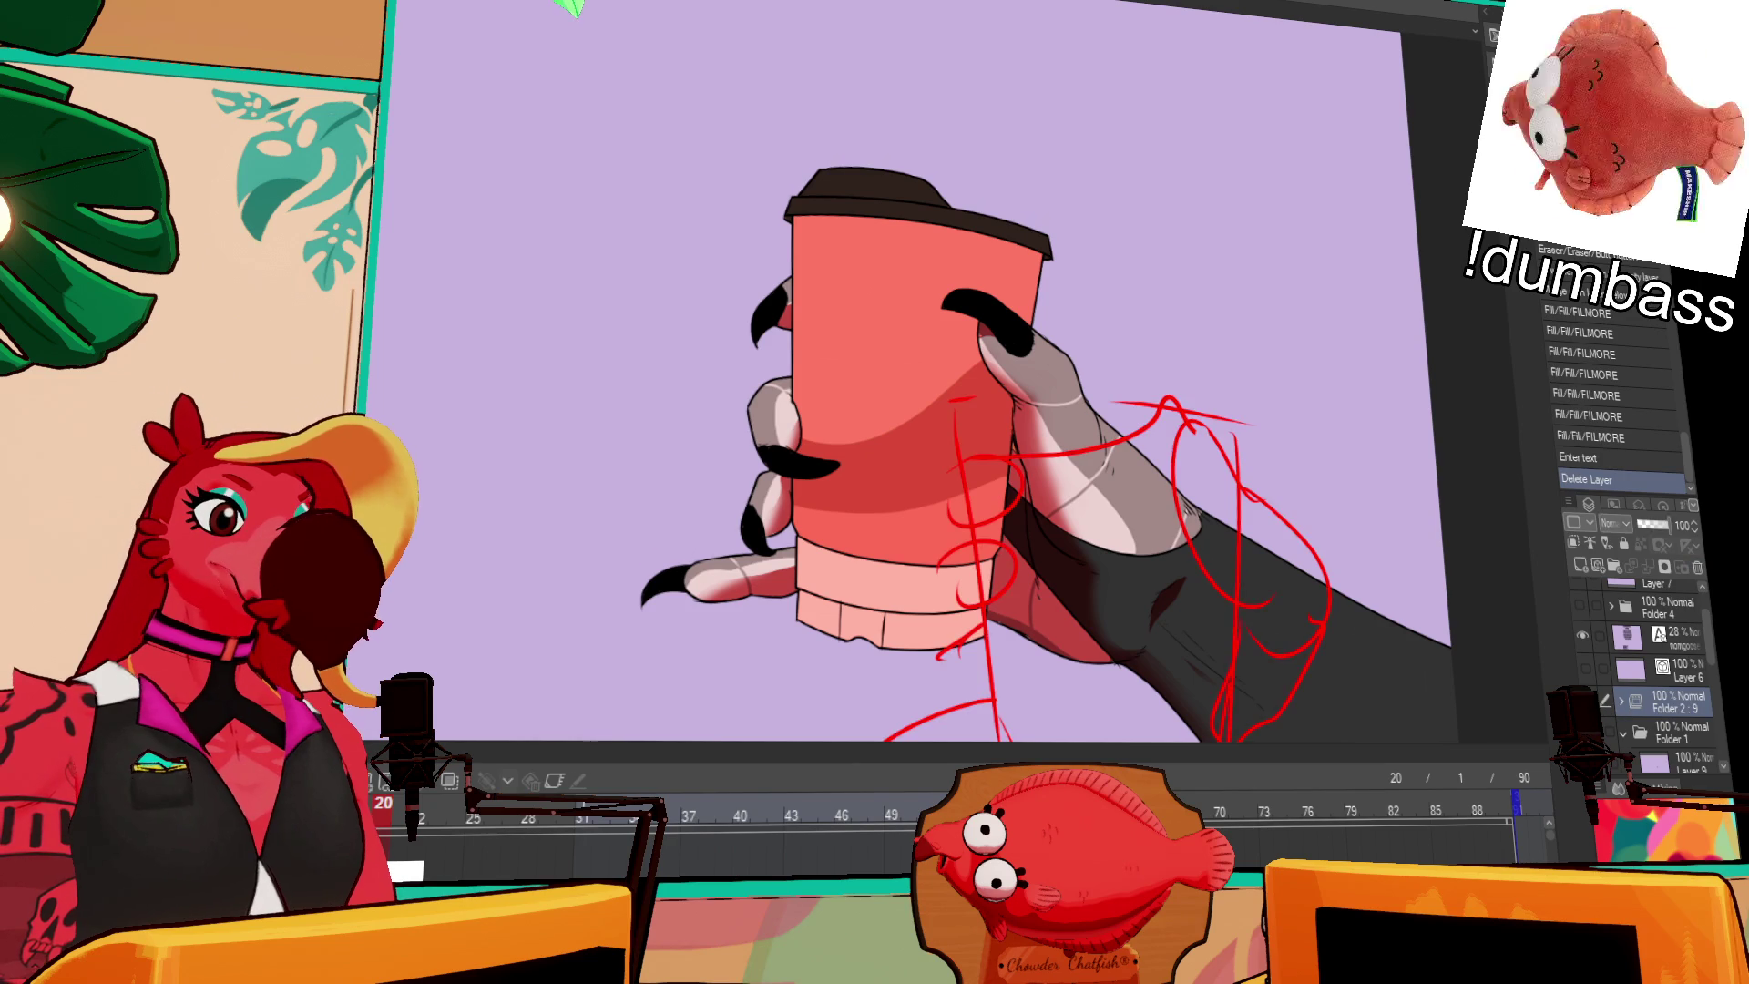
left_click(1697, 567)
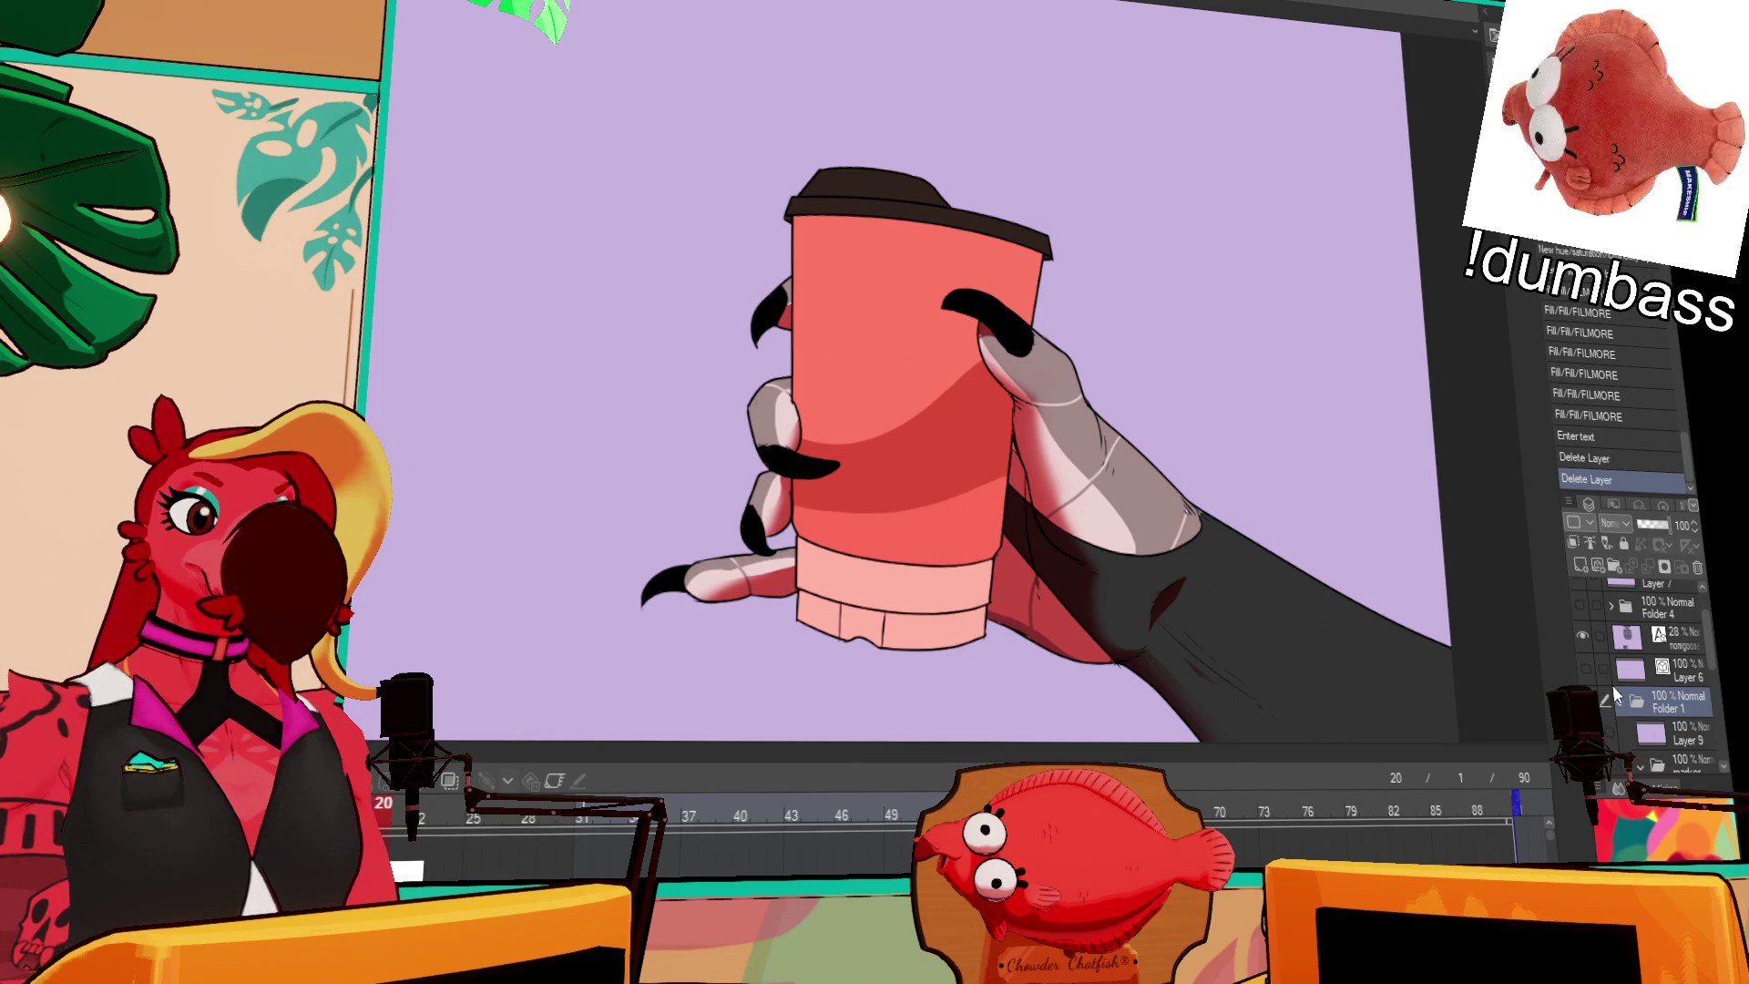
Step: Collapse Folder 1 and briefly show Folder 4's scribbled text on the cup, then hide it
scroll(1597, 665, "down", 3)
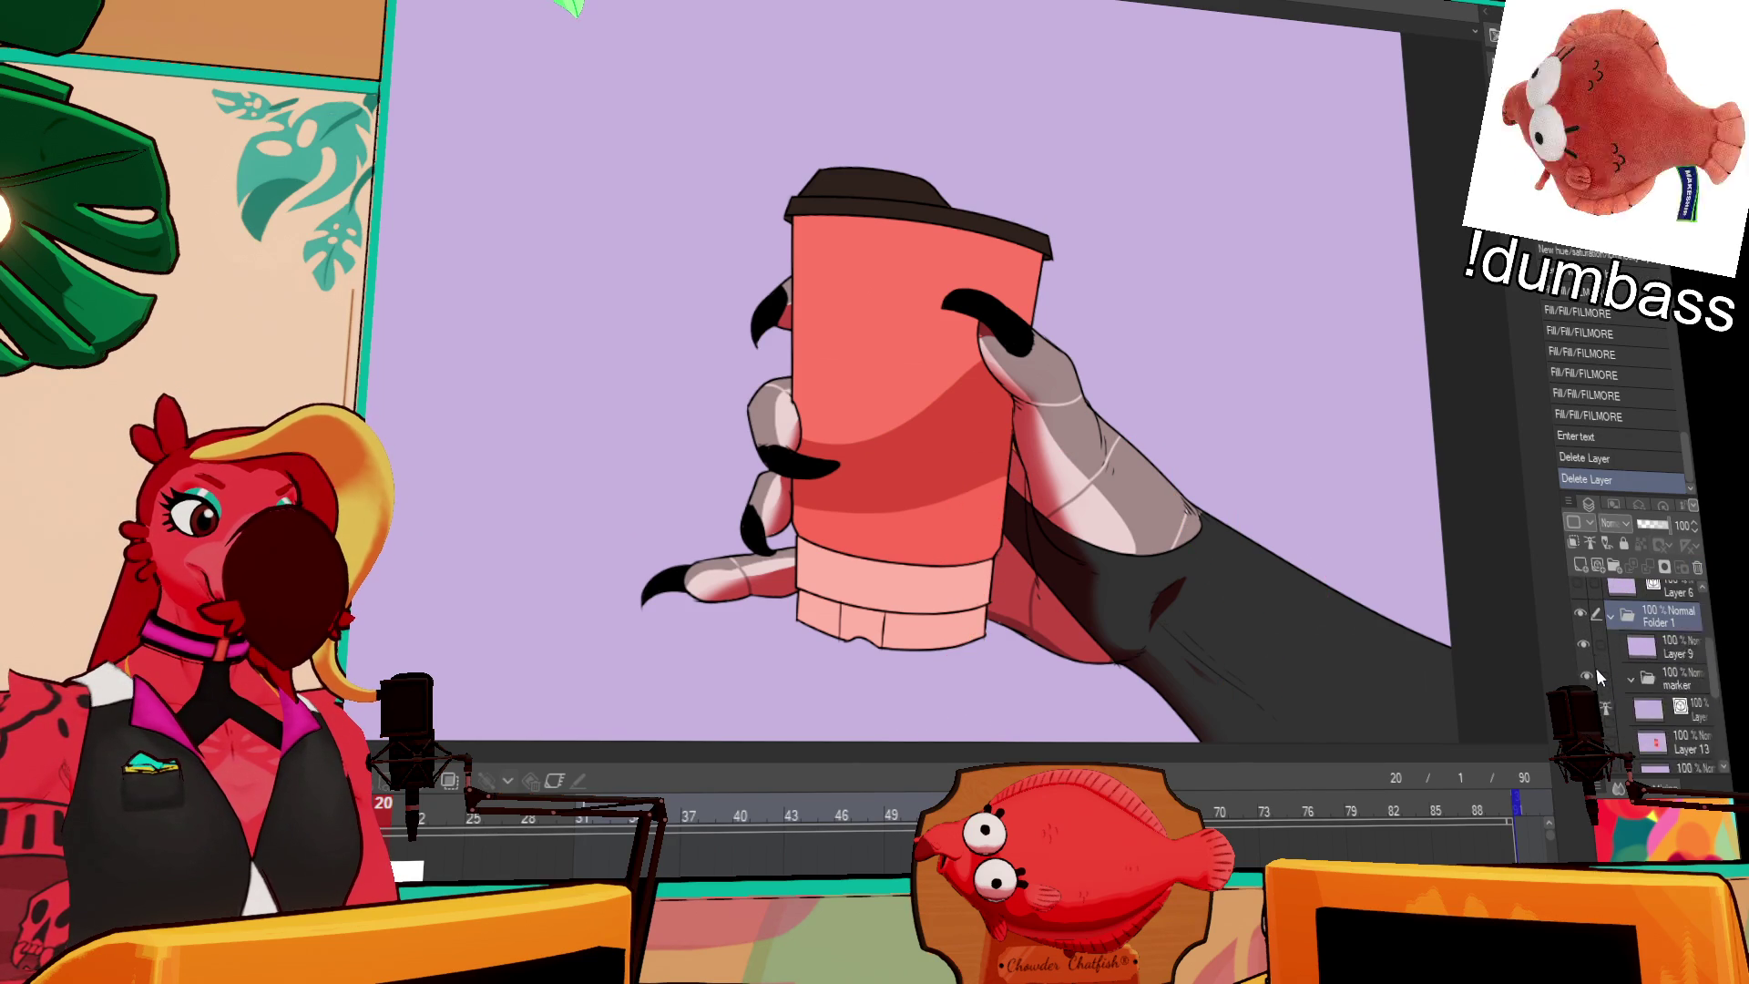
scroll(1596, 668, "up", 1)
scroll(1626, 697, "up", 5)
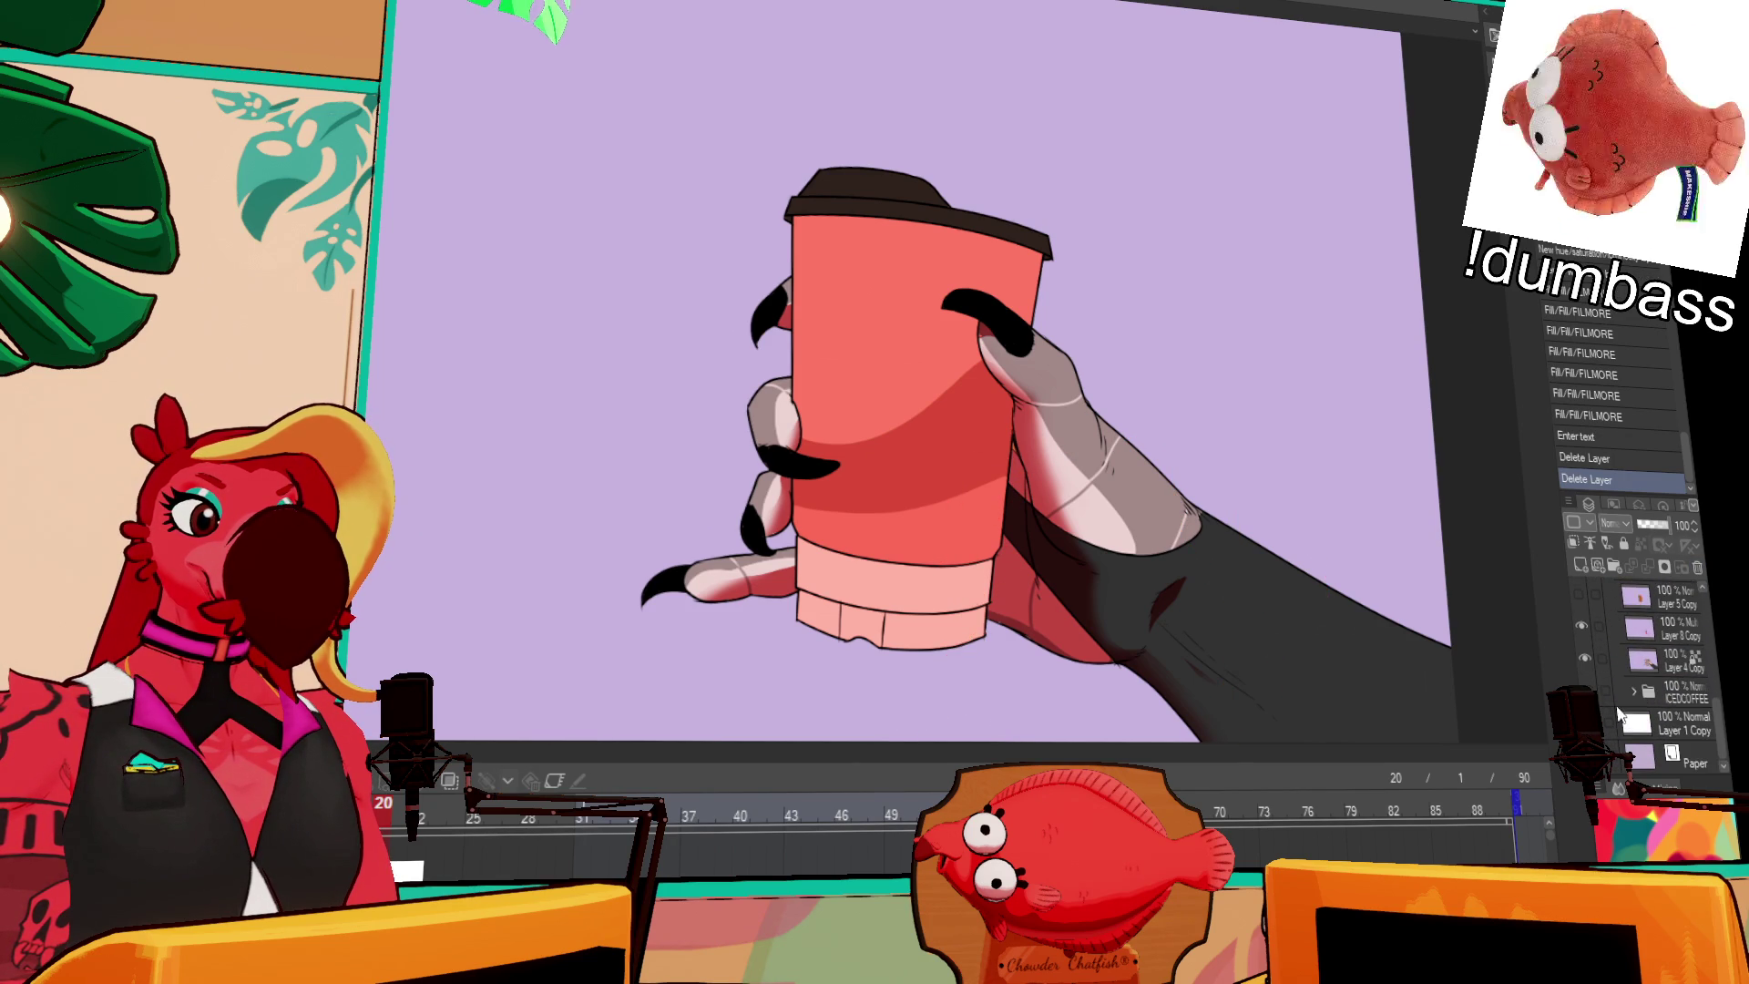
scroll(1634, 693, "down", 2)
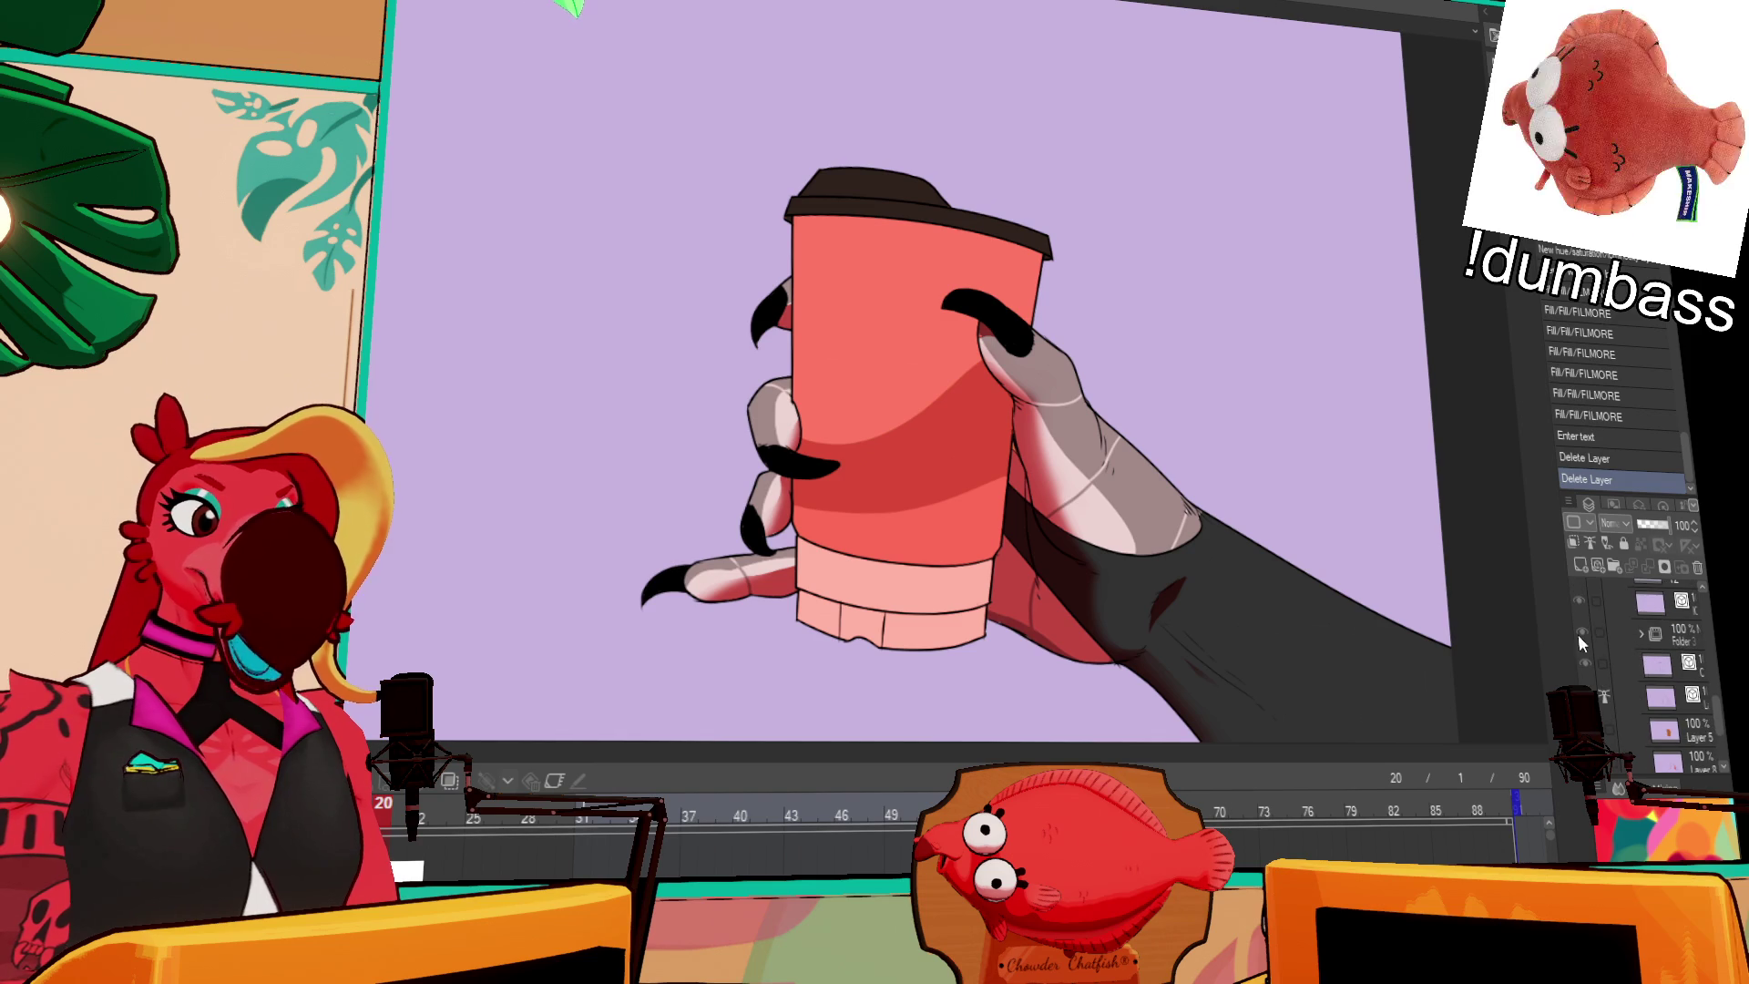
scroll(1667, 645, "up", 2)
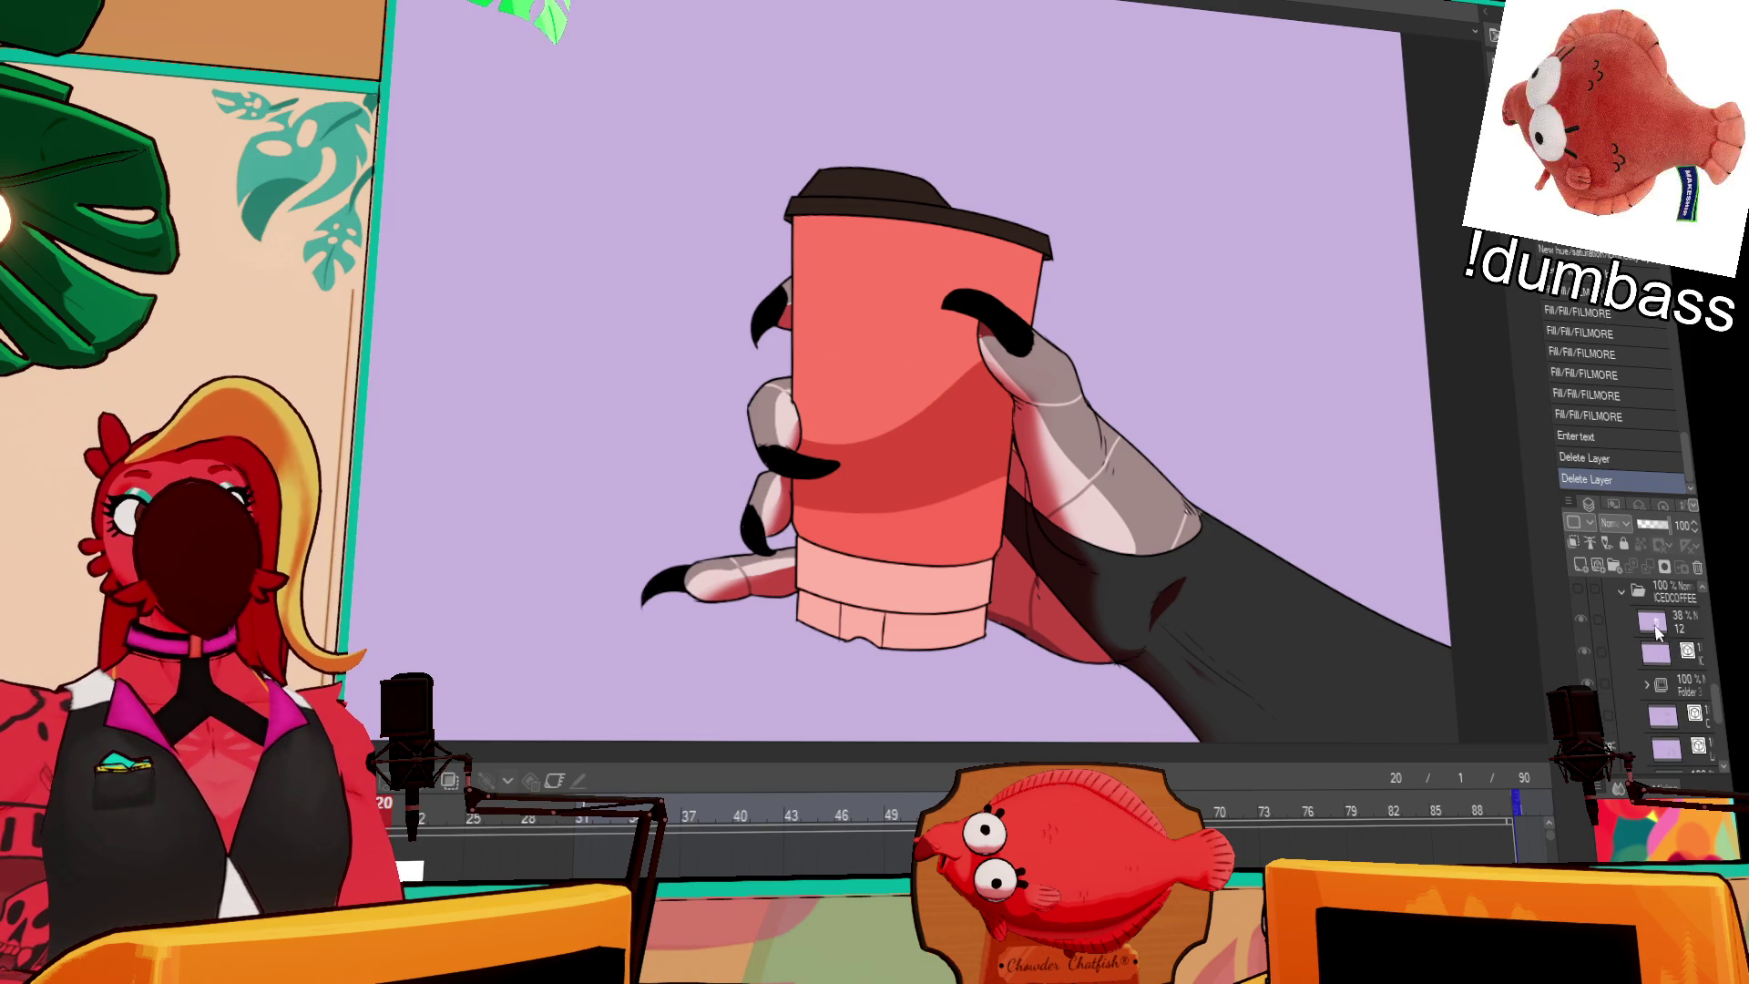
scroll(1639, 637, "up", 6)
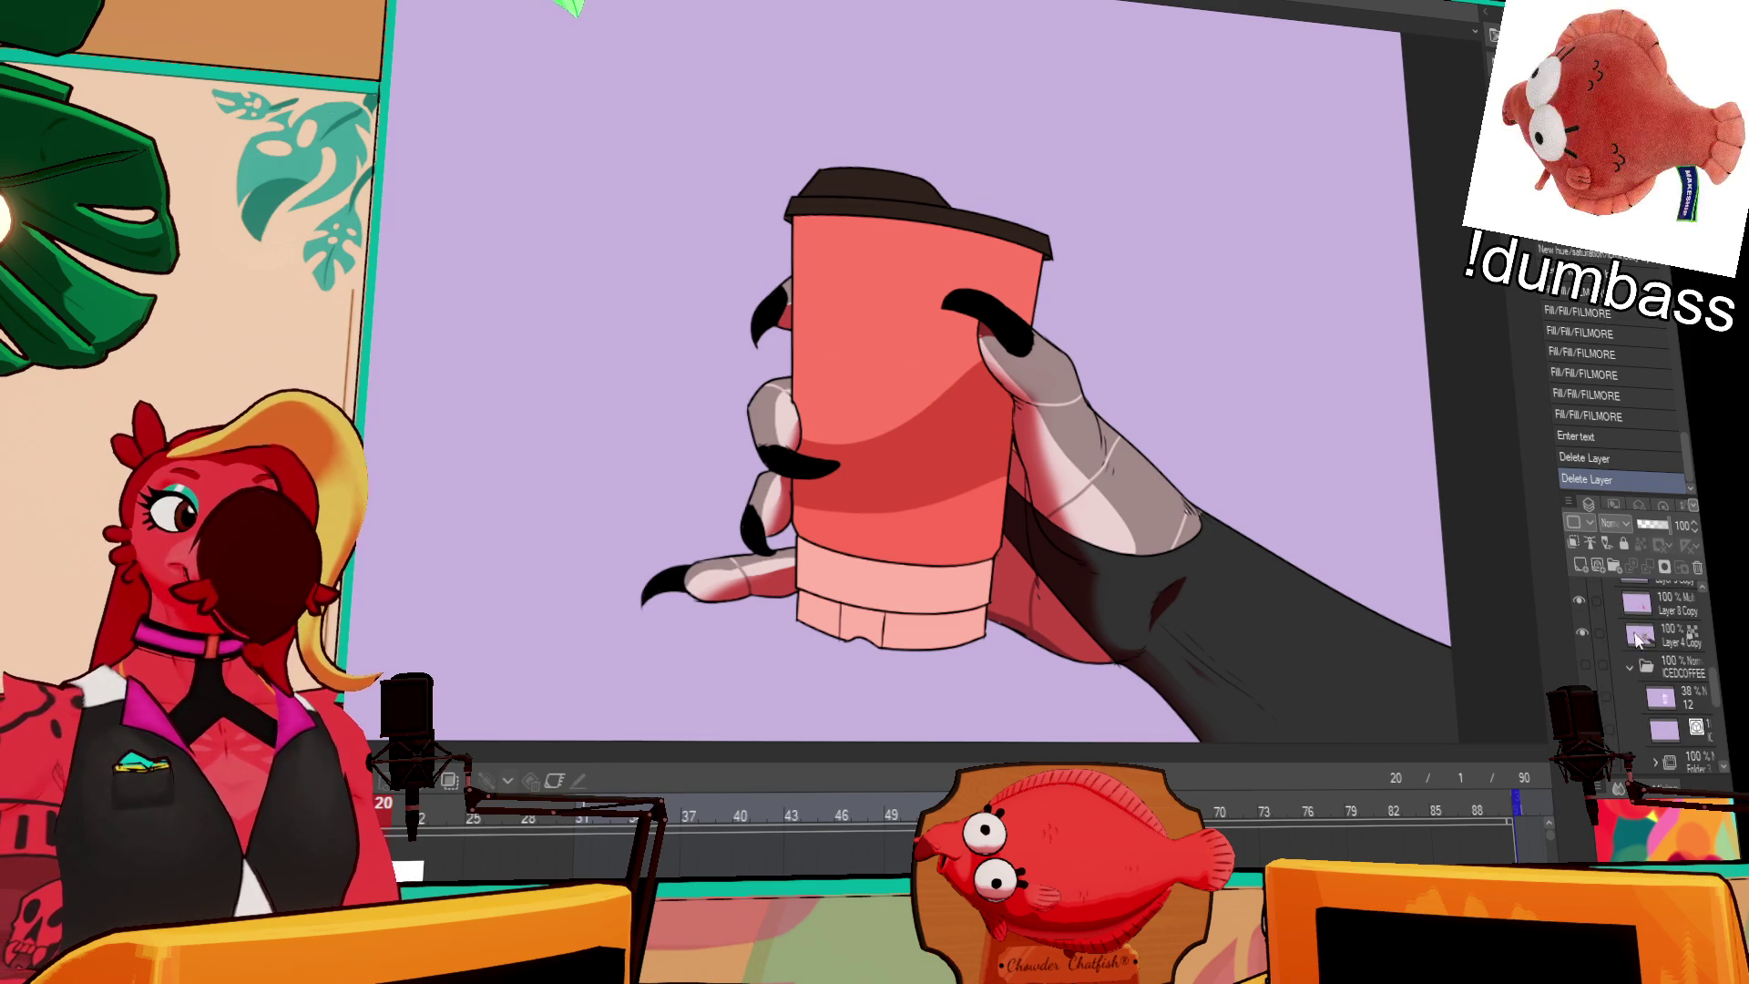
scroll(1634, 655, "up", 4)
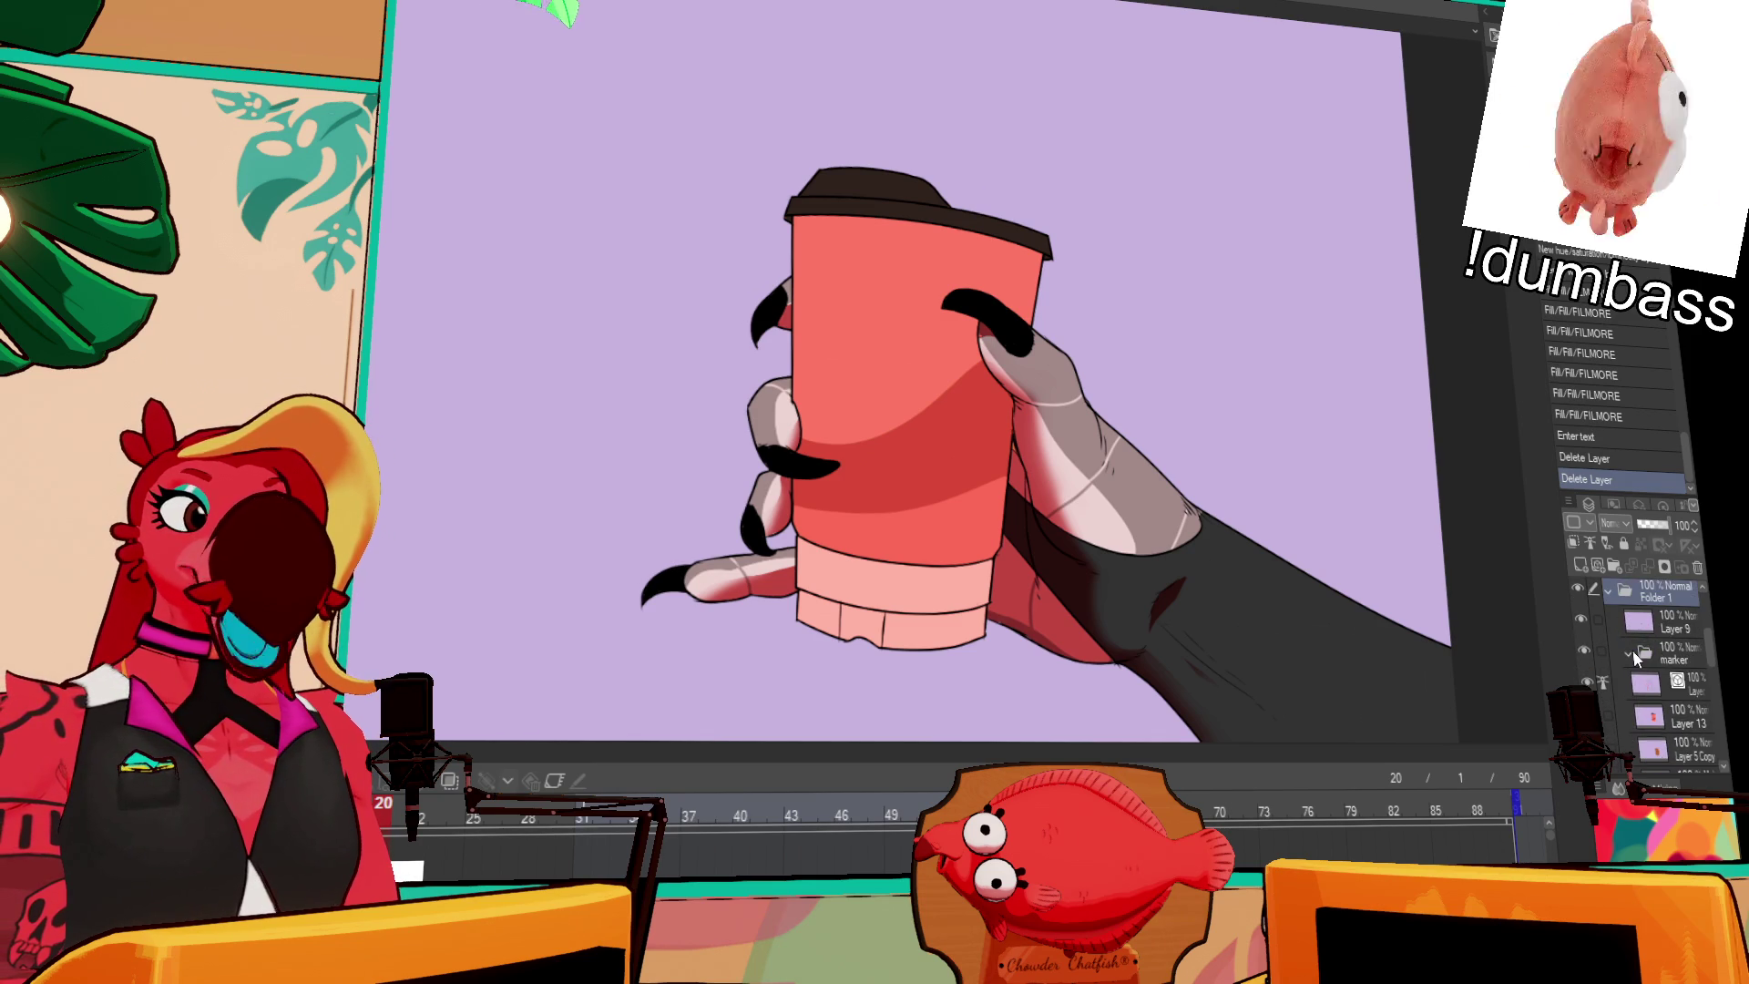
left_click(1609, 592)
left_click(1607, 596)
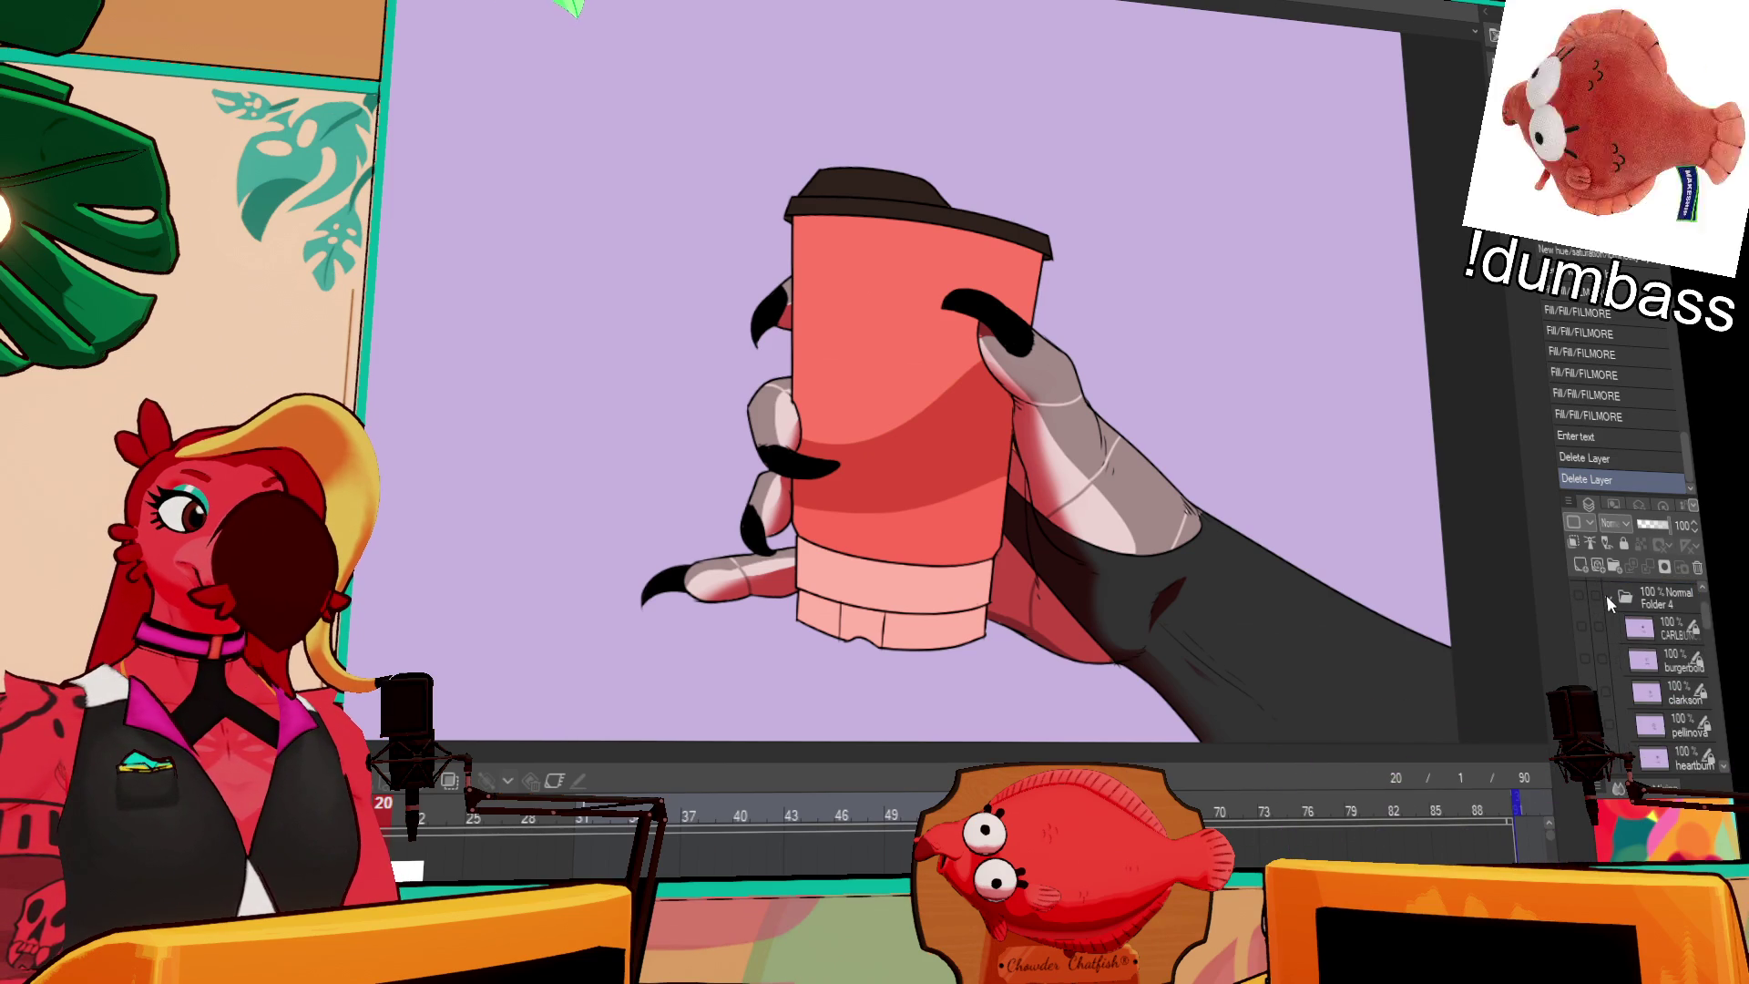
left_click(1605, 600)
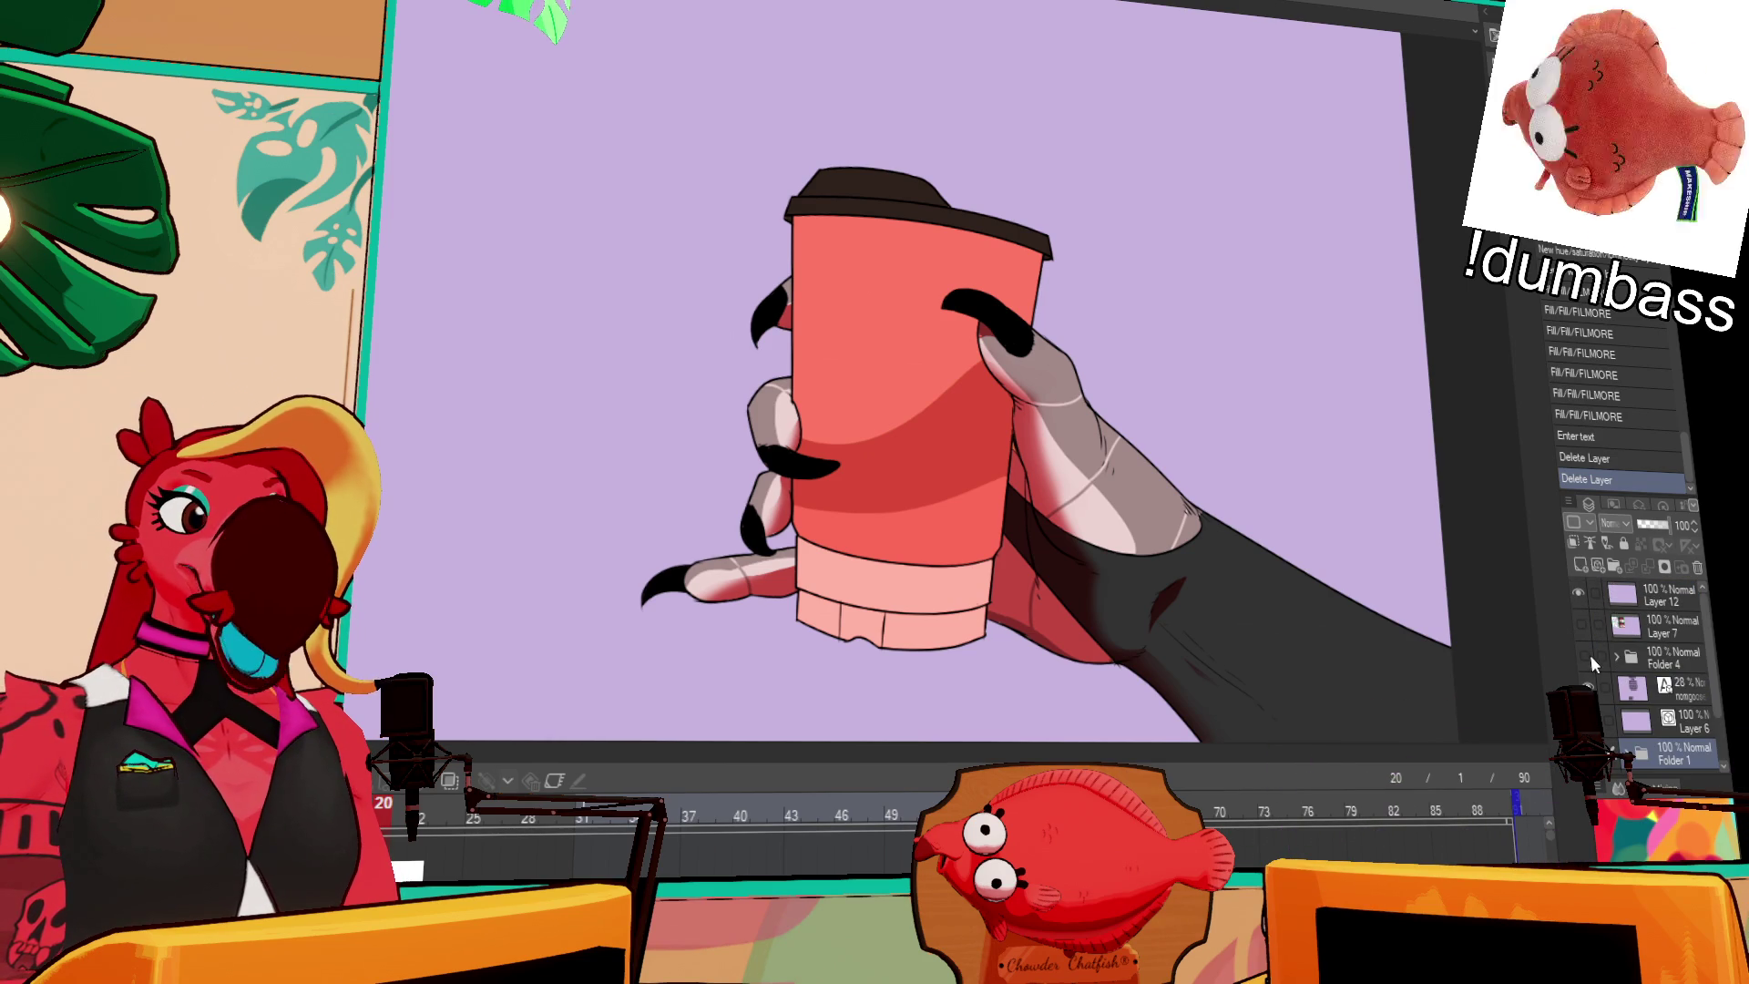
left_click(1585, 658)
left_click(1587, 658)
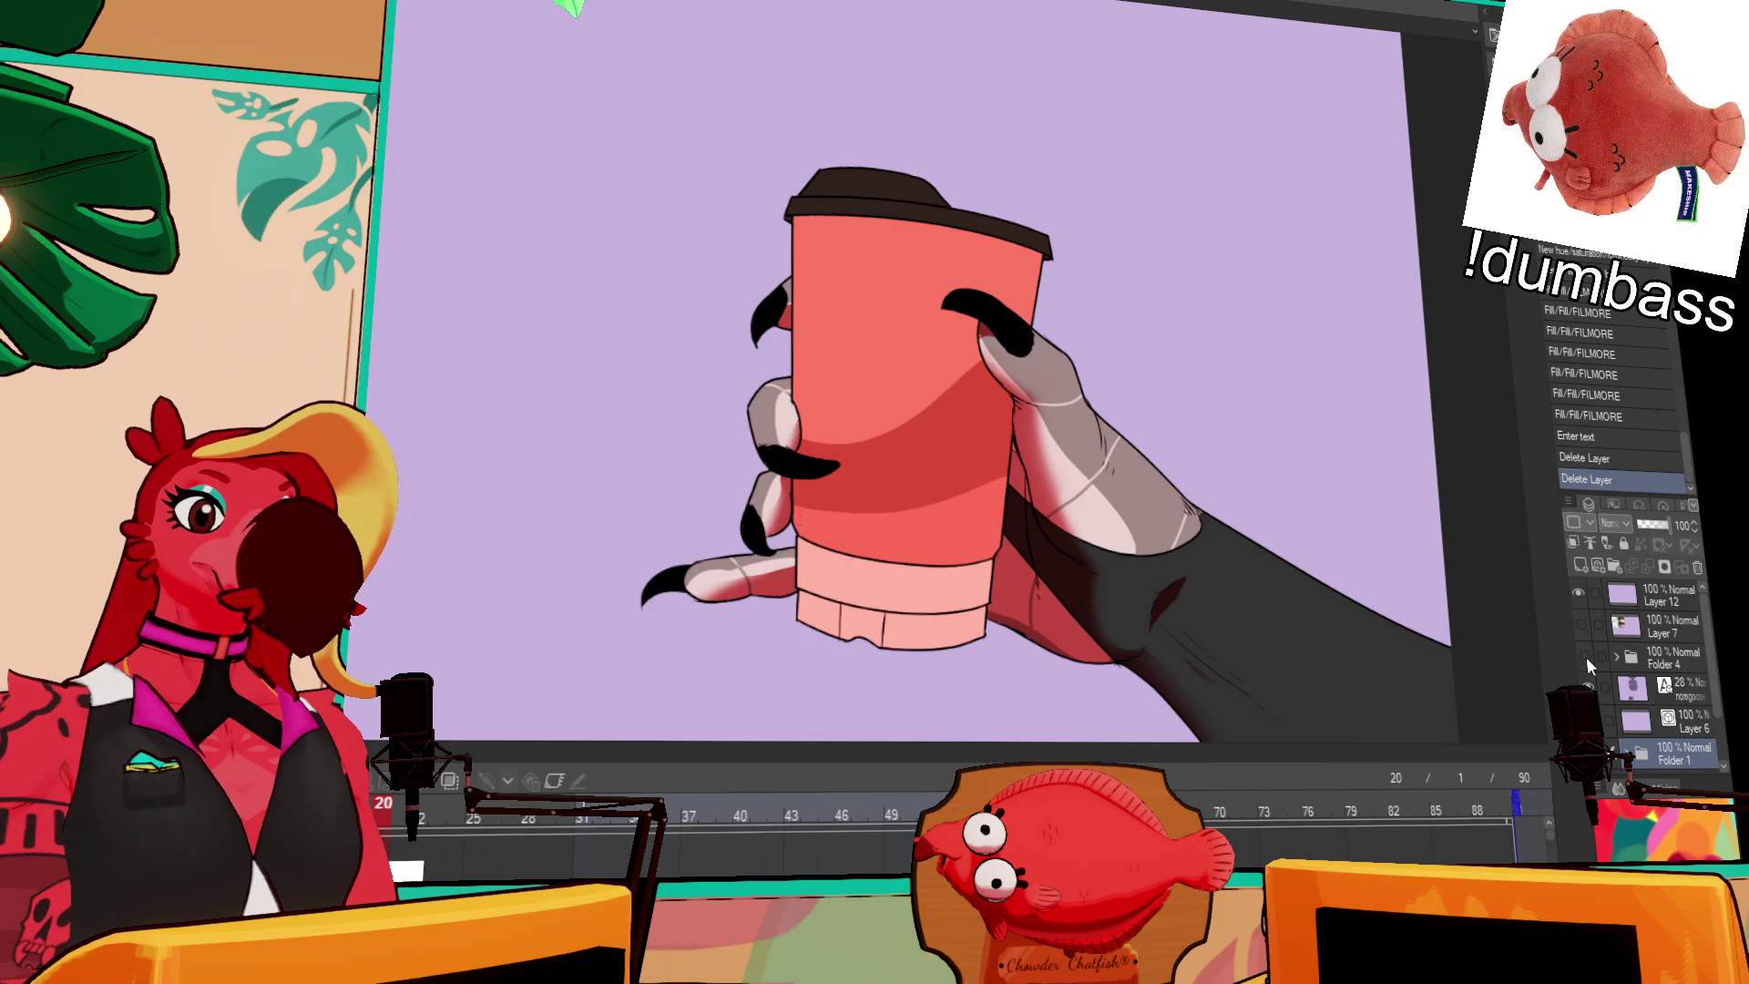
Step: Expand Folder 1 and select Layer 9
scroll(1588, 668, "down", 2)
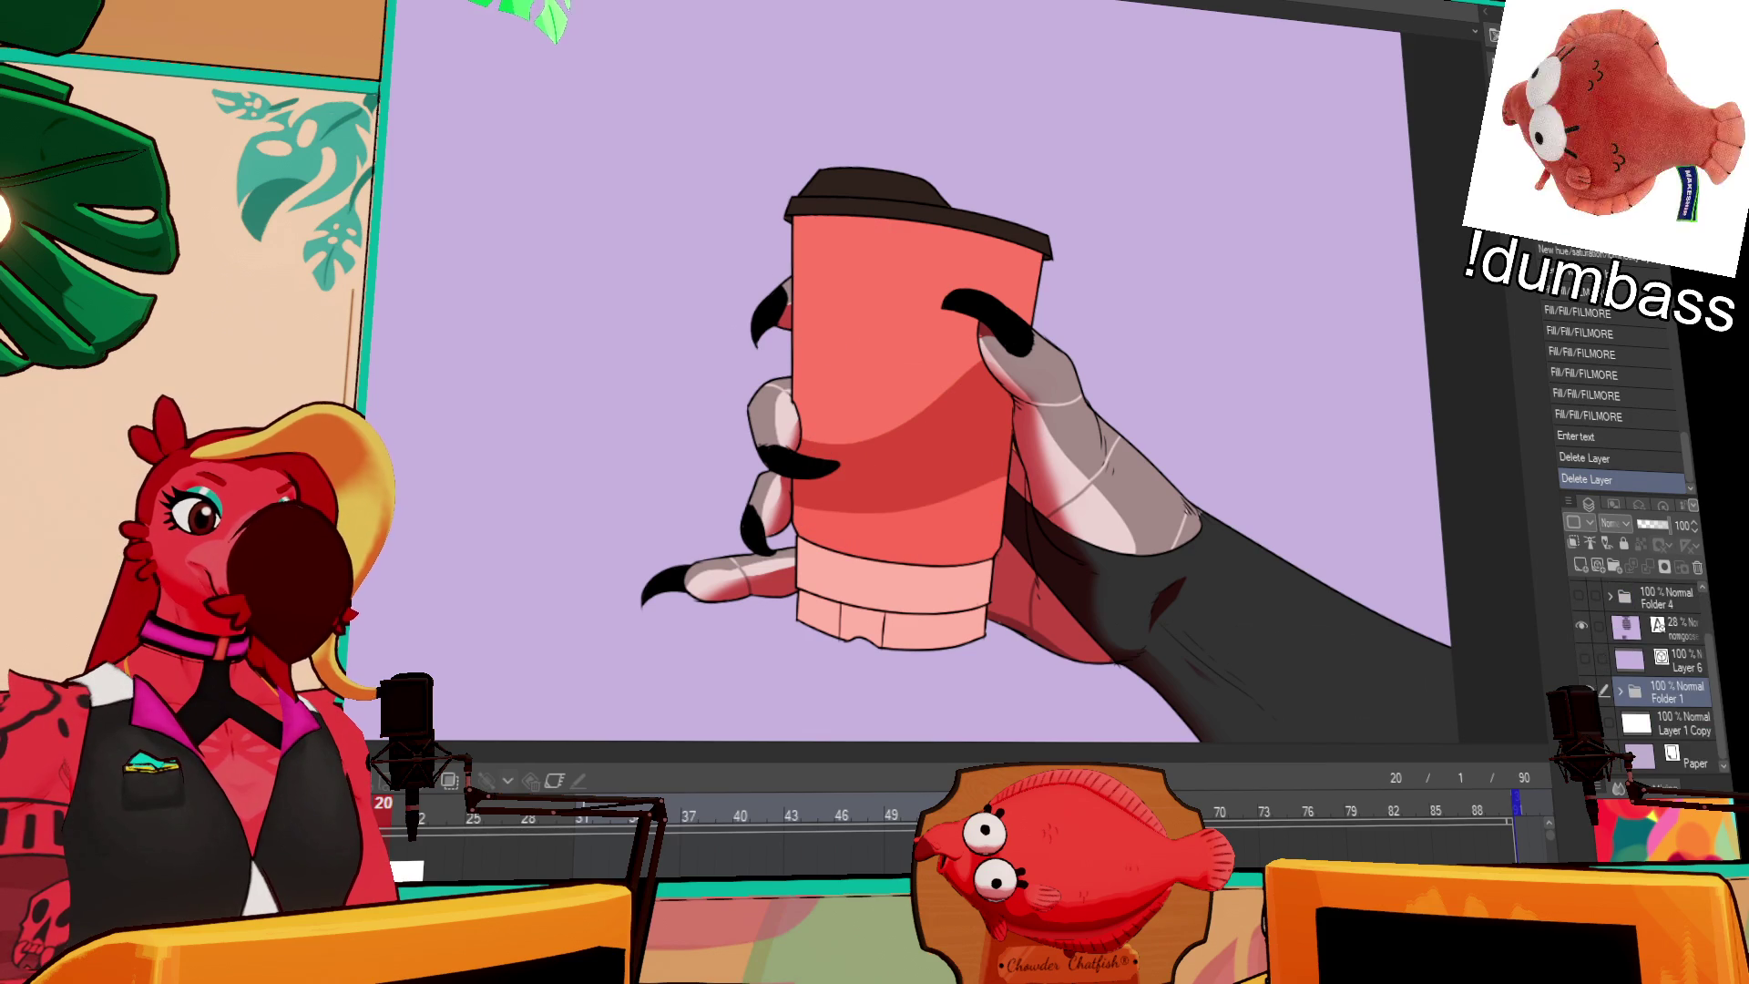
left_click(1620, 692)
scroll(1646, 692, "down", 2)
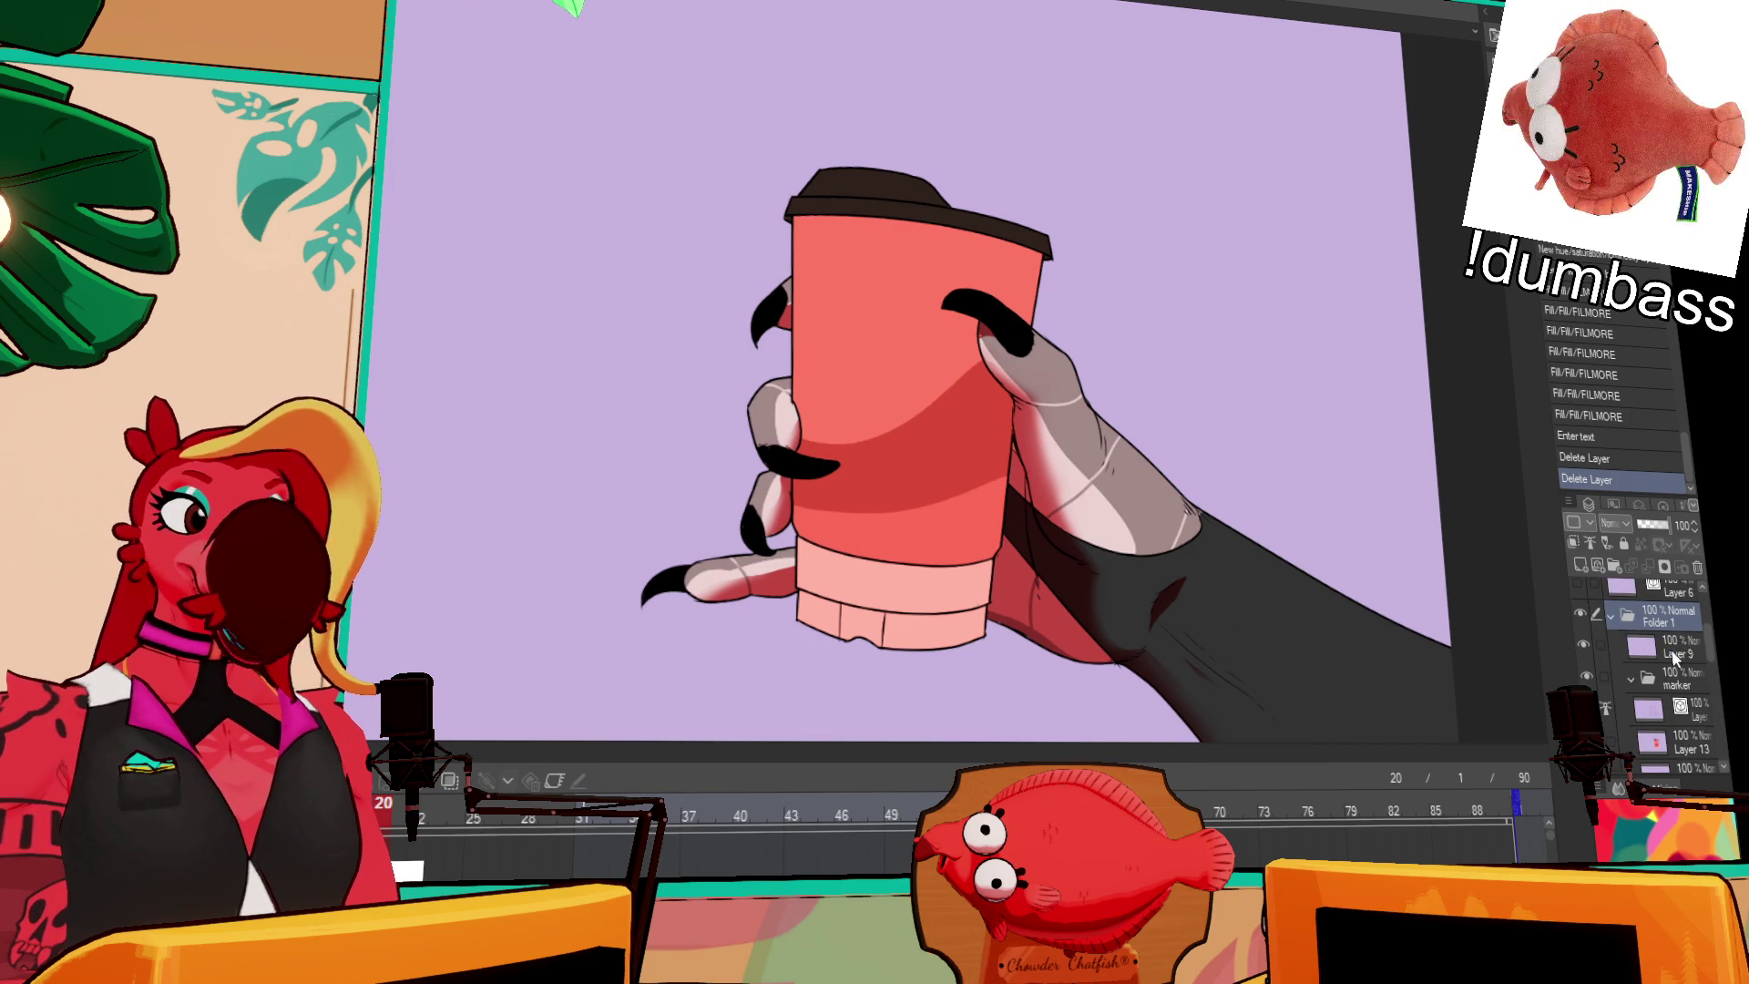
left_click(1672, 654)
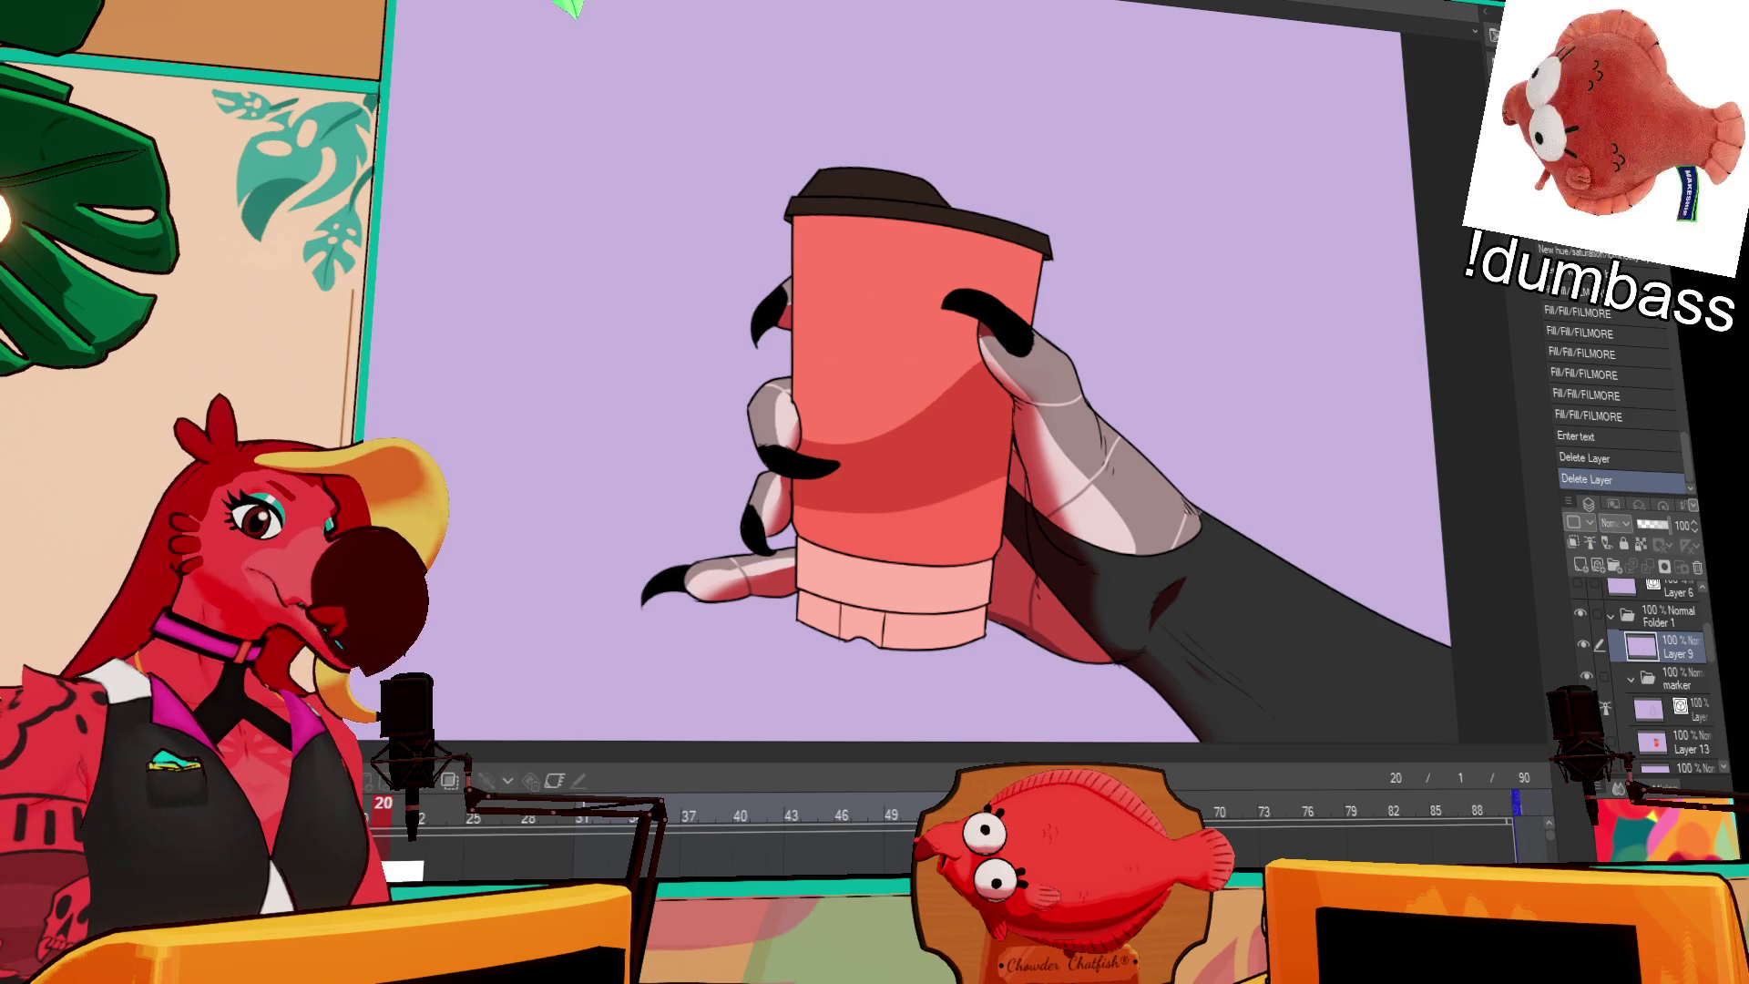
left_click(1612, 567)
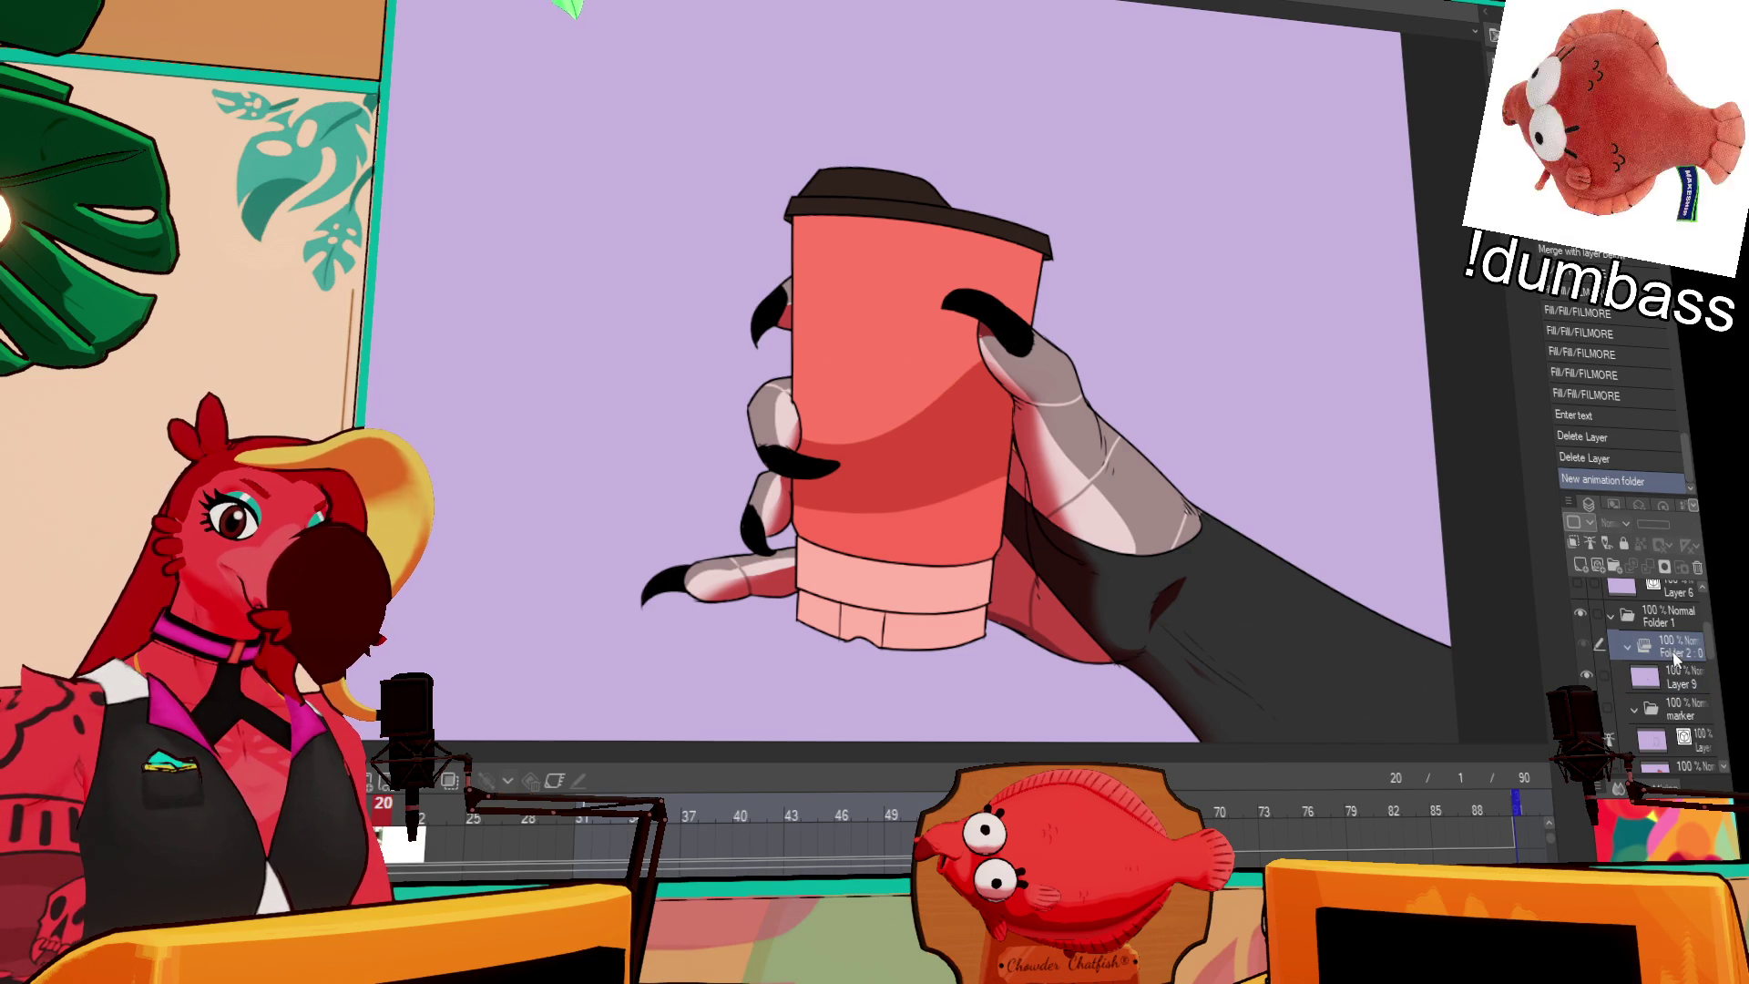
type("steam")
Step: Confirm the animation folder name 'steam' and move the timeline to frame 1
key("Return")
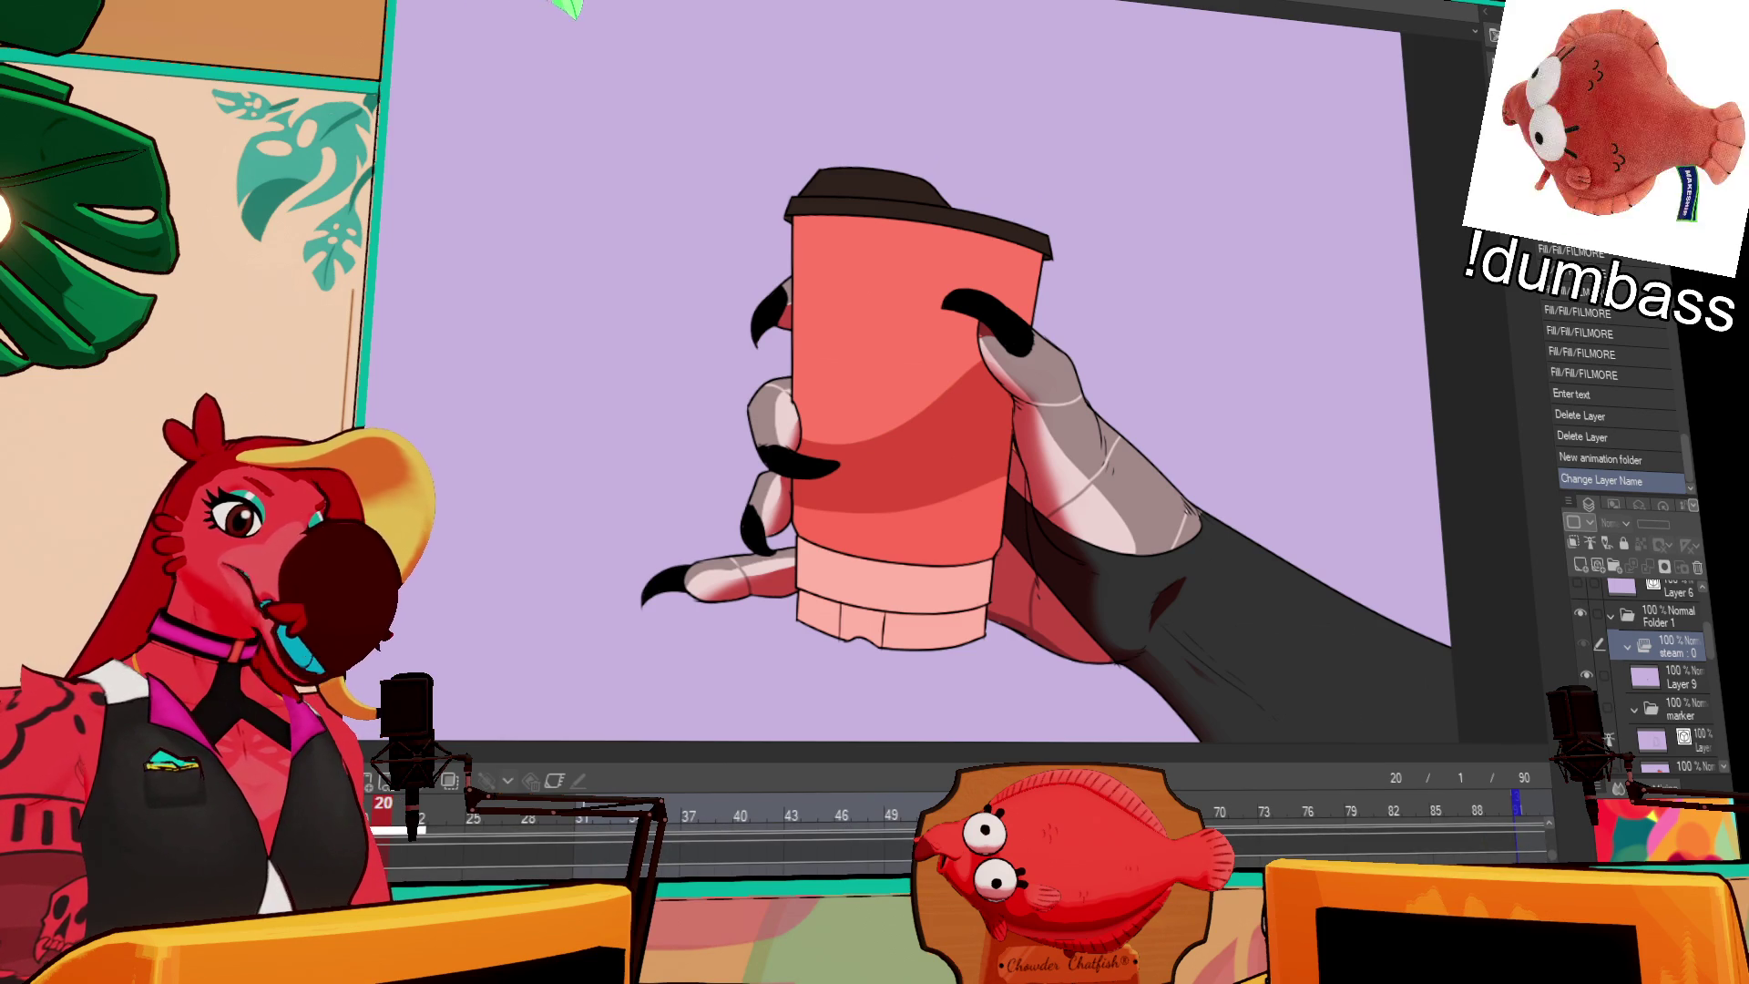
scroll(877, 811, "left", 5)
left_click(606, 813)
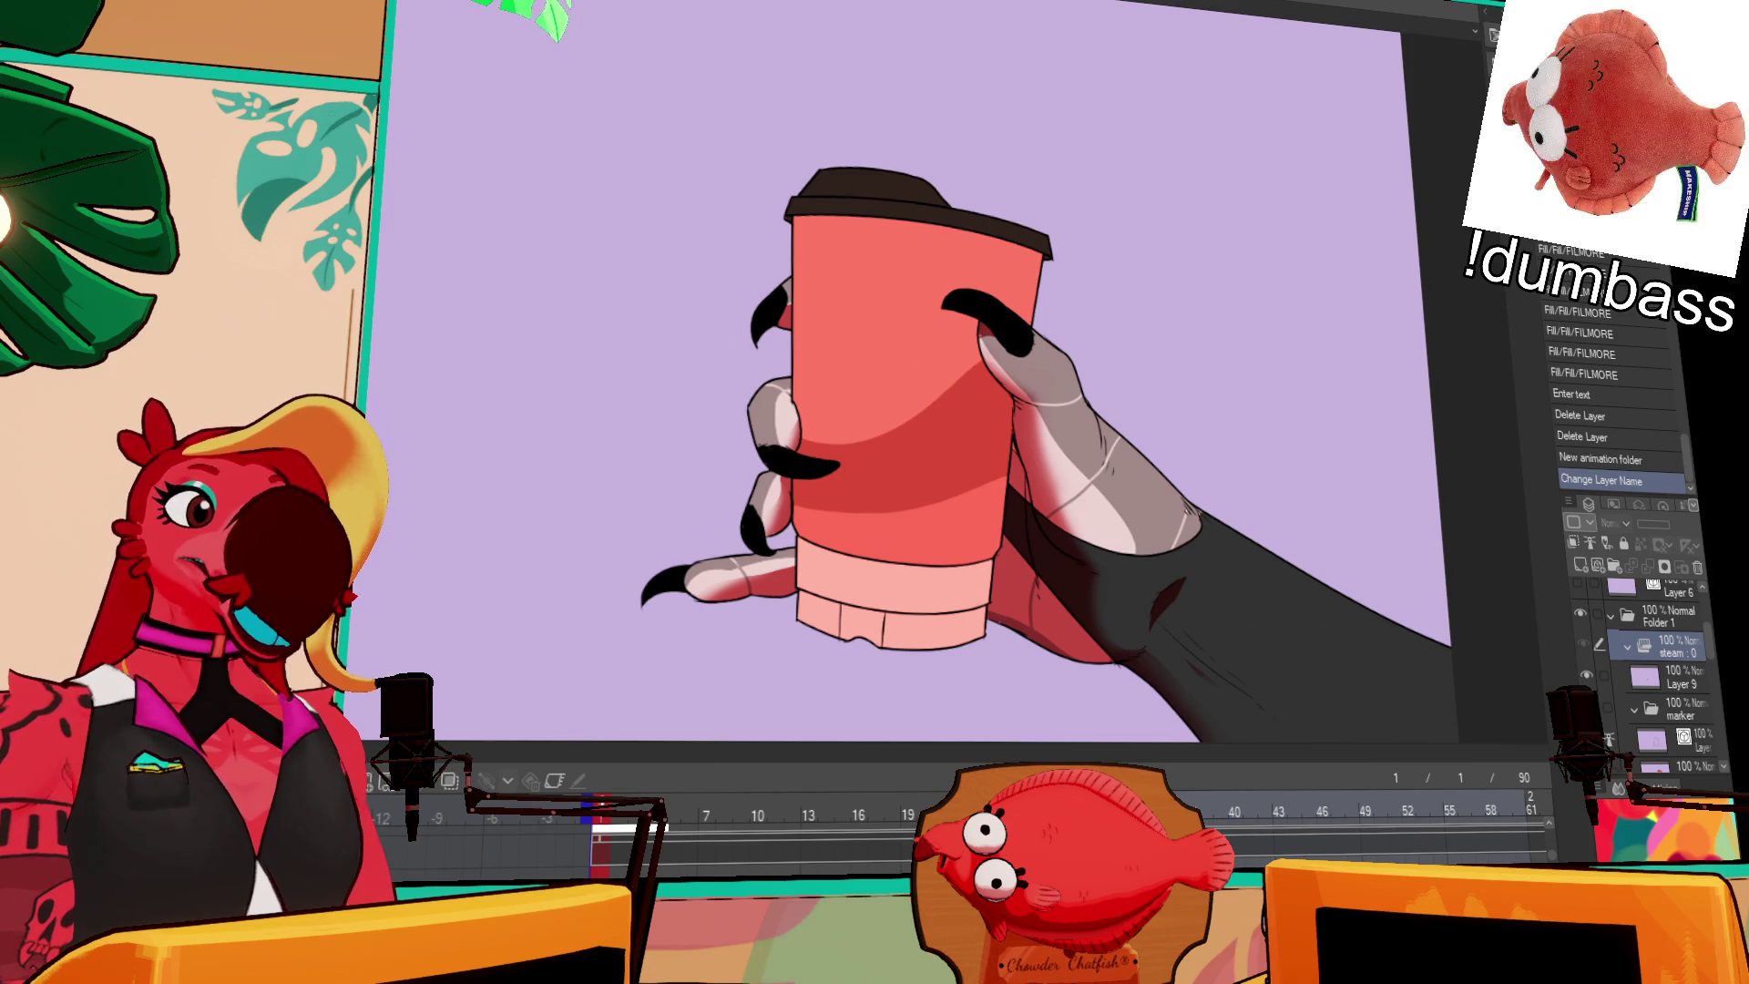
left_click_drag(1213, 259, 1231, 317)
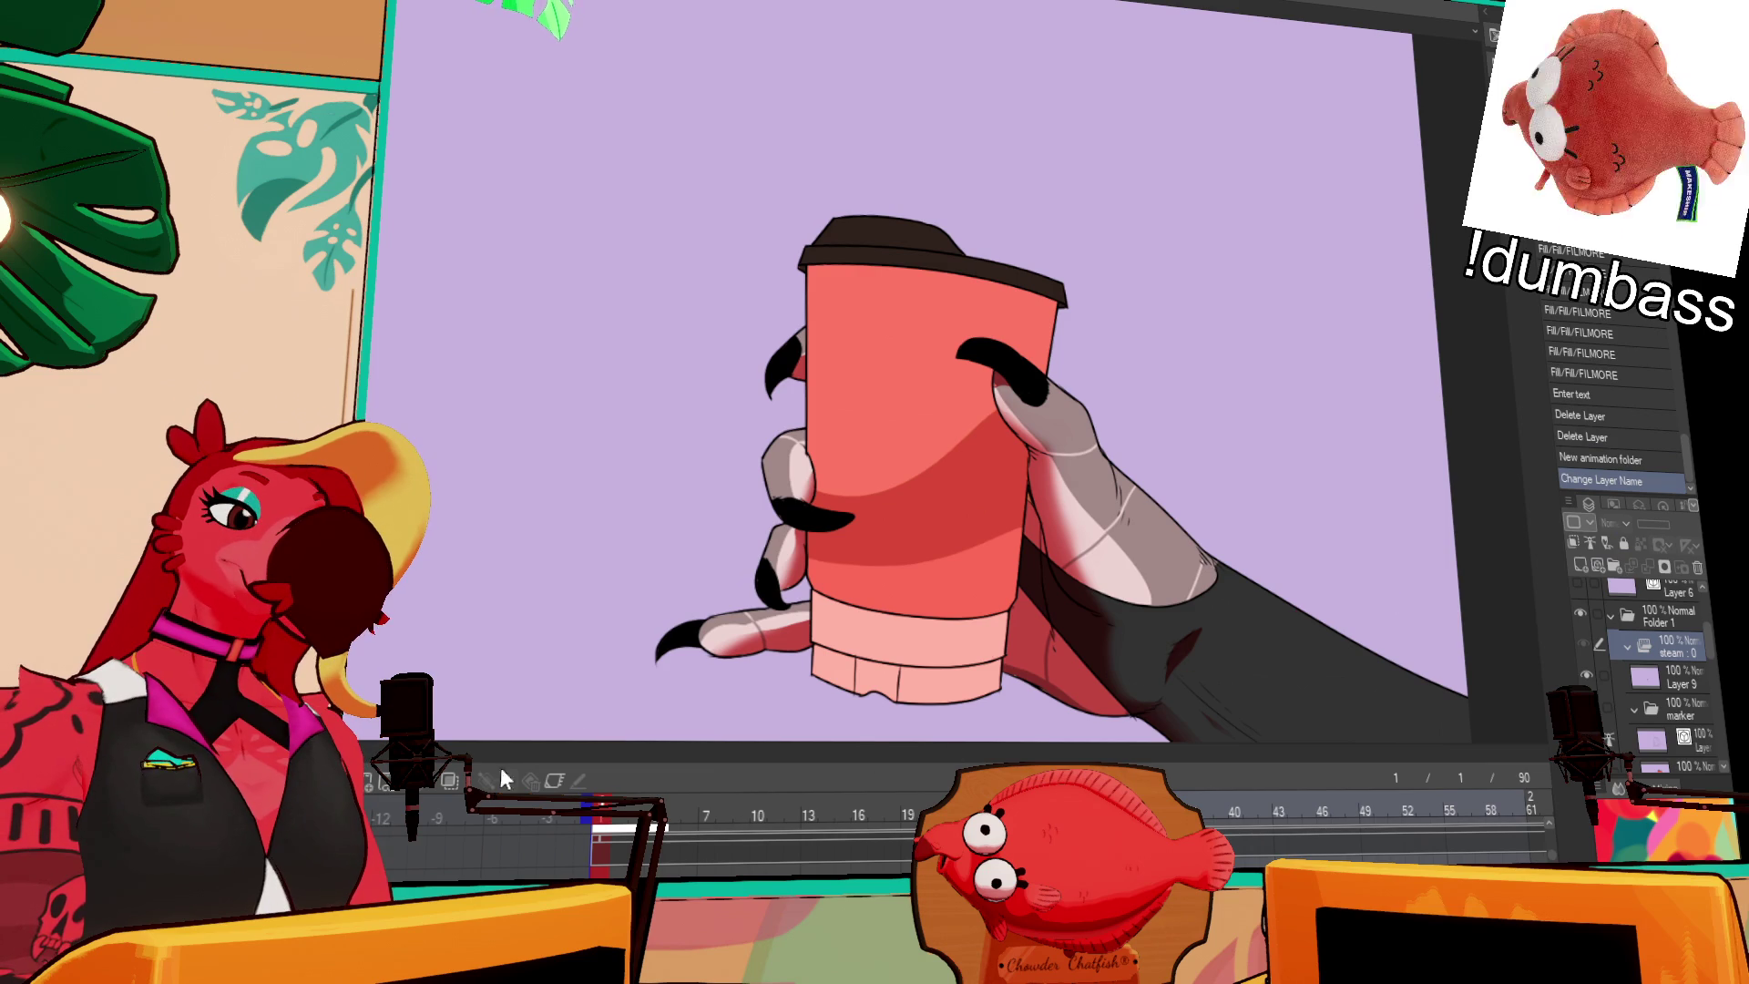
Step: Redraw a long white wavy steam wisp above the cup on cel 1
left_click(1580, 566)
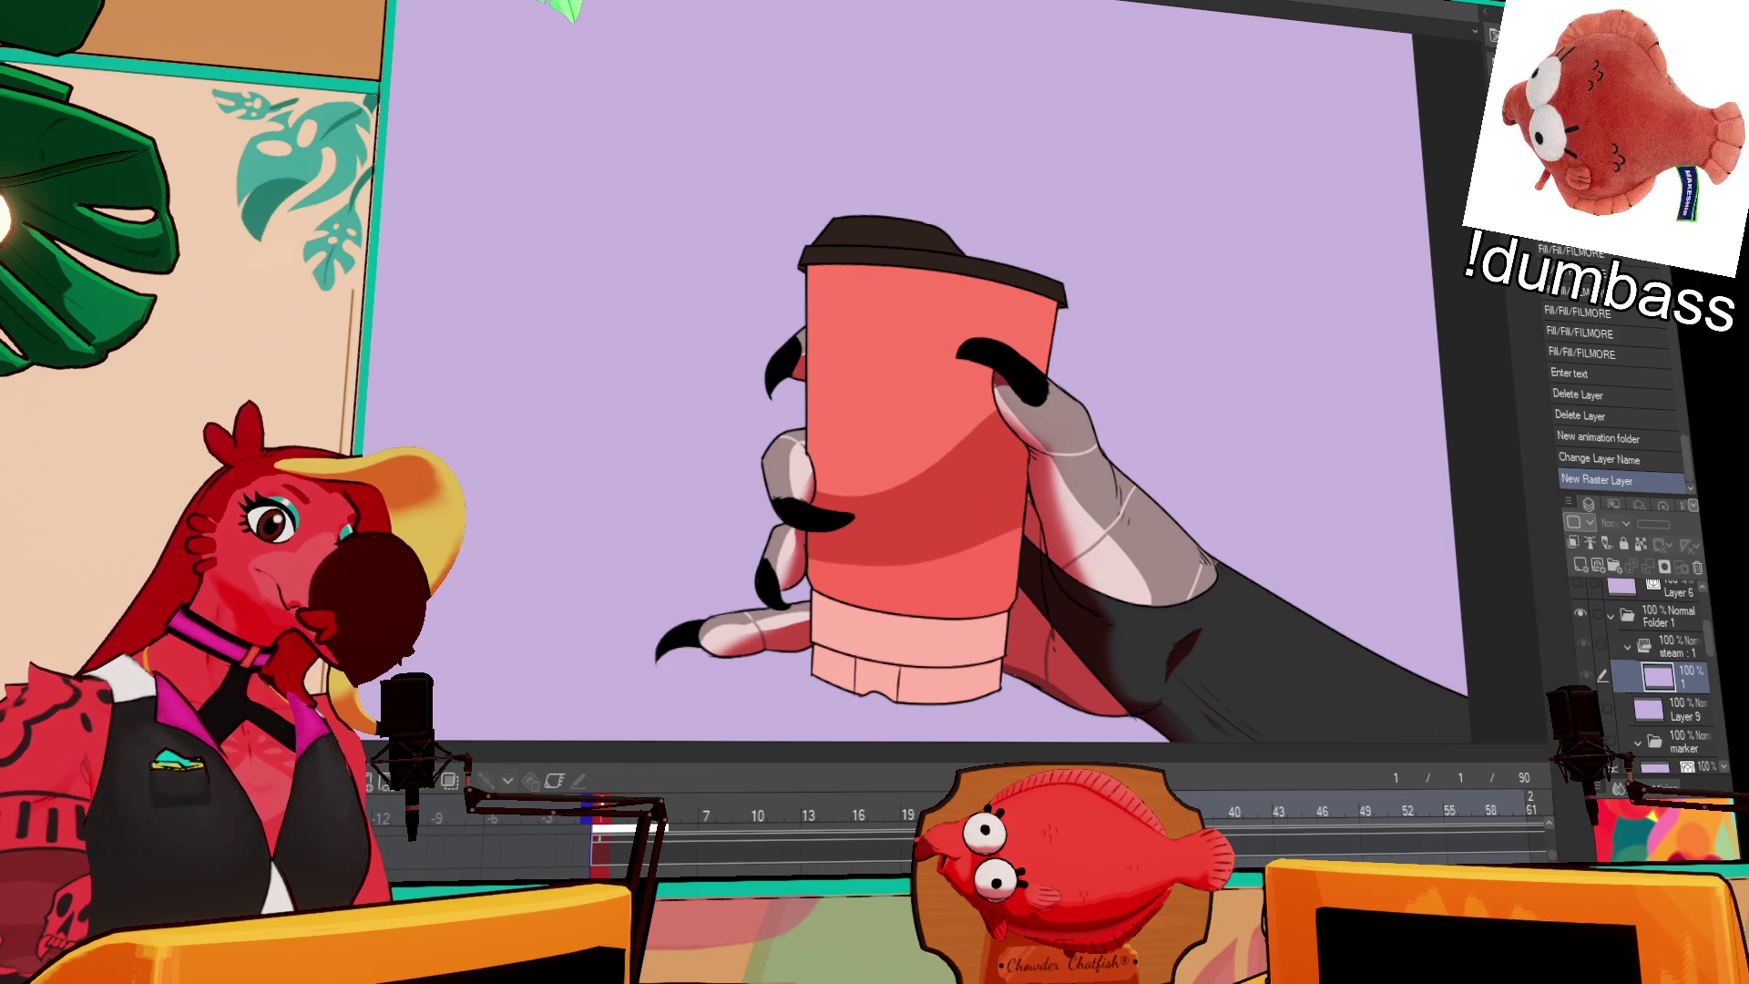
key("ctrl+shift+alt+n")
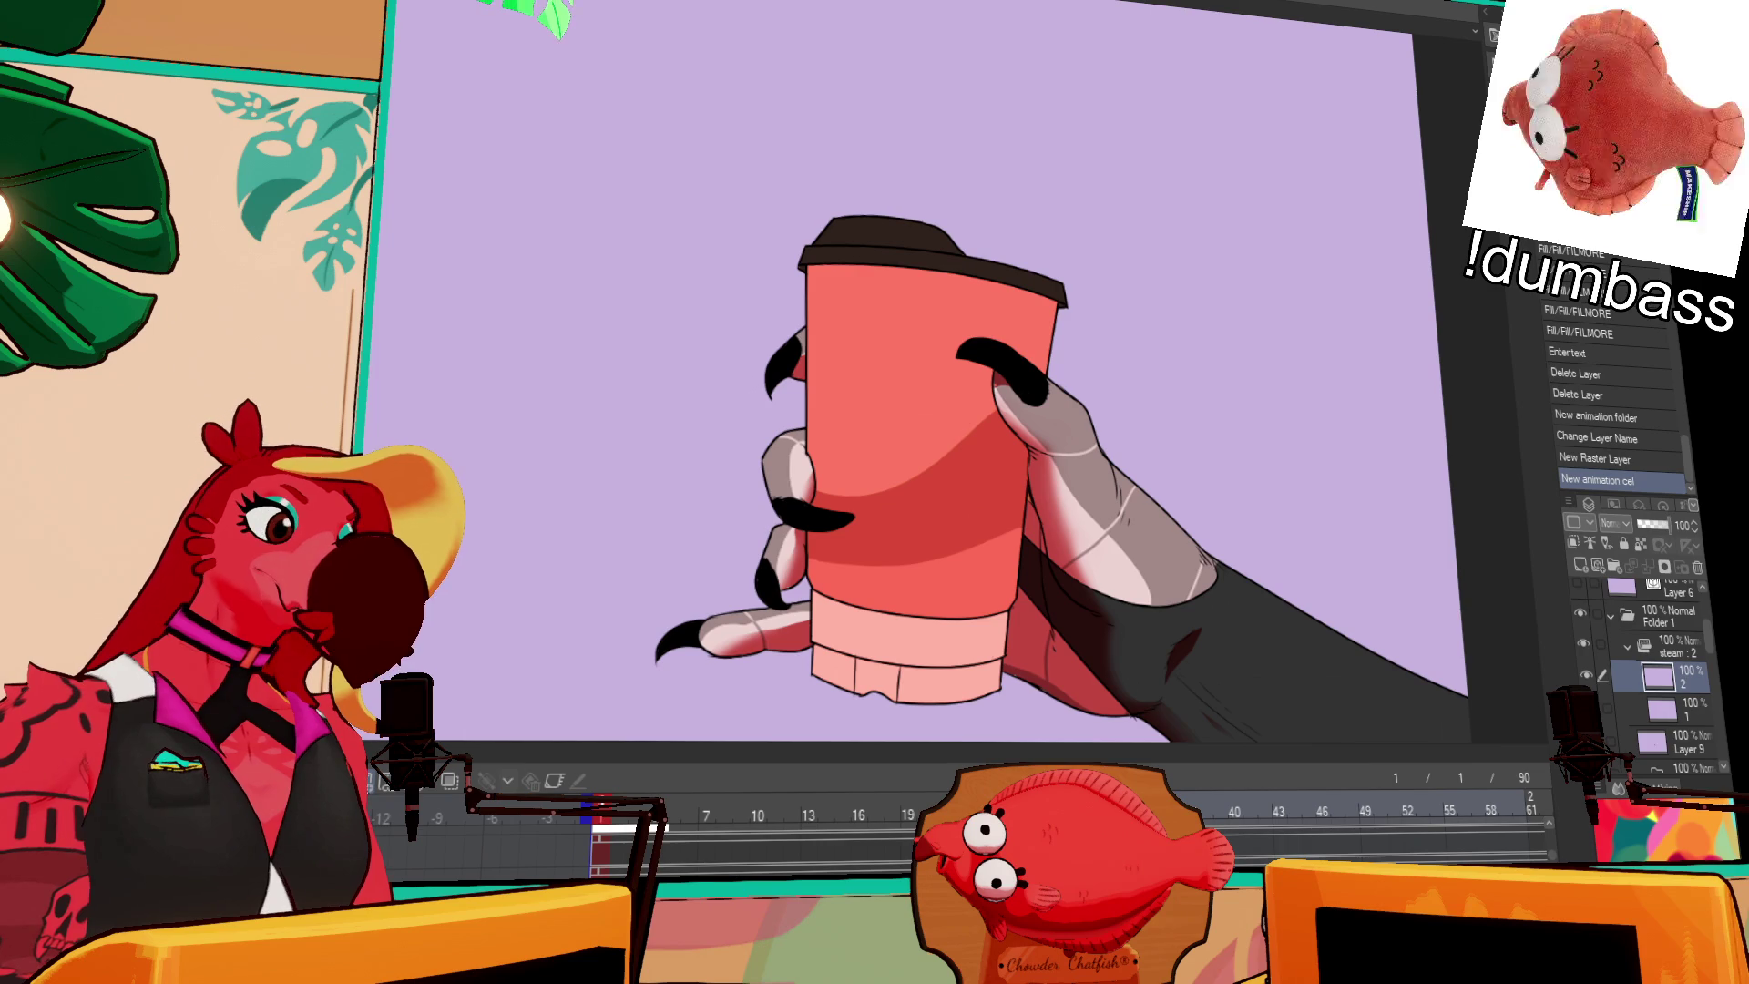
key("ctrl+z")
key("ctrl+z")
key("ctrl+shift+alt+n")
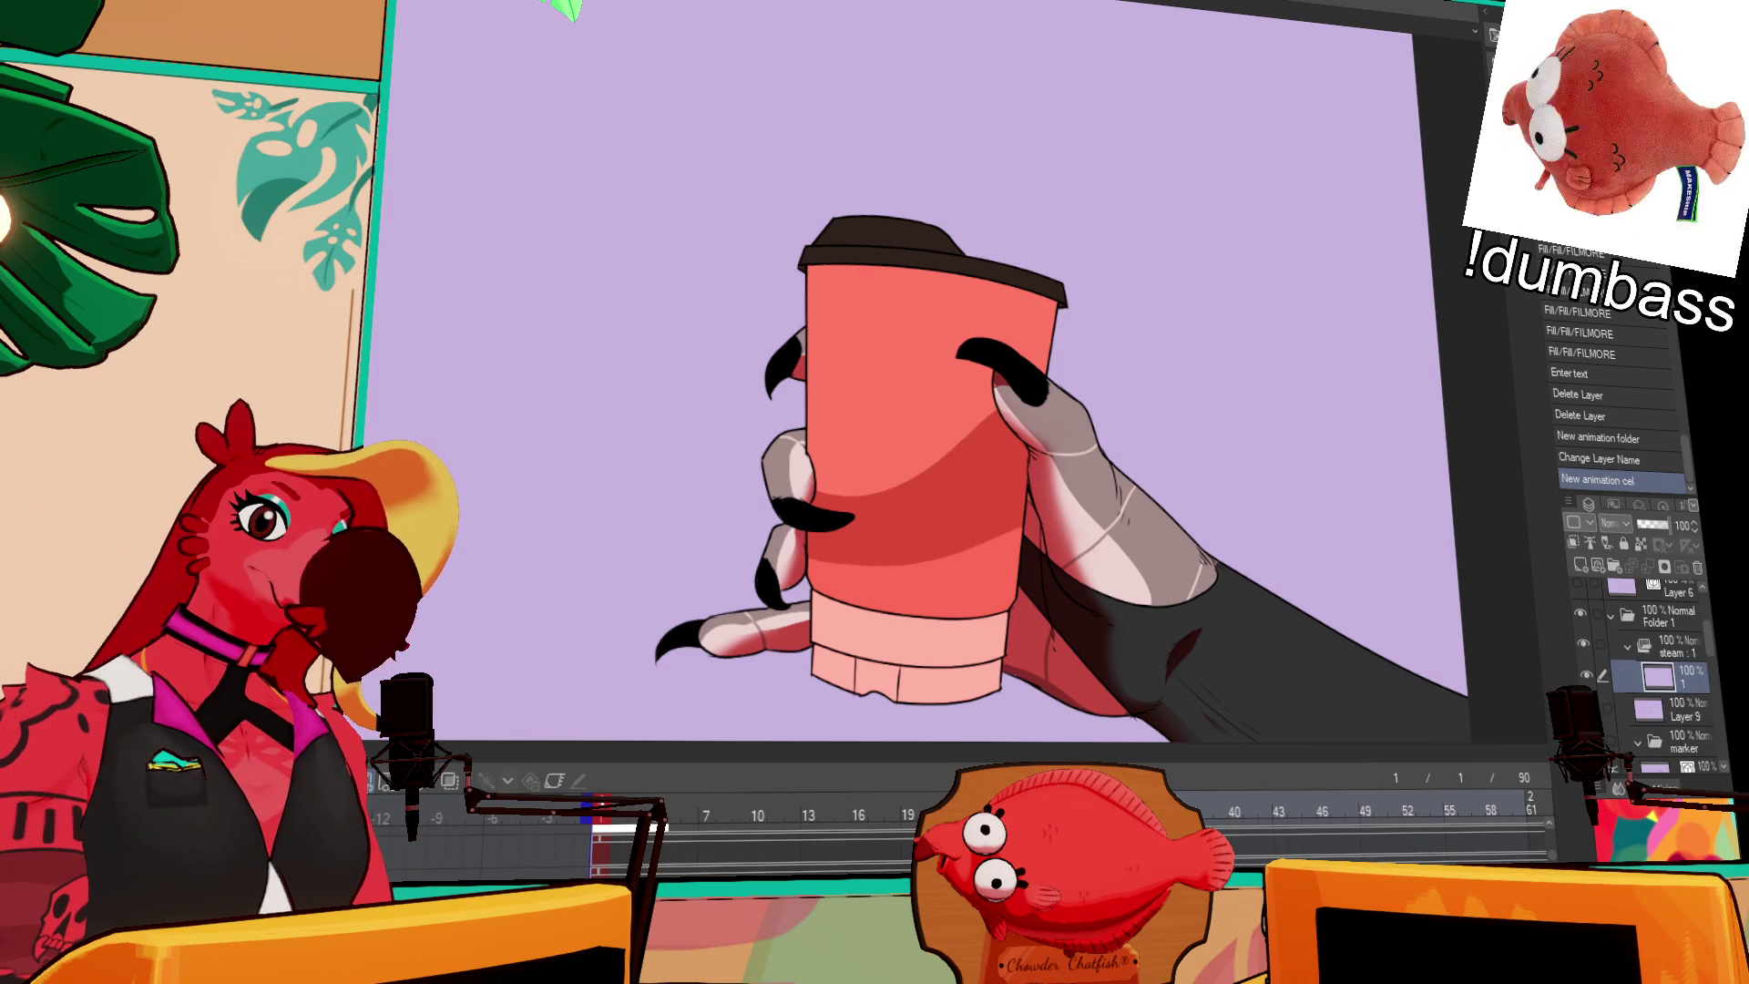
left_click_drag(899, 199, 1149, 120)
left_click_drag(1240, 238, 1235, 307)
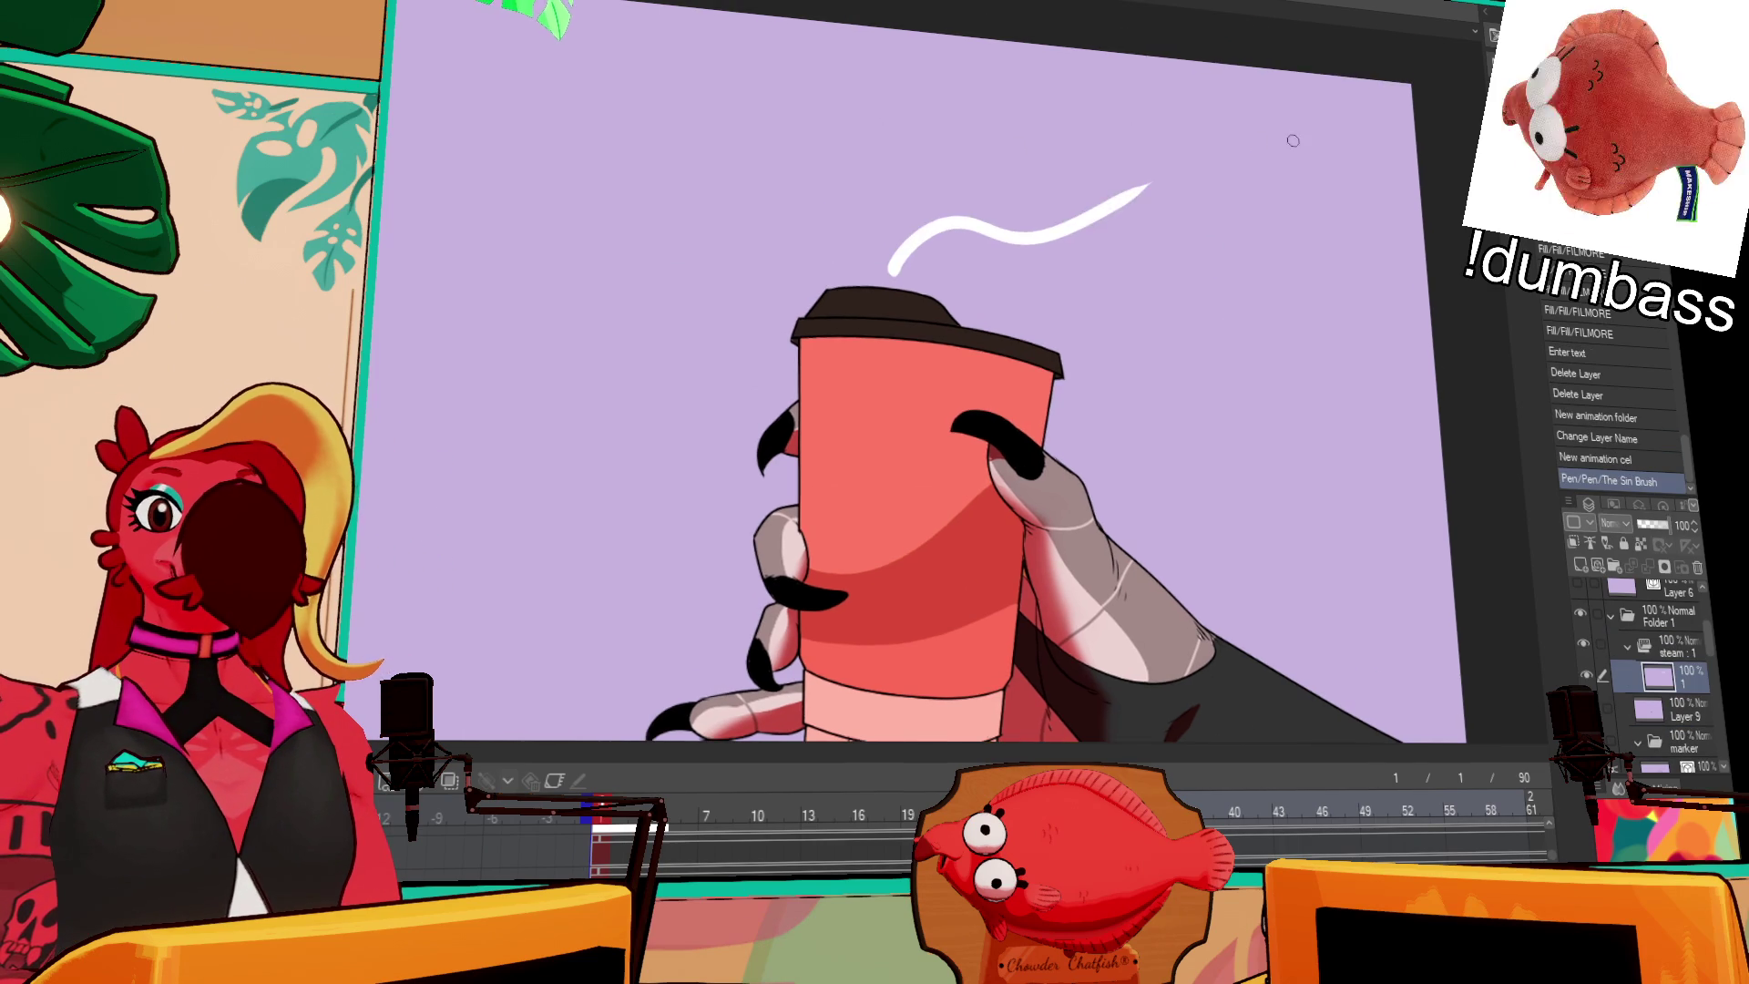
key("ctrl+z")
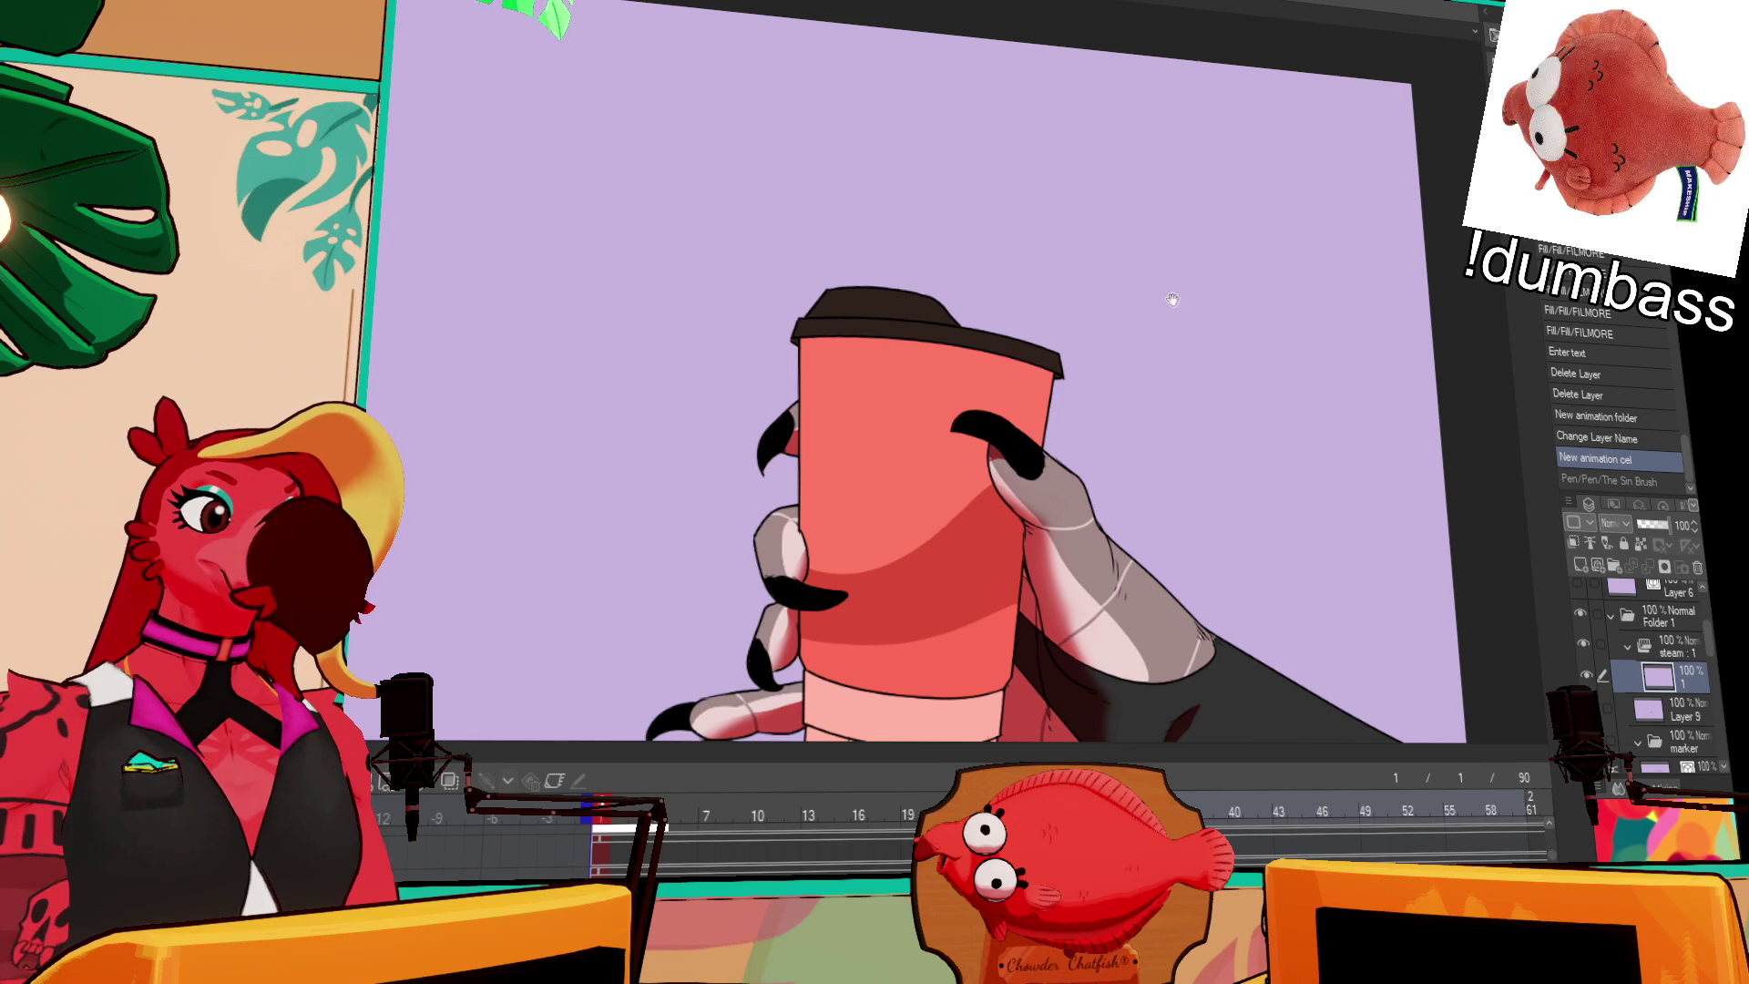
left_click_drag(1172, 299, 1245, 327)
left_click_drag(938, 314, 1086, 246)
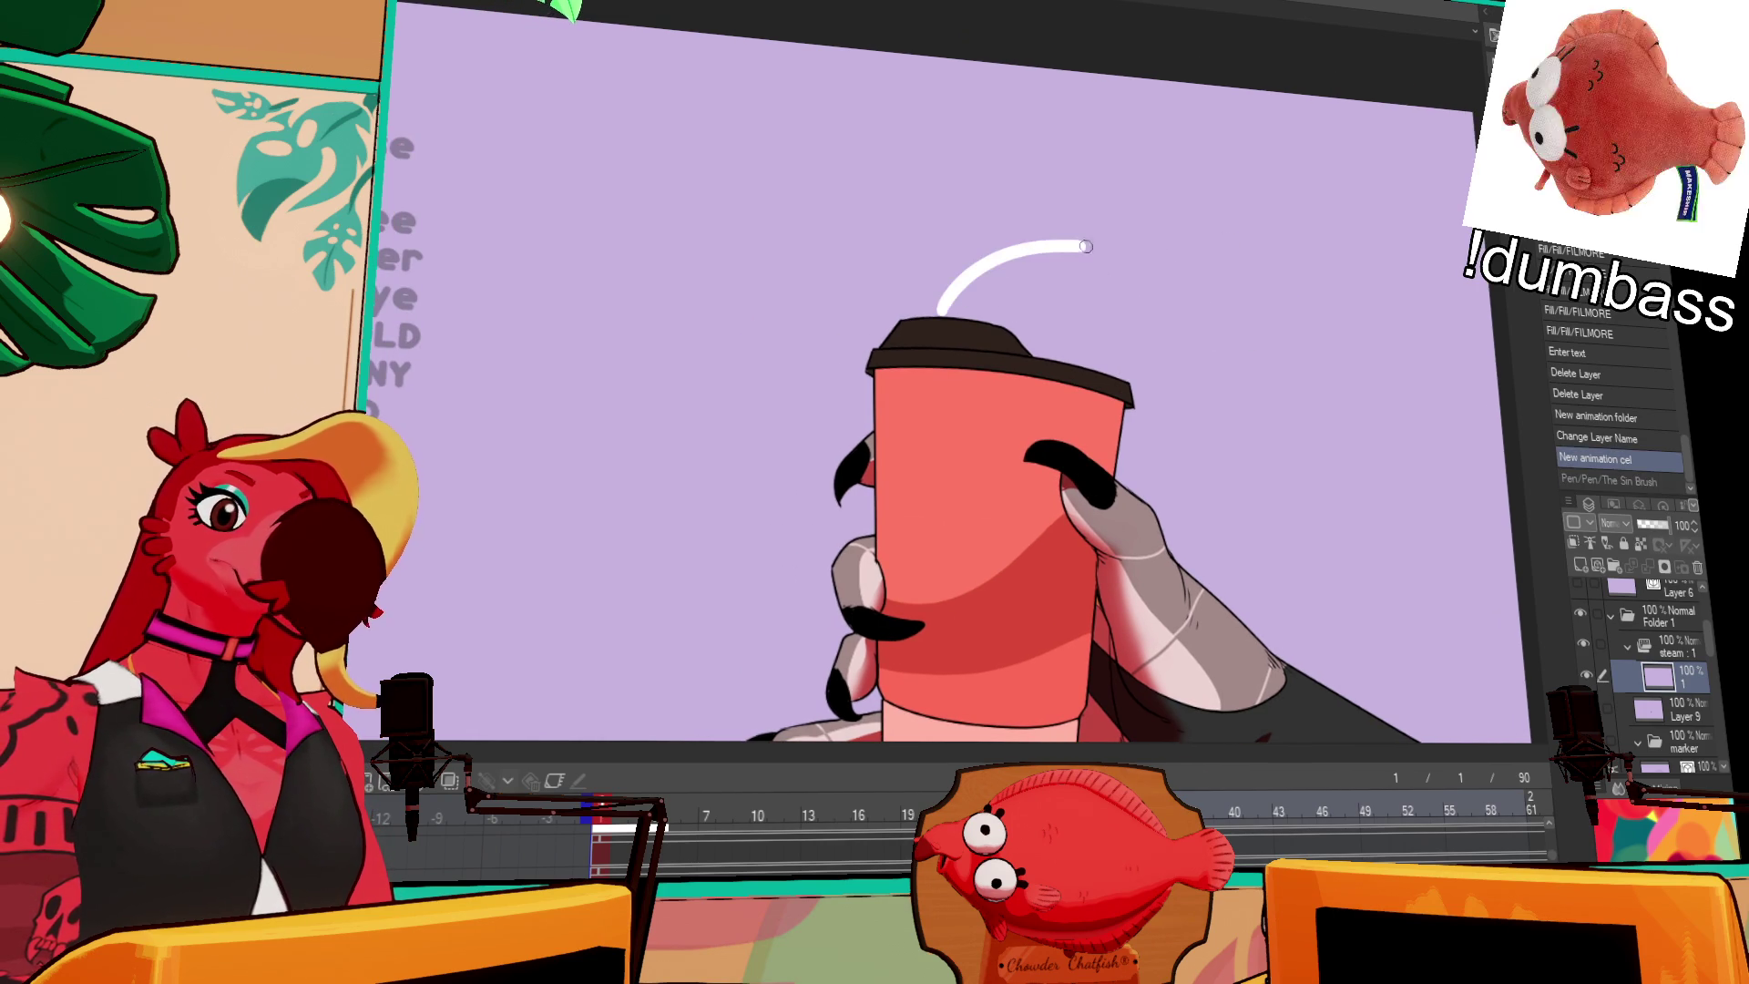
key("ctrl+z")
left_click_drag(929, 305, 1254, 239)
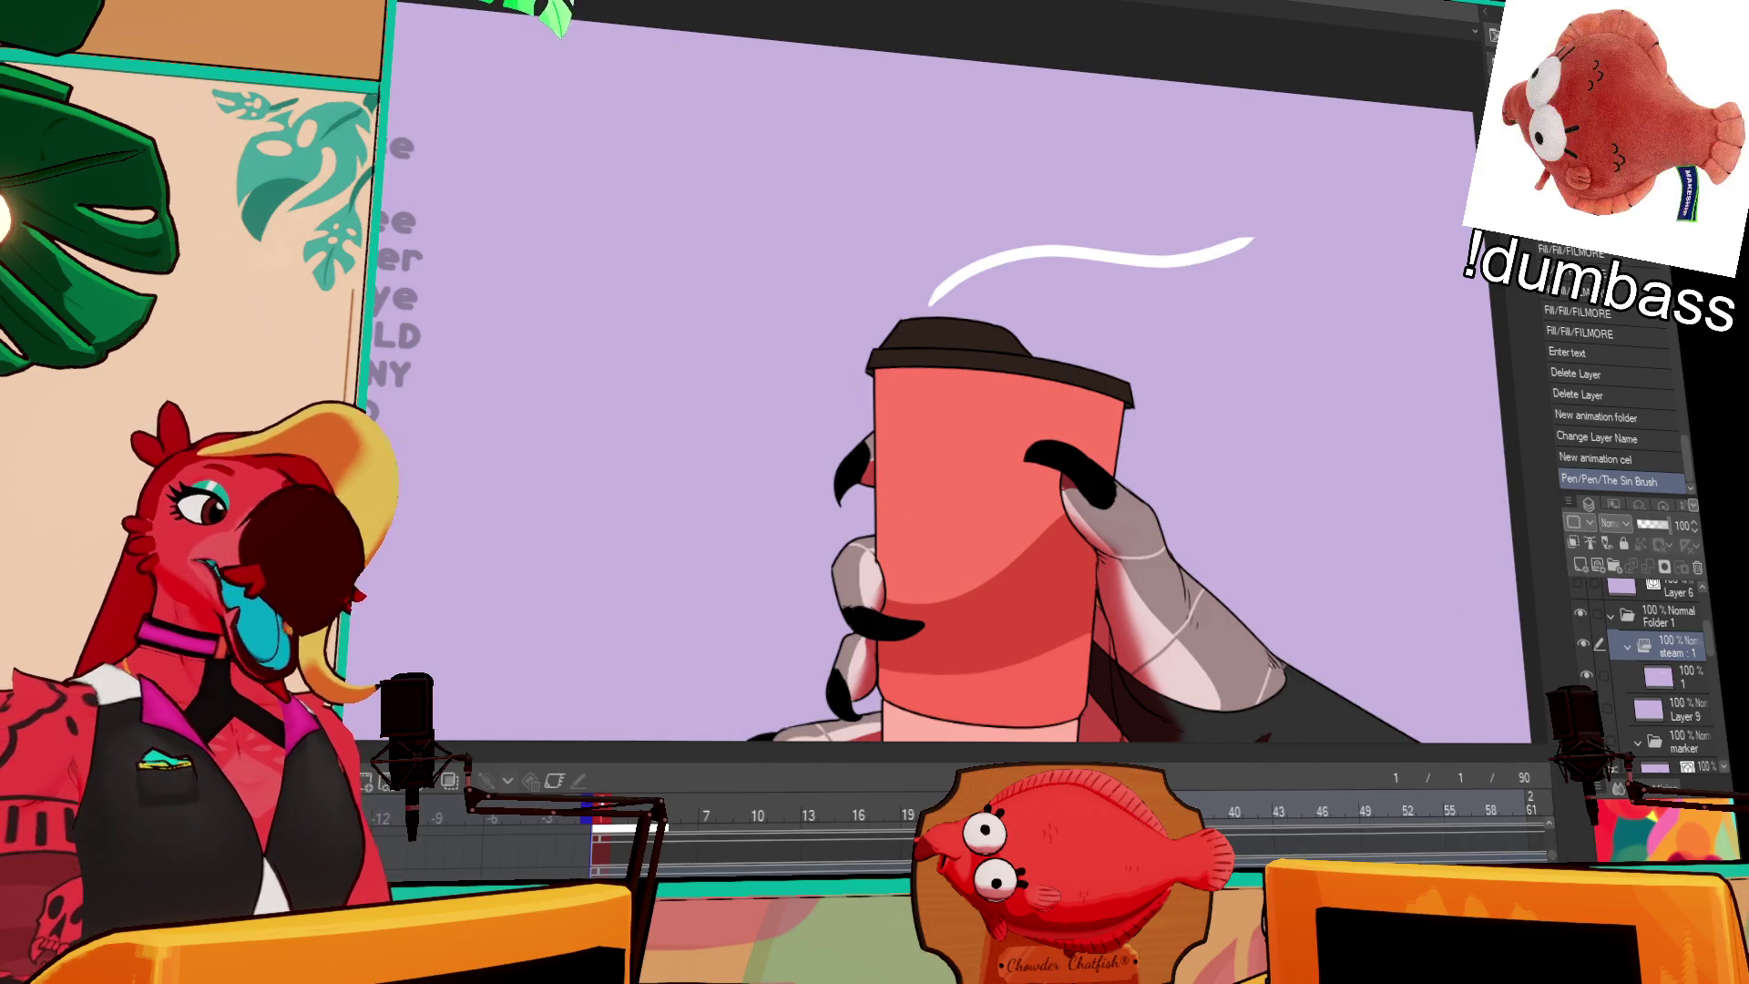
Step: Add cels 2 and 3 with onion skin, drawing a rising steam stroke on each
left_click(1675, 676)
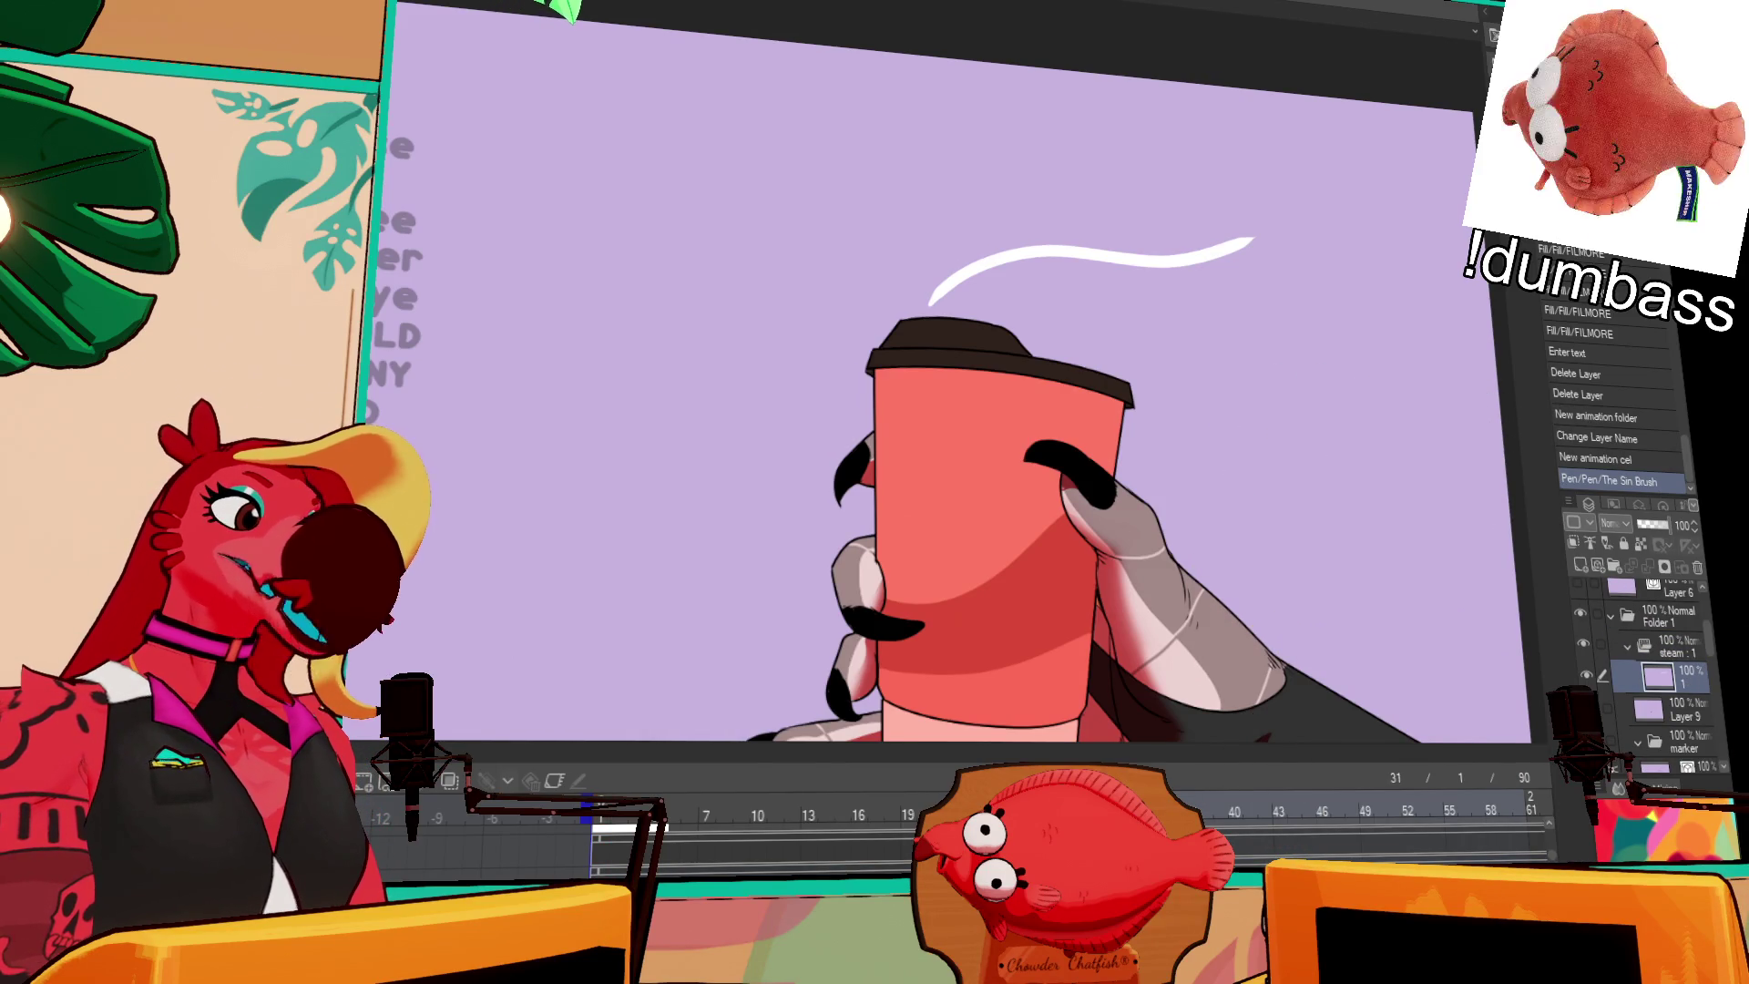
key("ctrl+shift+n")
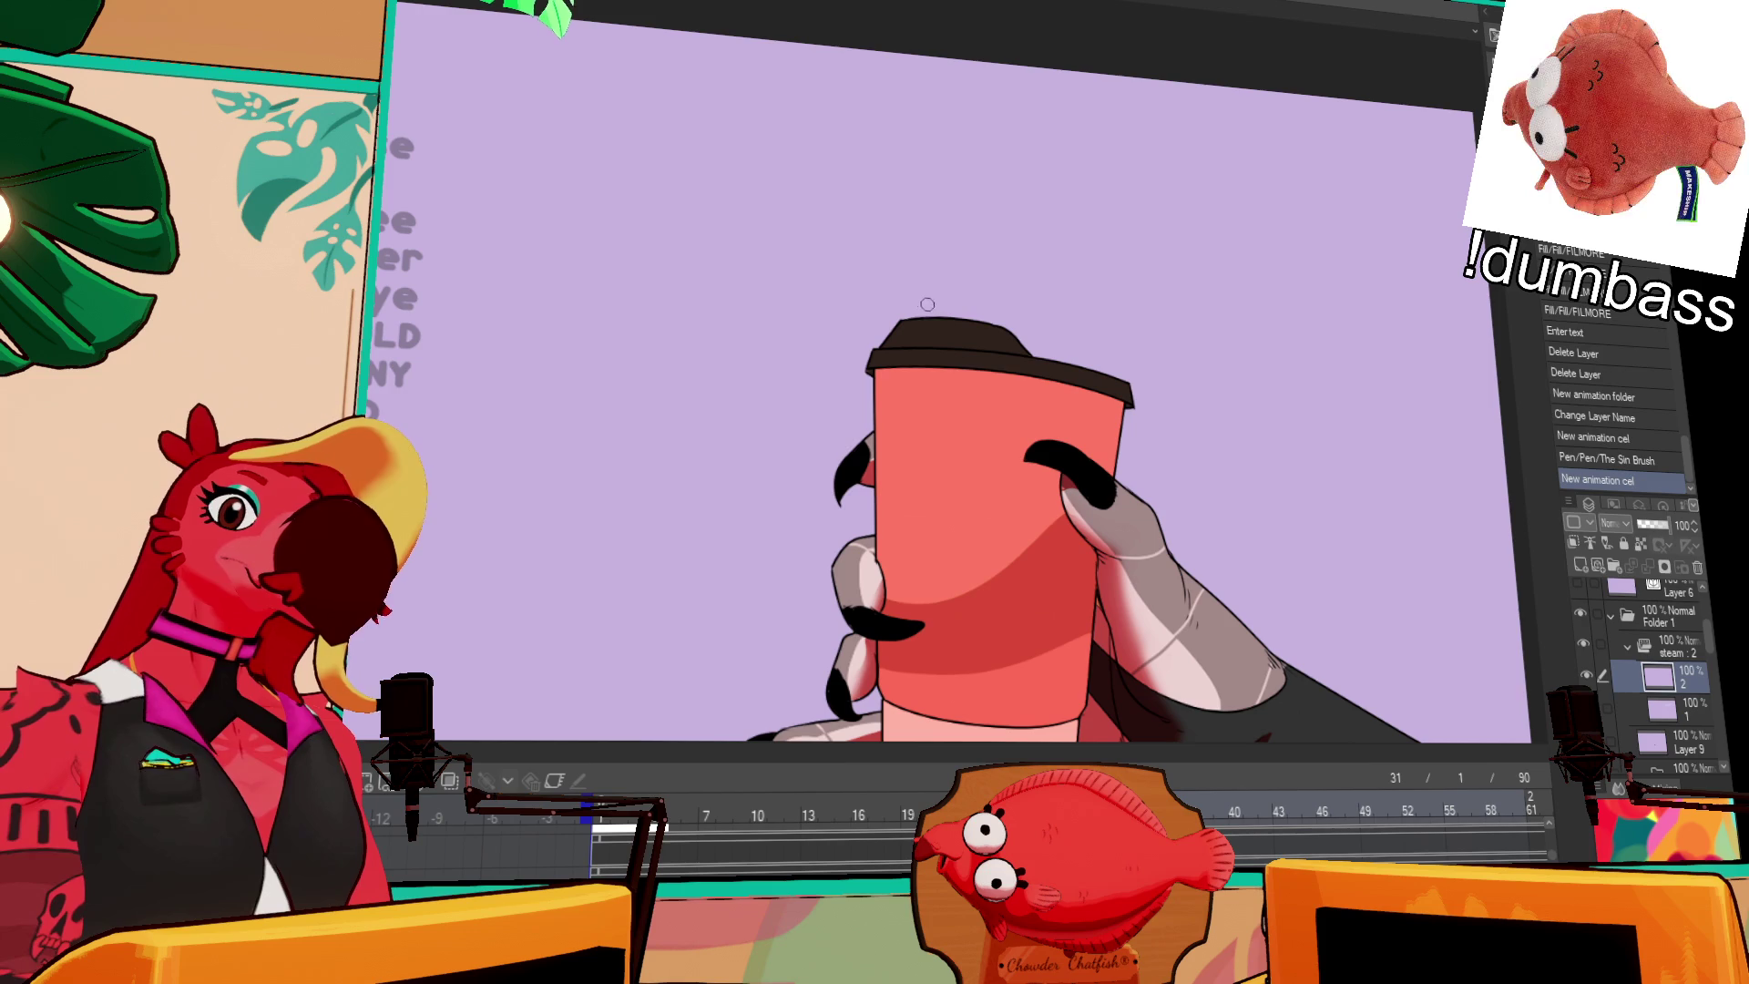
left_click_drag(930, 306, 962, 118)
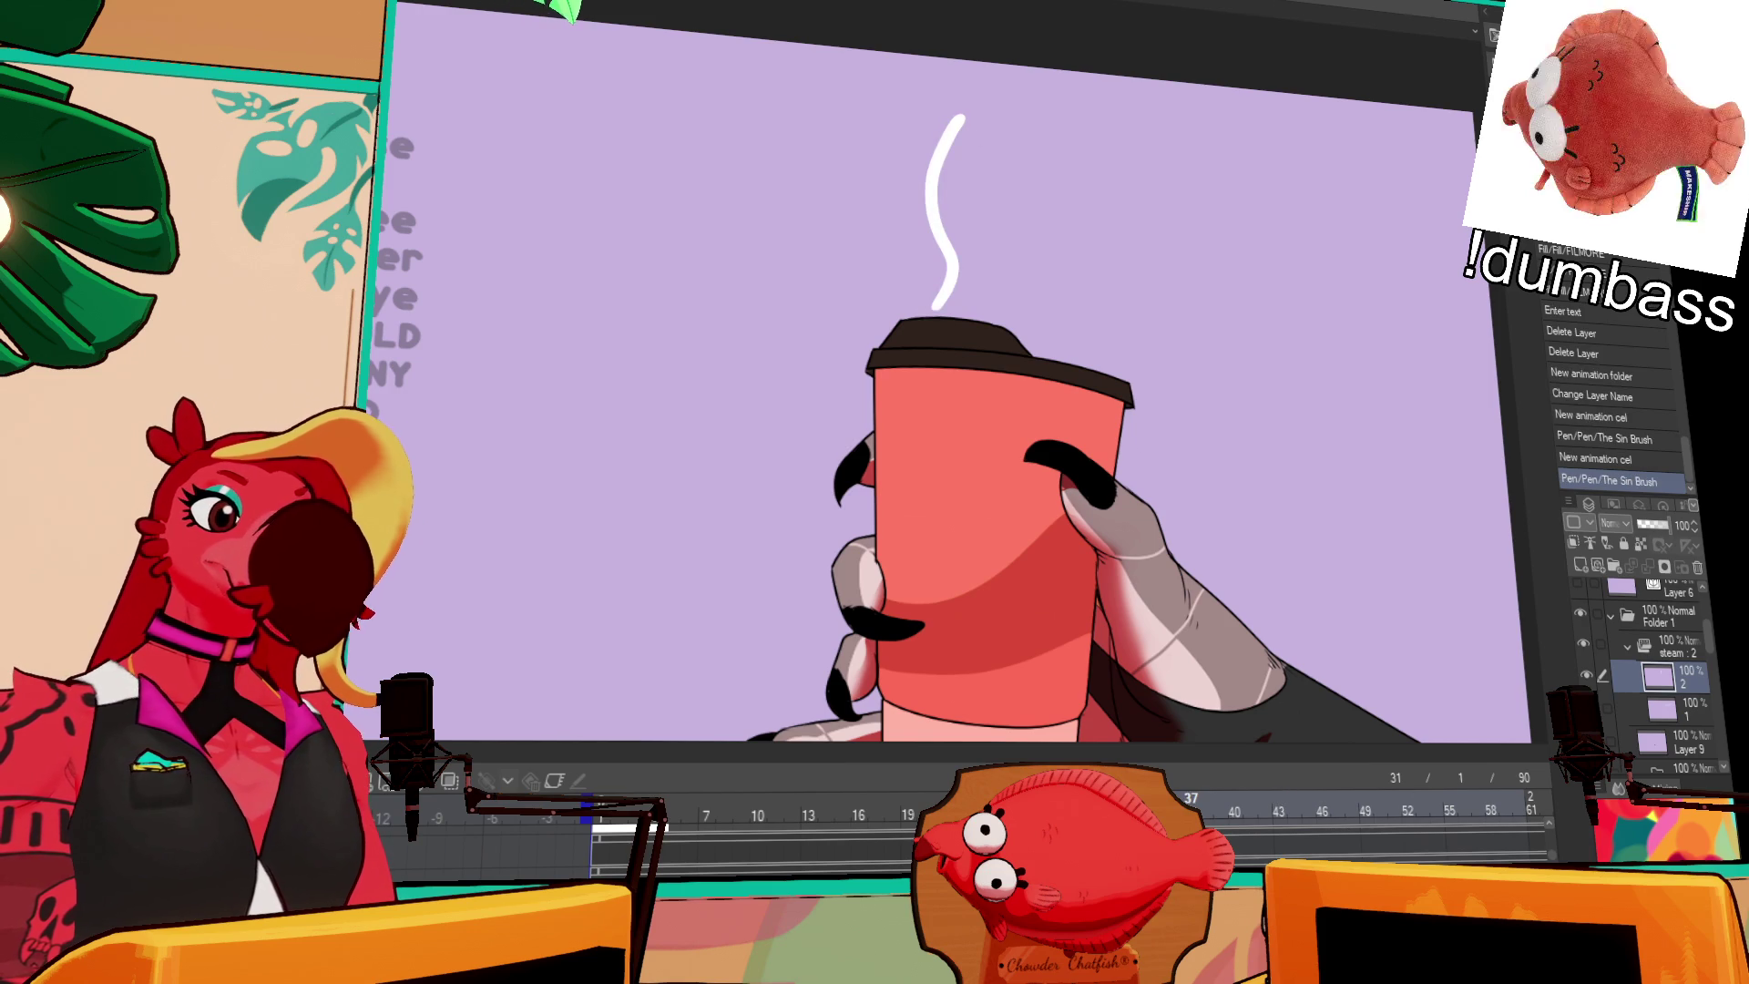
key("ctrl+Right")
key("ctrl+Right")
key("ctrl+Right")
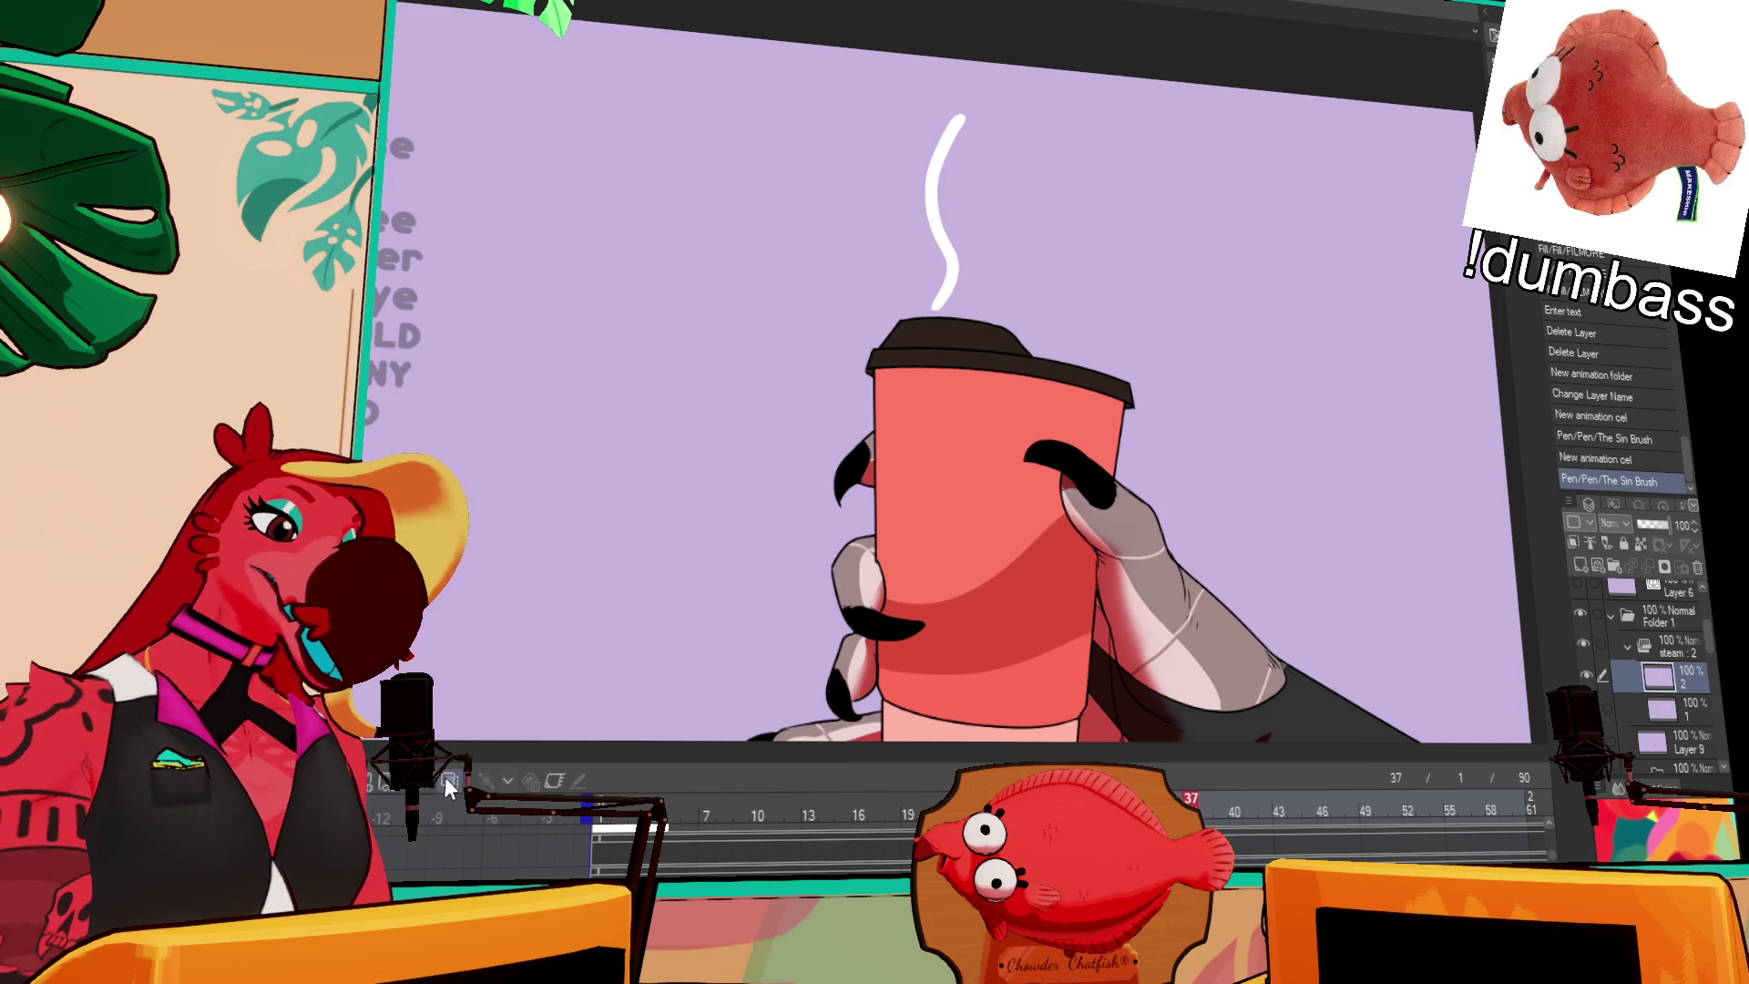
left_click(553, 781)
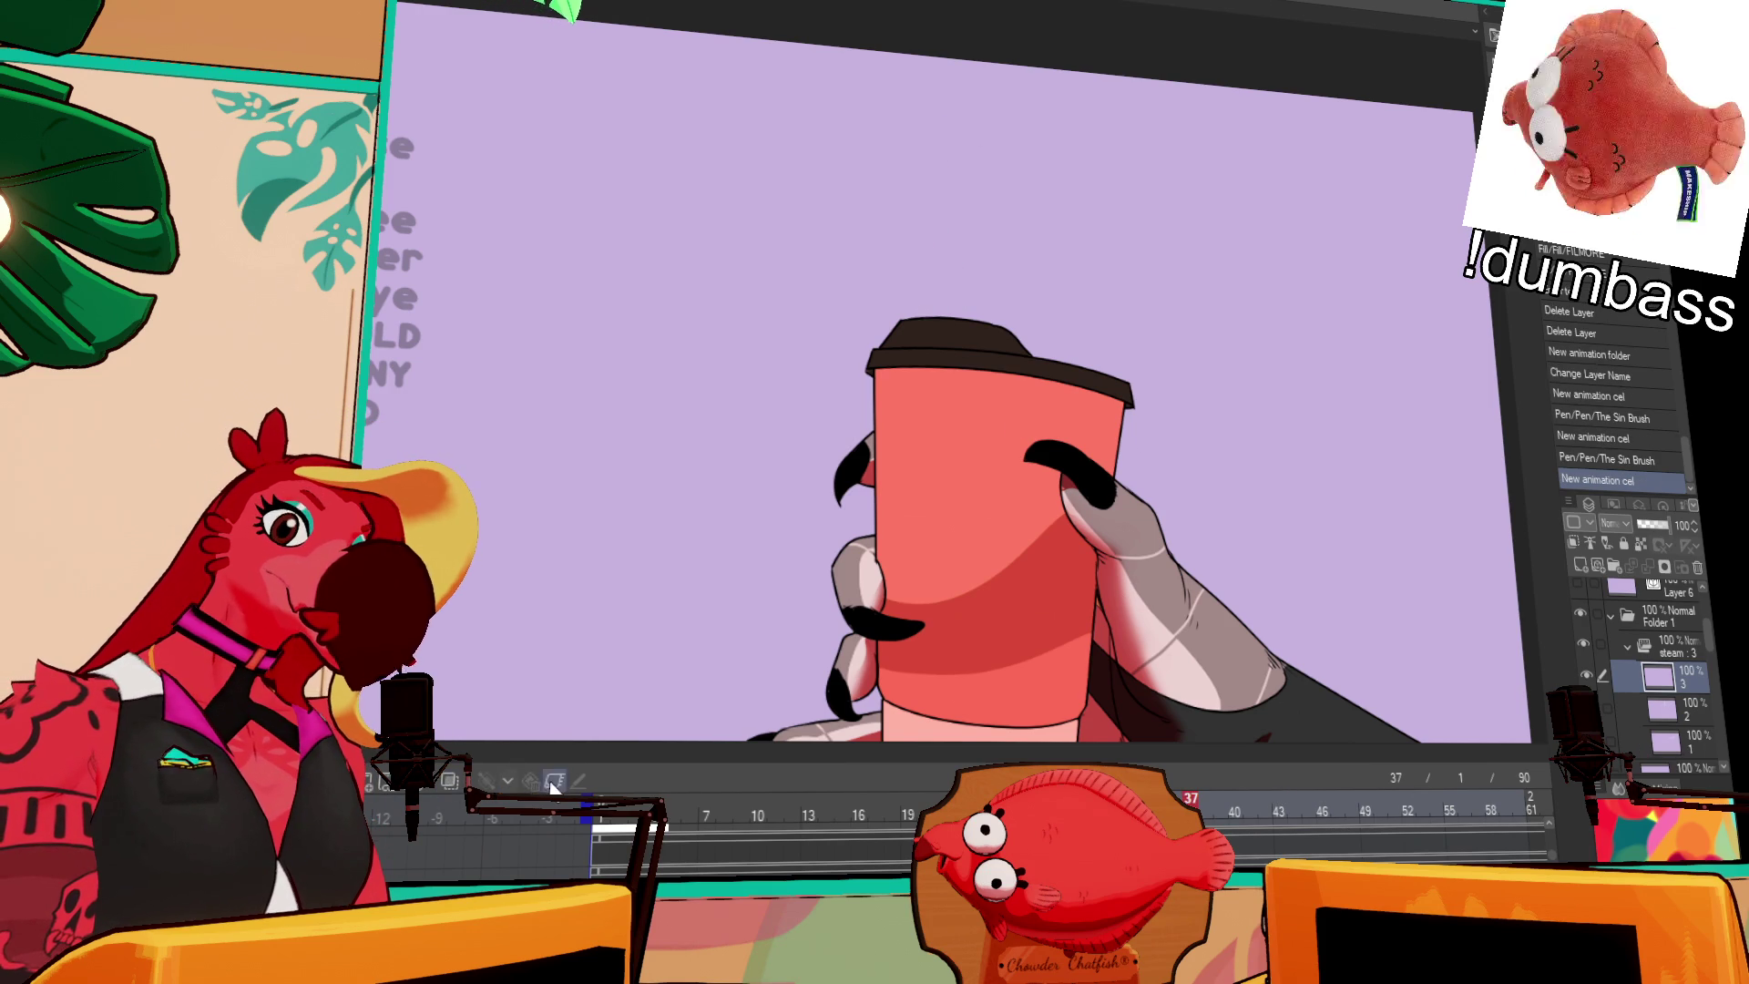
left_click(451, 779)
left_click_drag(941, 306, 951, 187)
key("ctrl+z")
mouse_move(938, 306)
left_mouse_down()
mouse_move(952, 173)
mouse_move(933, 116)
left_mouse_up()
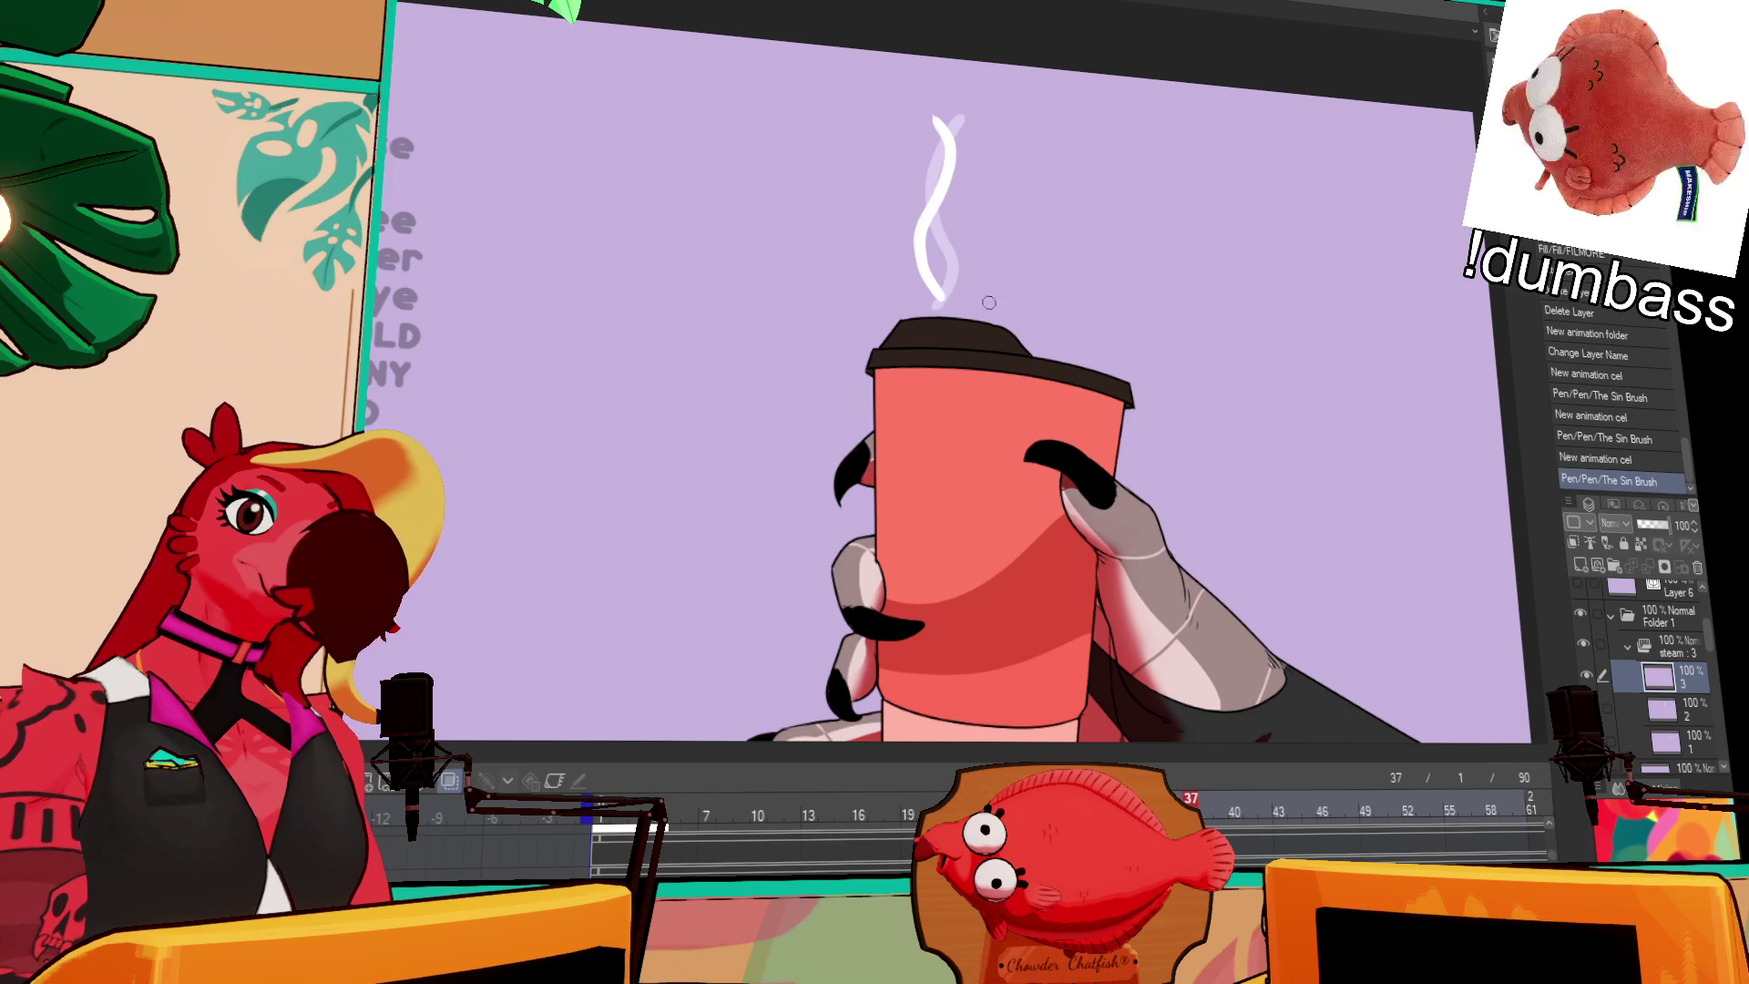
Step: Assign cels 2 and 3 to later frames from frame 43, then add cel 4 at frame 79
left_click(1279, 808)
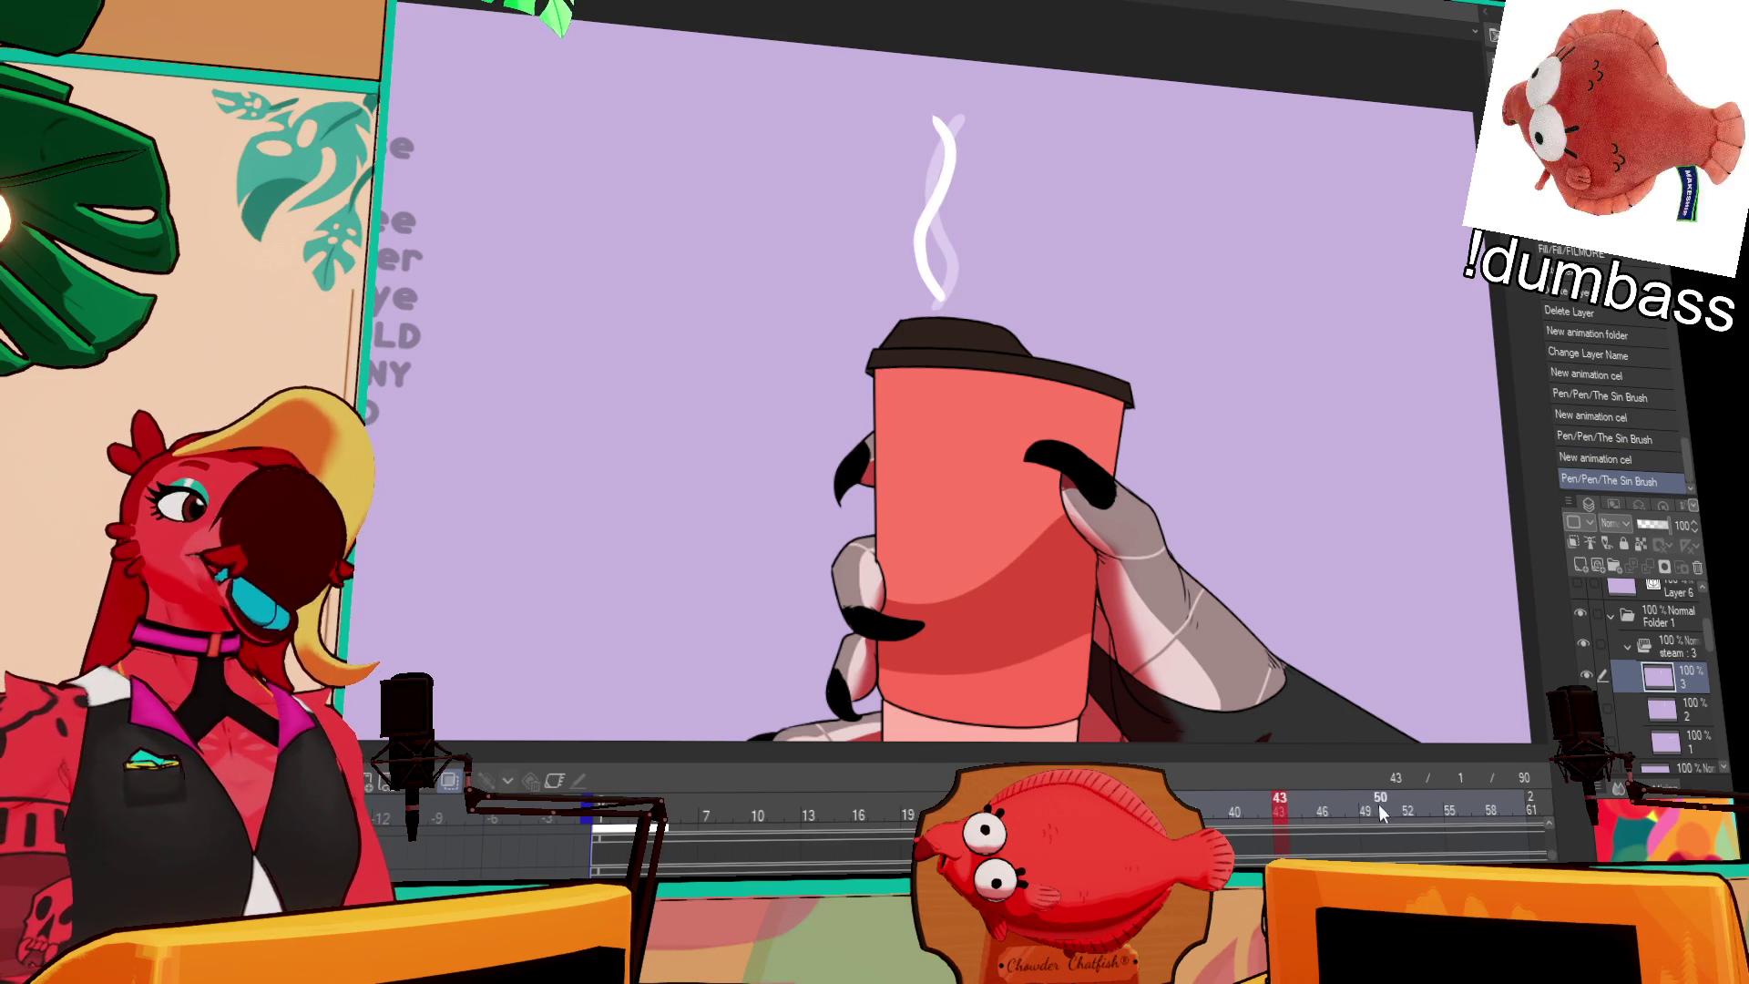
left_click(1674, 646)
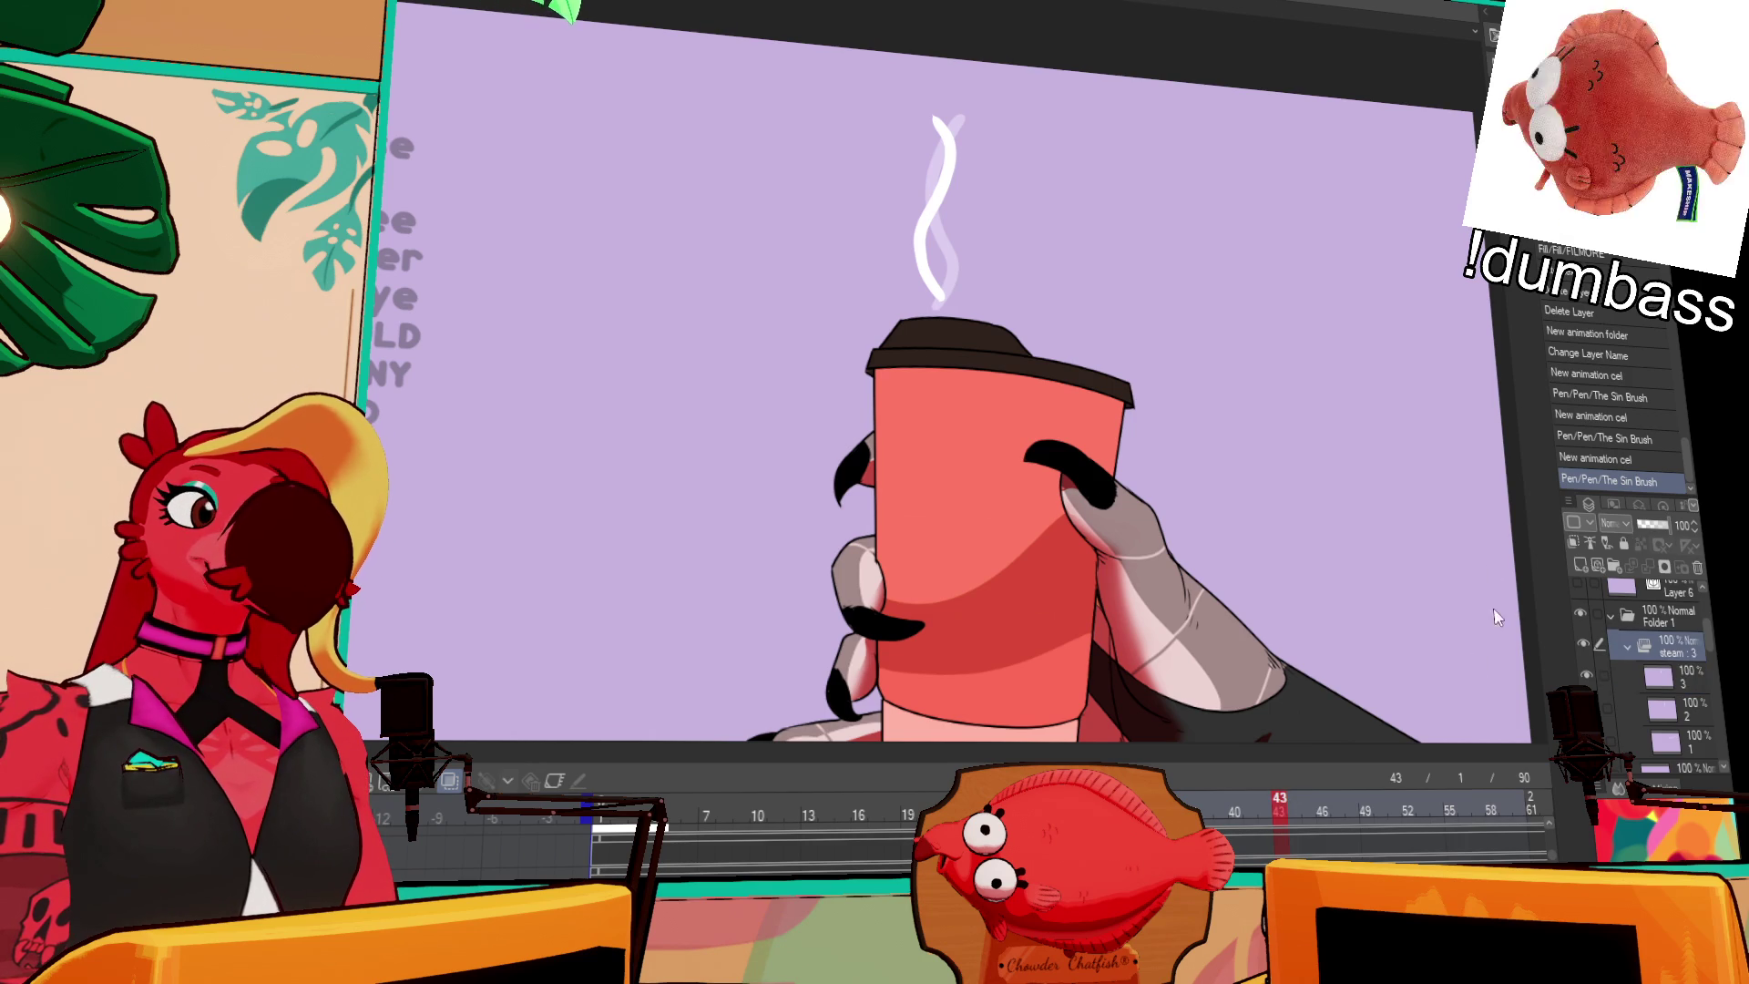
key("ctrl+Down")
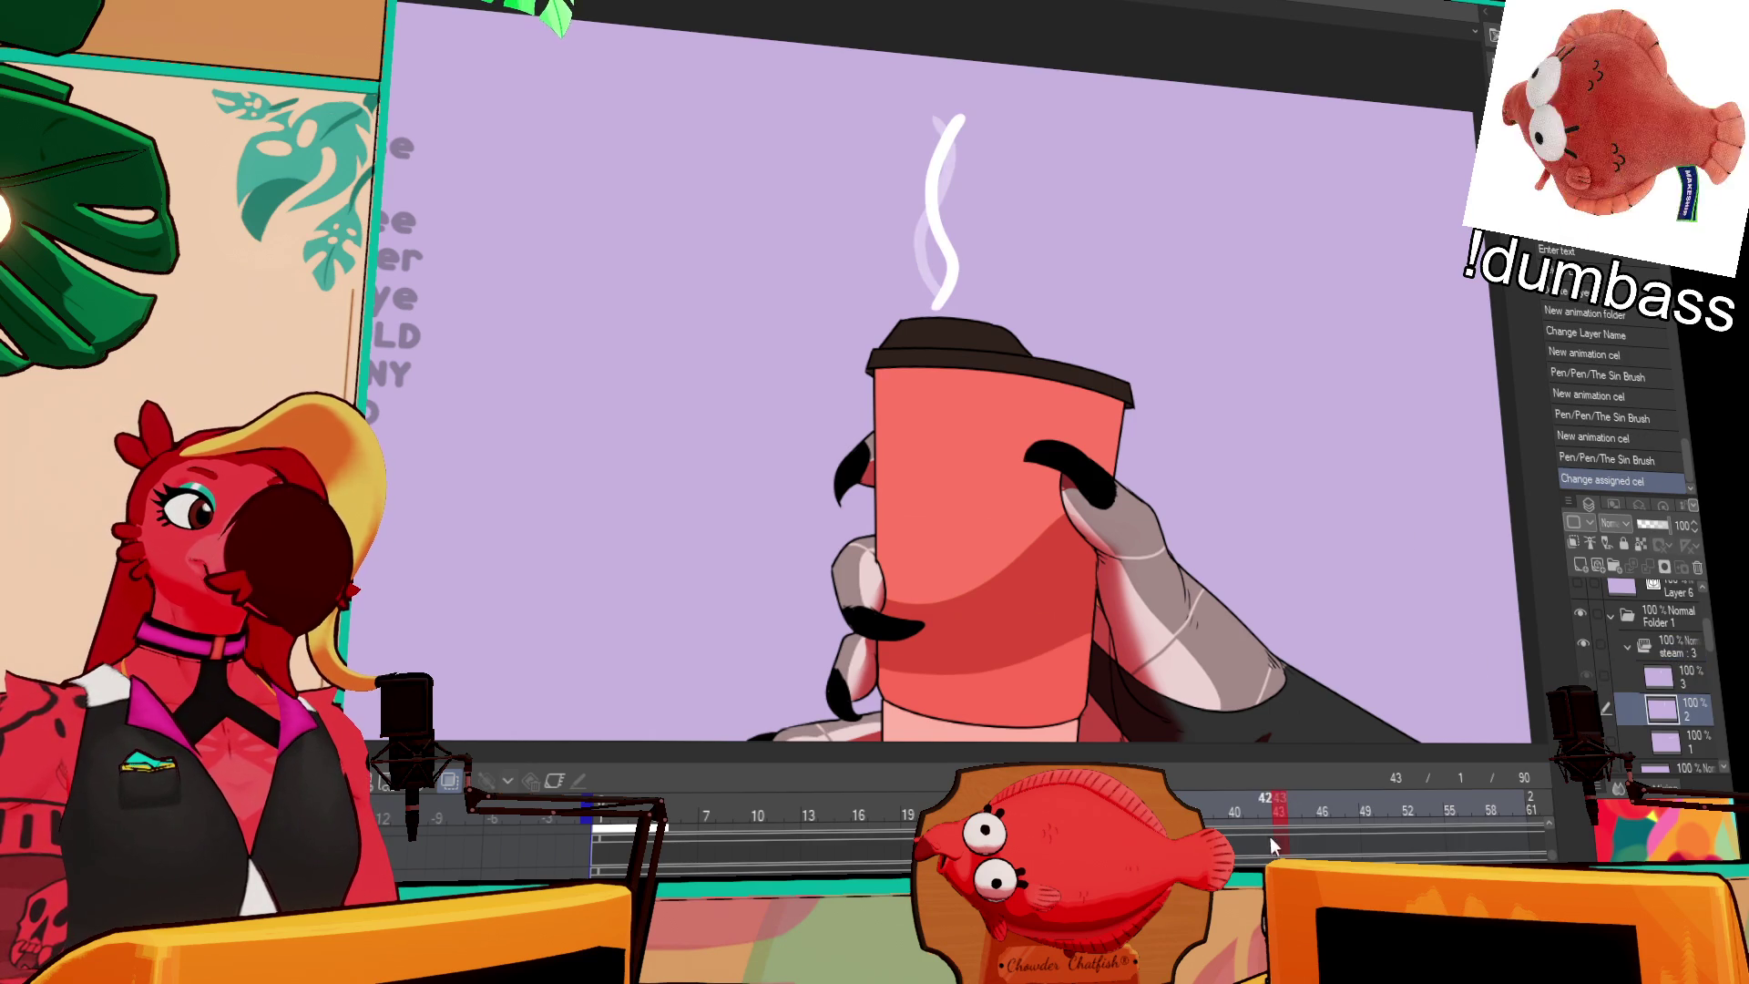
left_click(1336, 808)
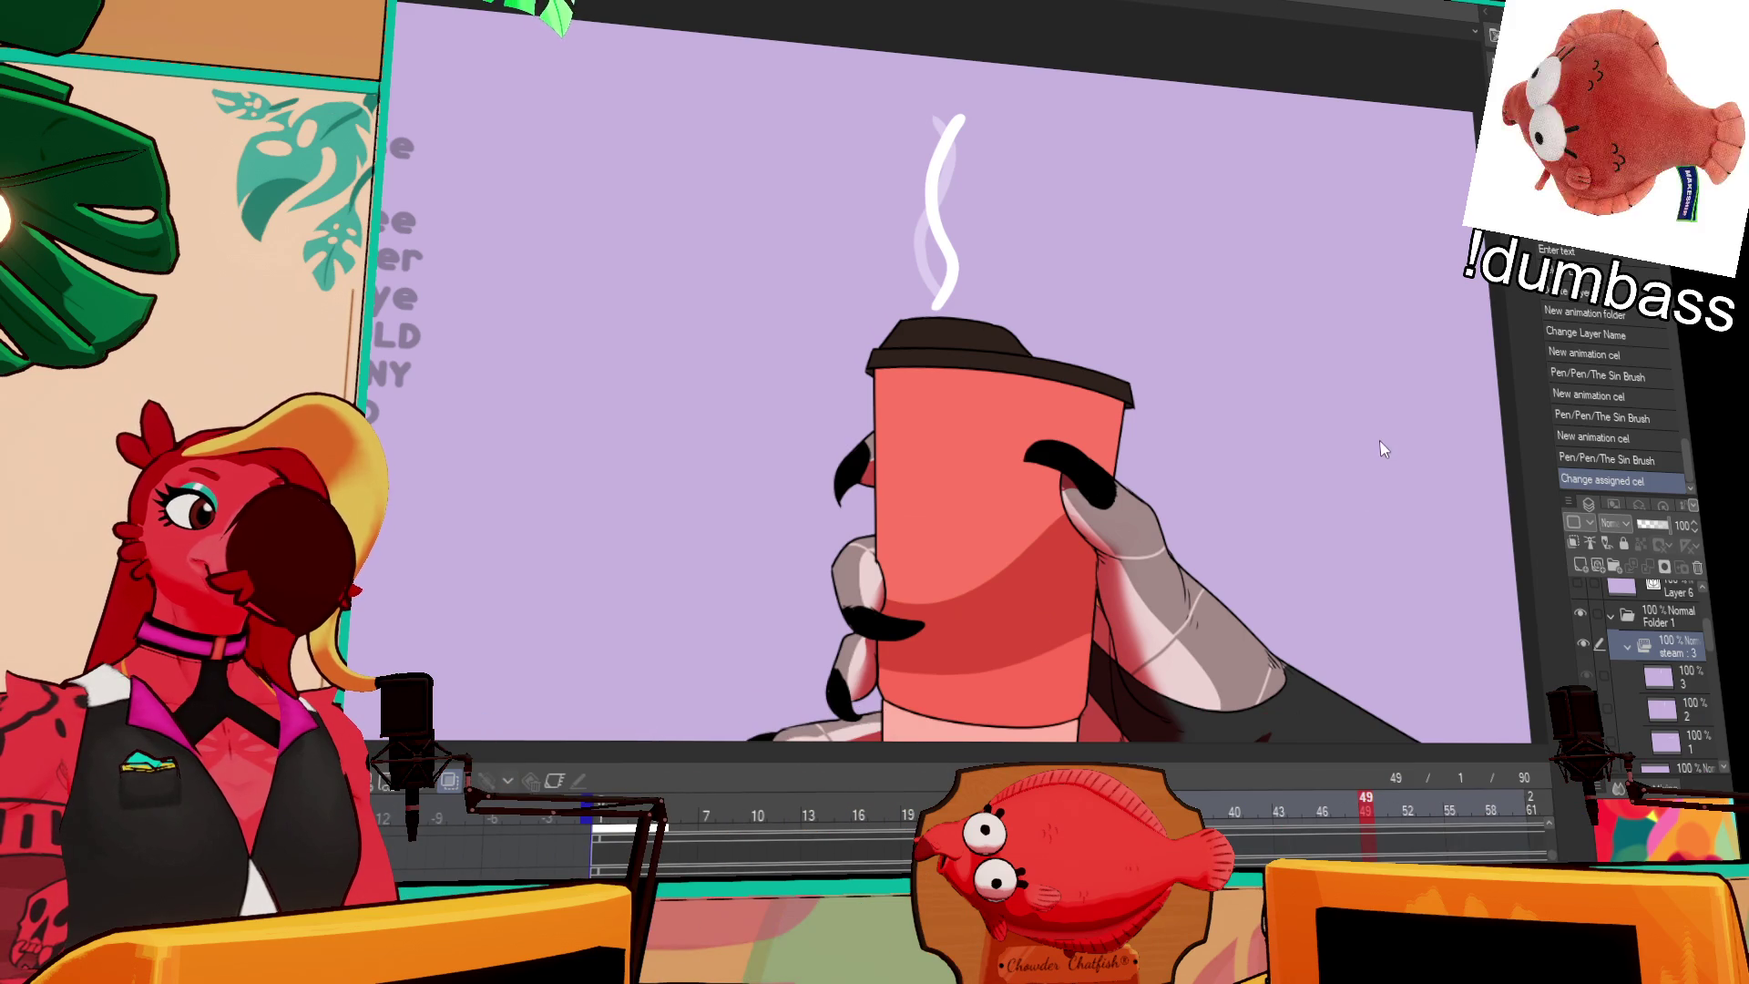
left_click(1660, 676)
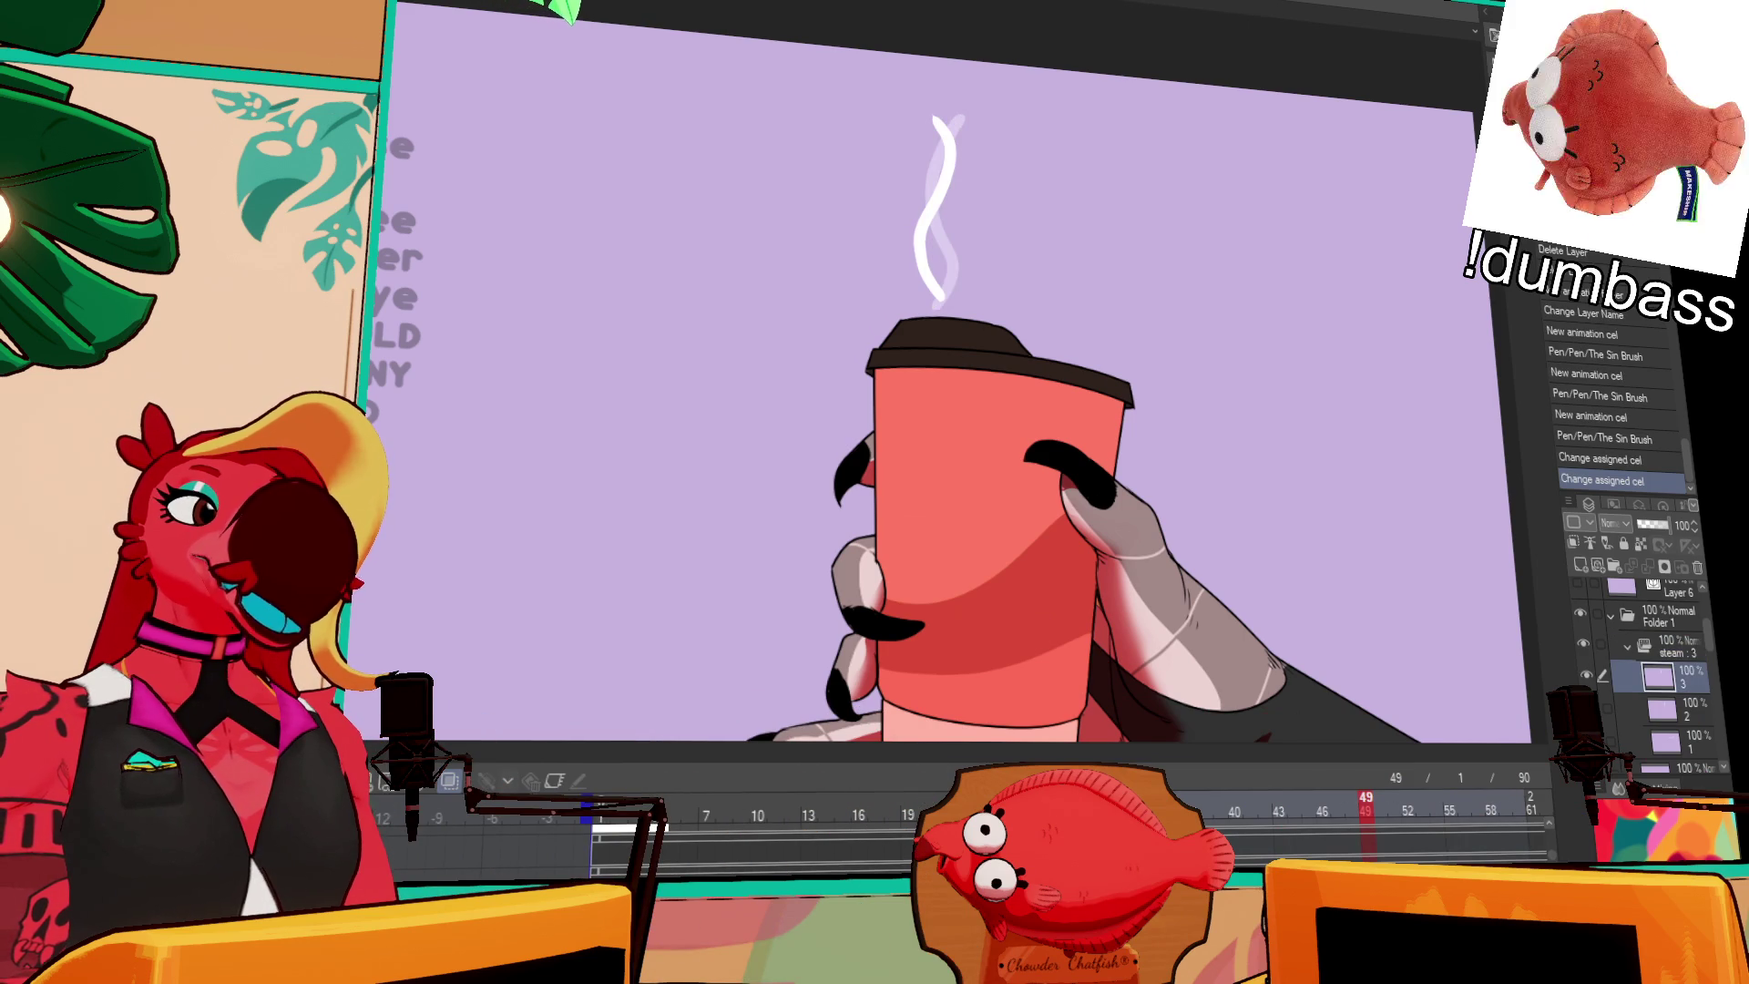
scroll(956, 814, "right", 2)
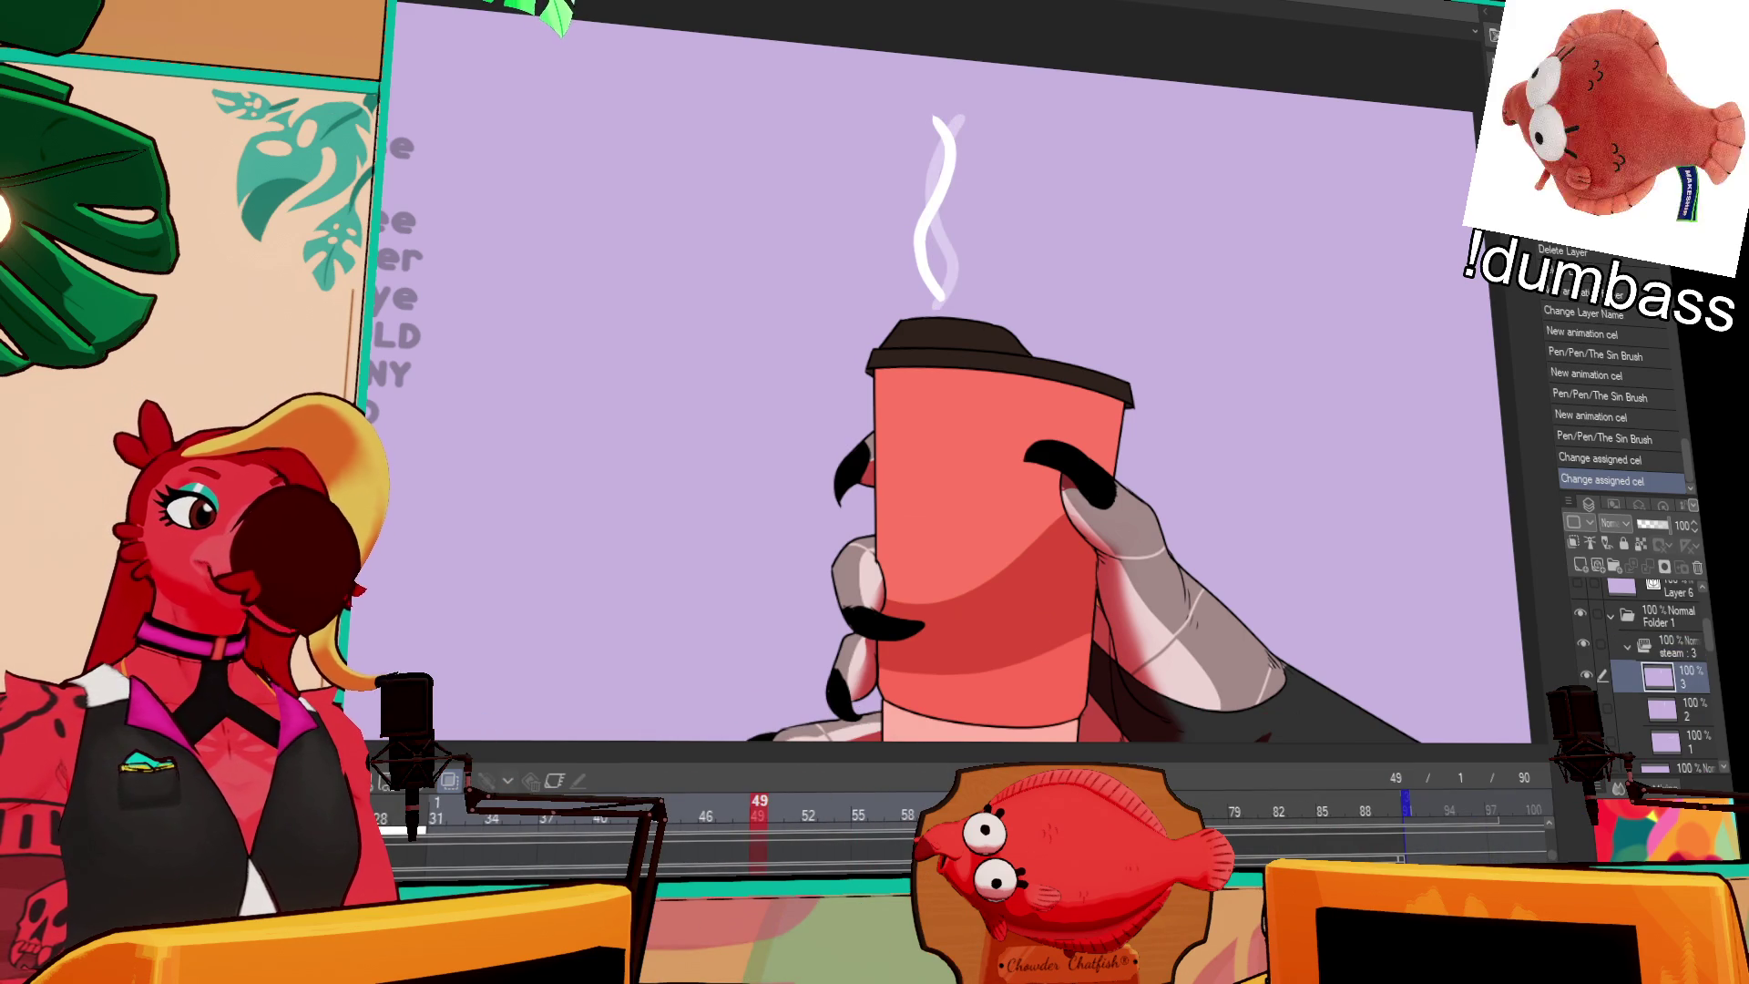
left_click(1244, 836)
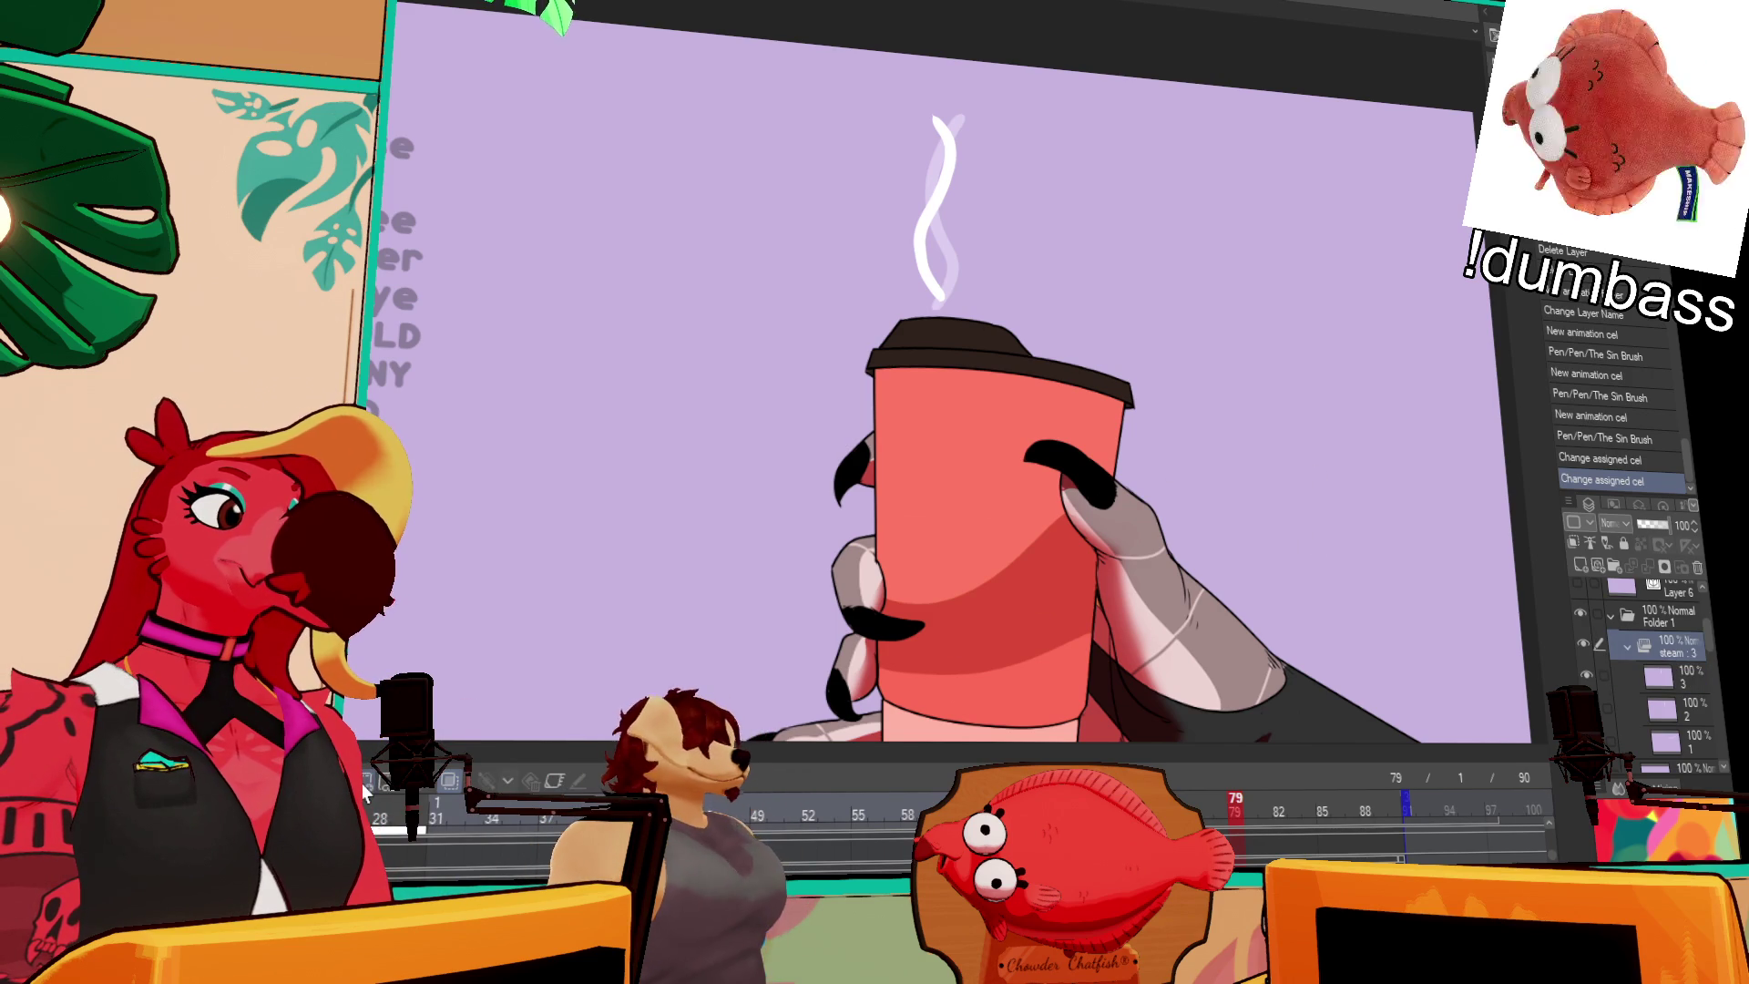
left_click(363, 781)
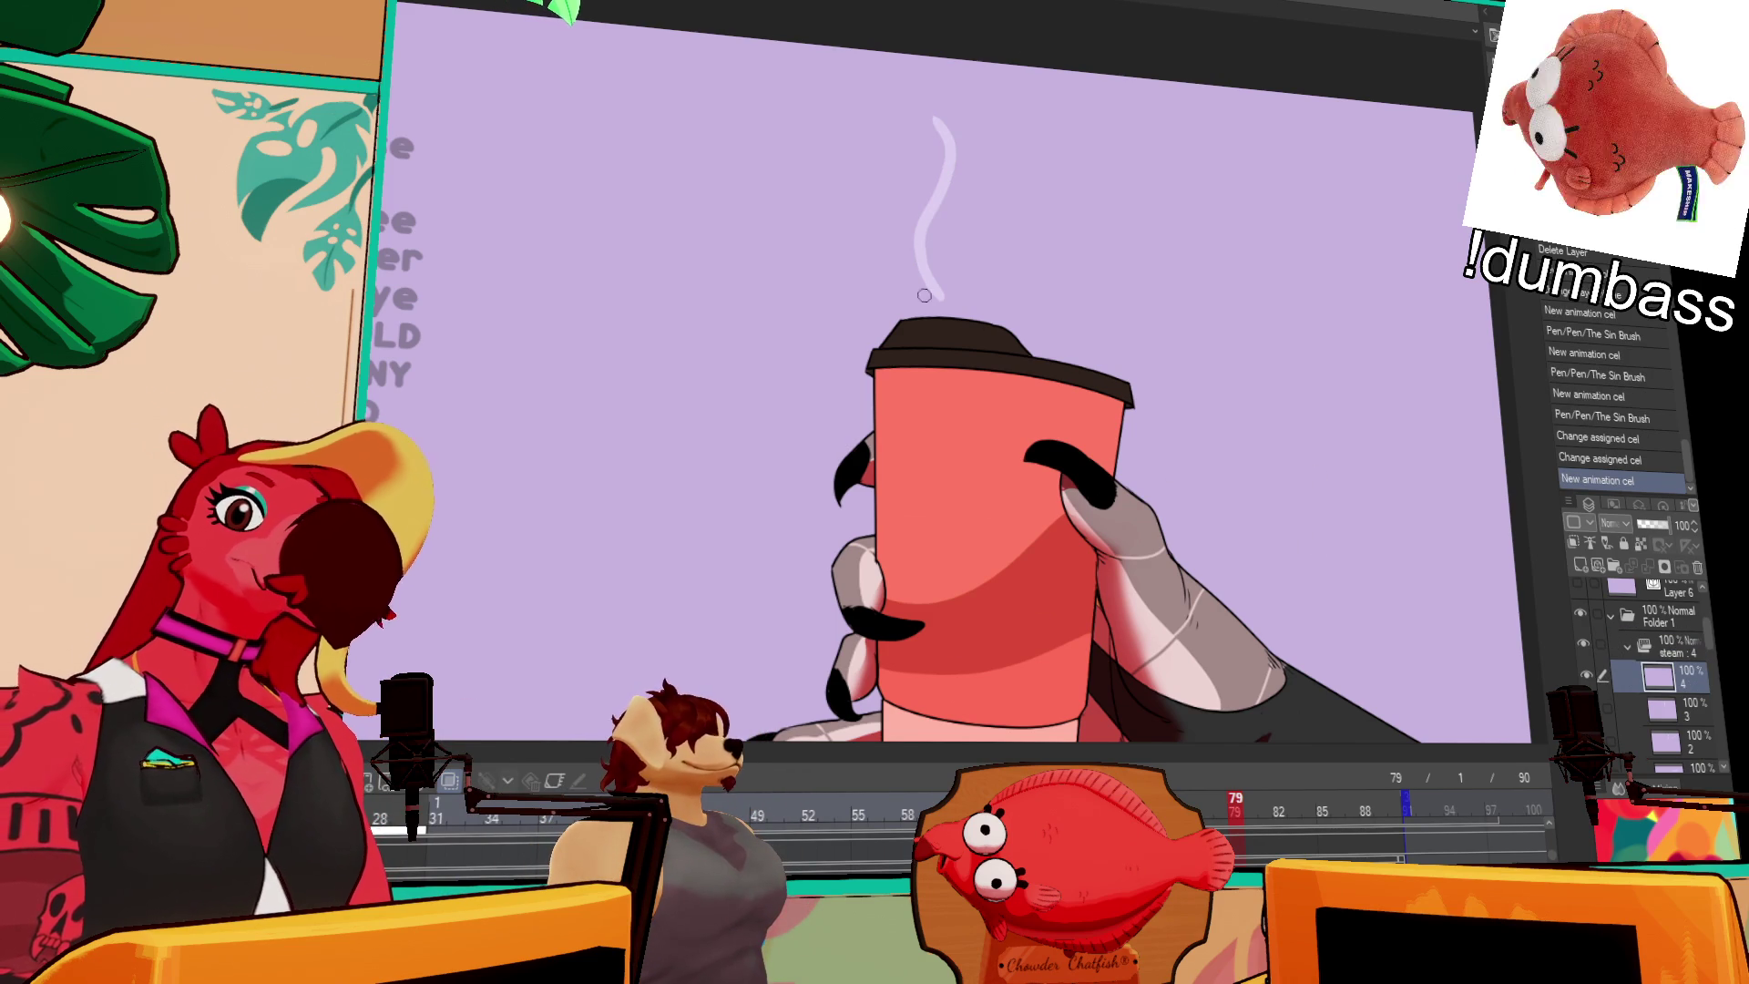
Step: Draw a long wisp on cel 4 that curls up to the upper left
left_click_drag(718, 152, 938, 298)
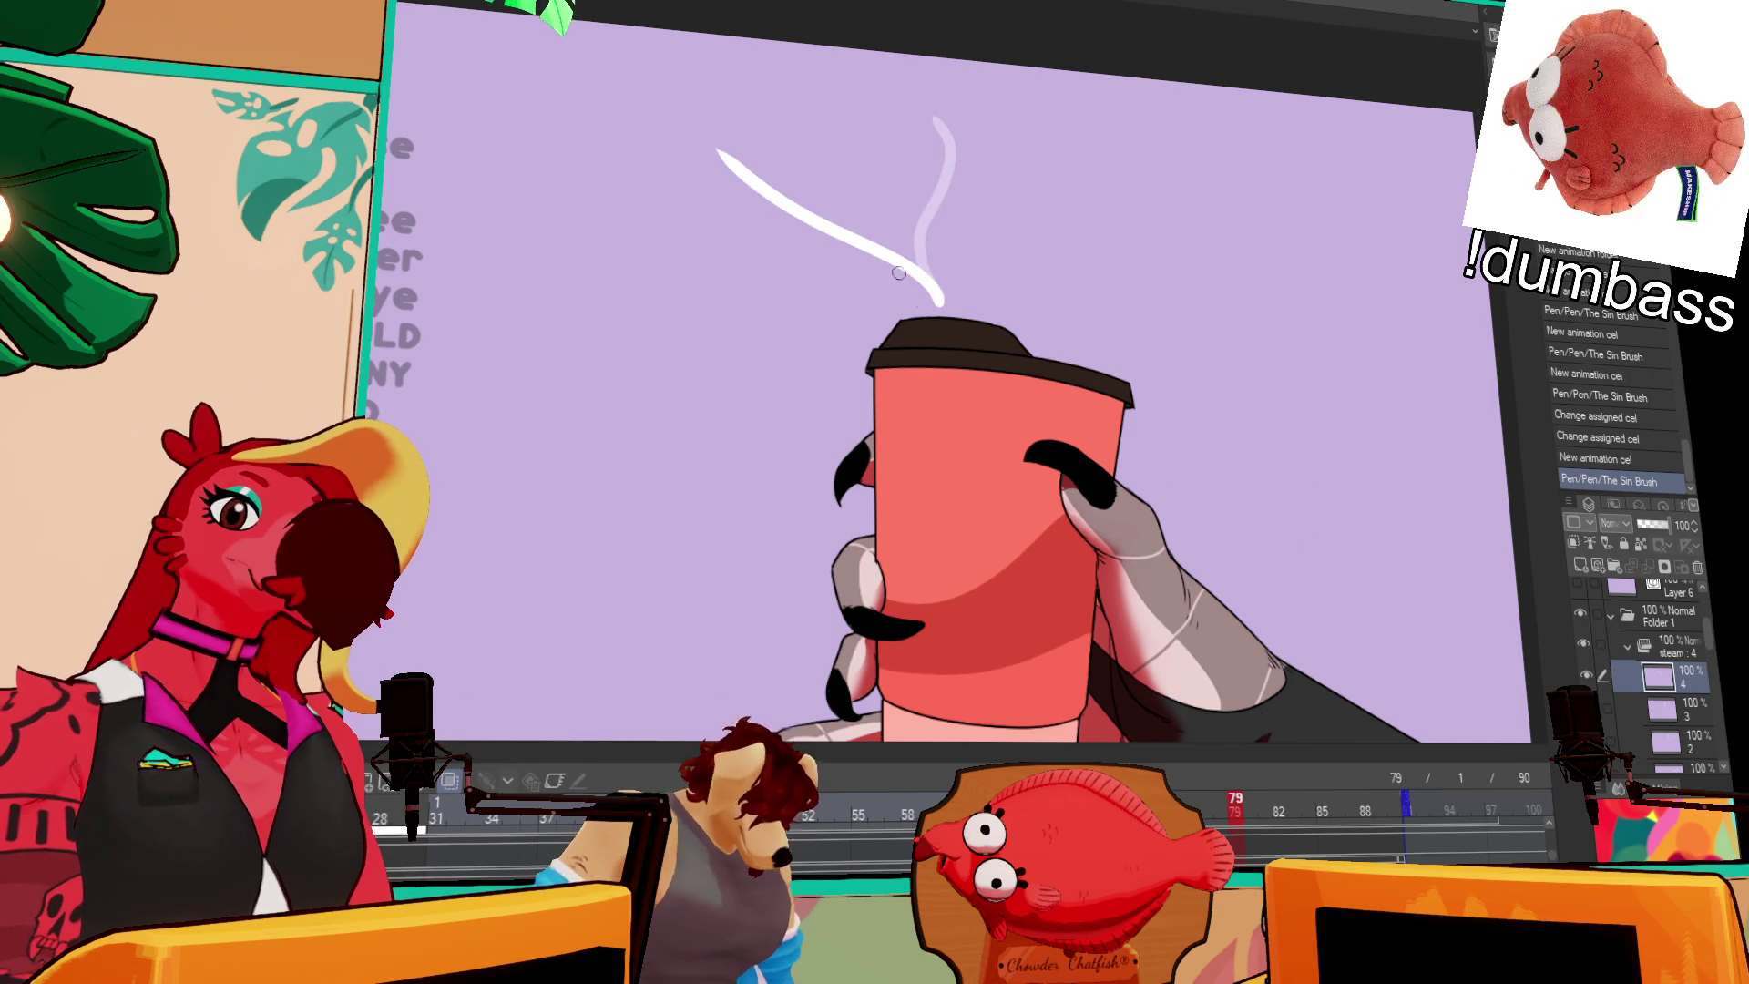
left_click(705, 150)
key("ctrl+z")
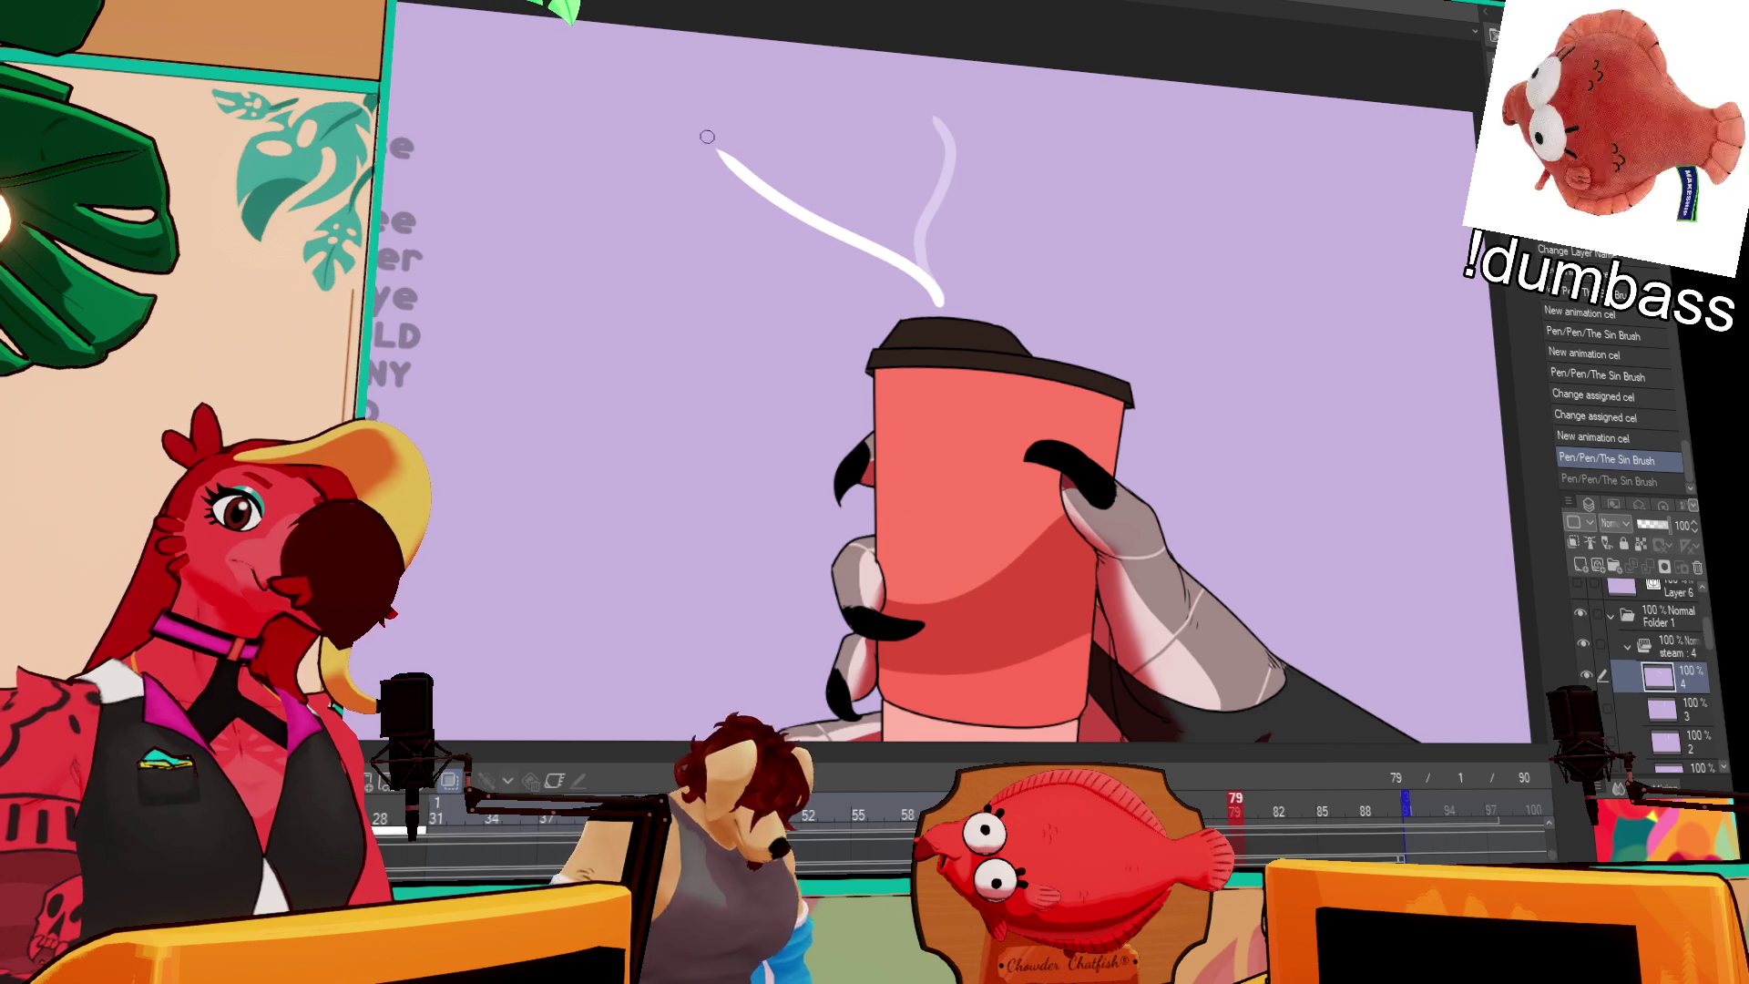
left_click_drag(707, 139, 632, 103)
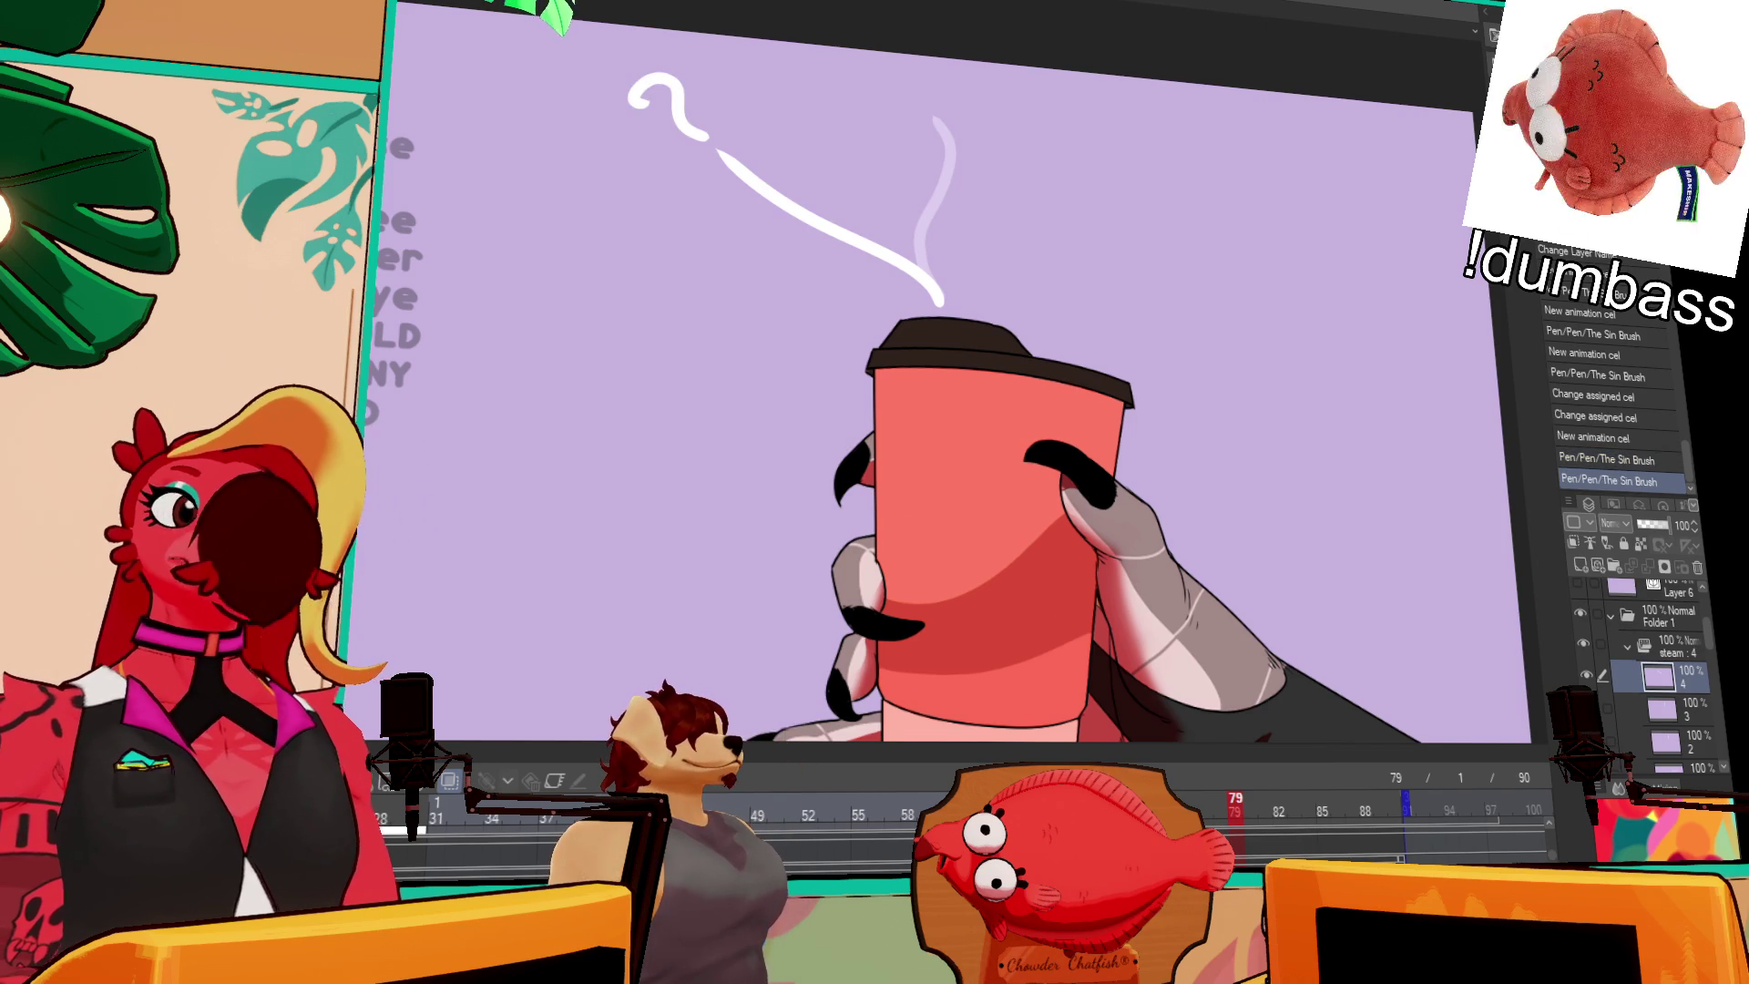
Step: Enable keyframes on Folder 1 with the cup artwork
left_click(1663, 625)
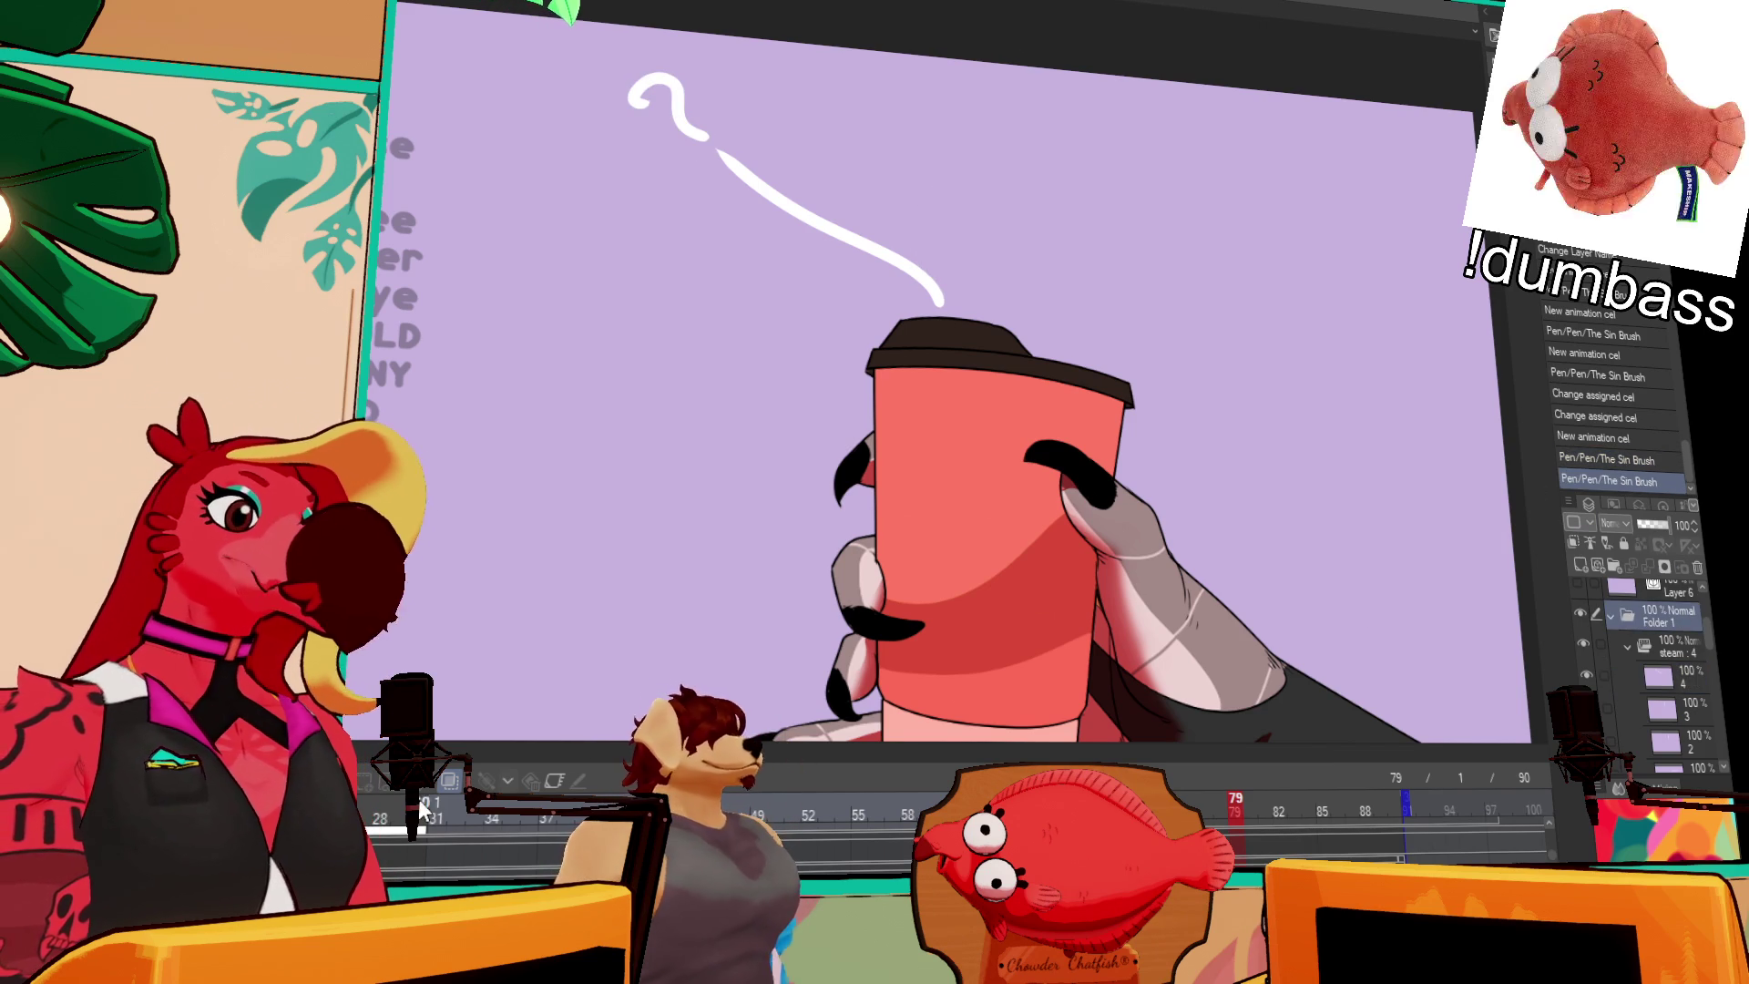
scroll(1609, 669, "up", 1)
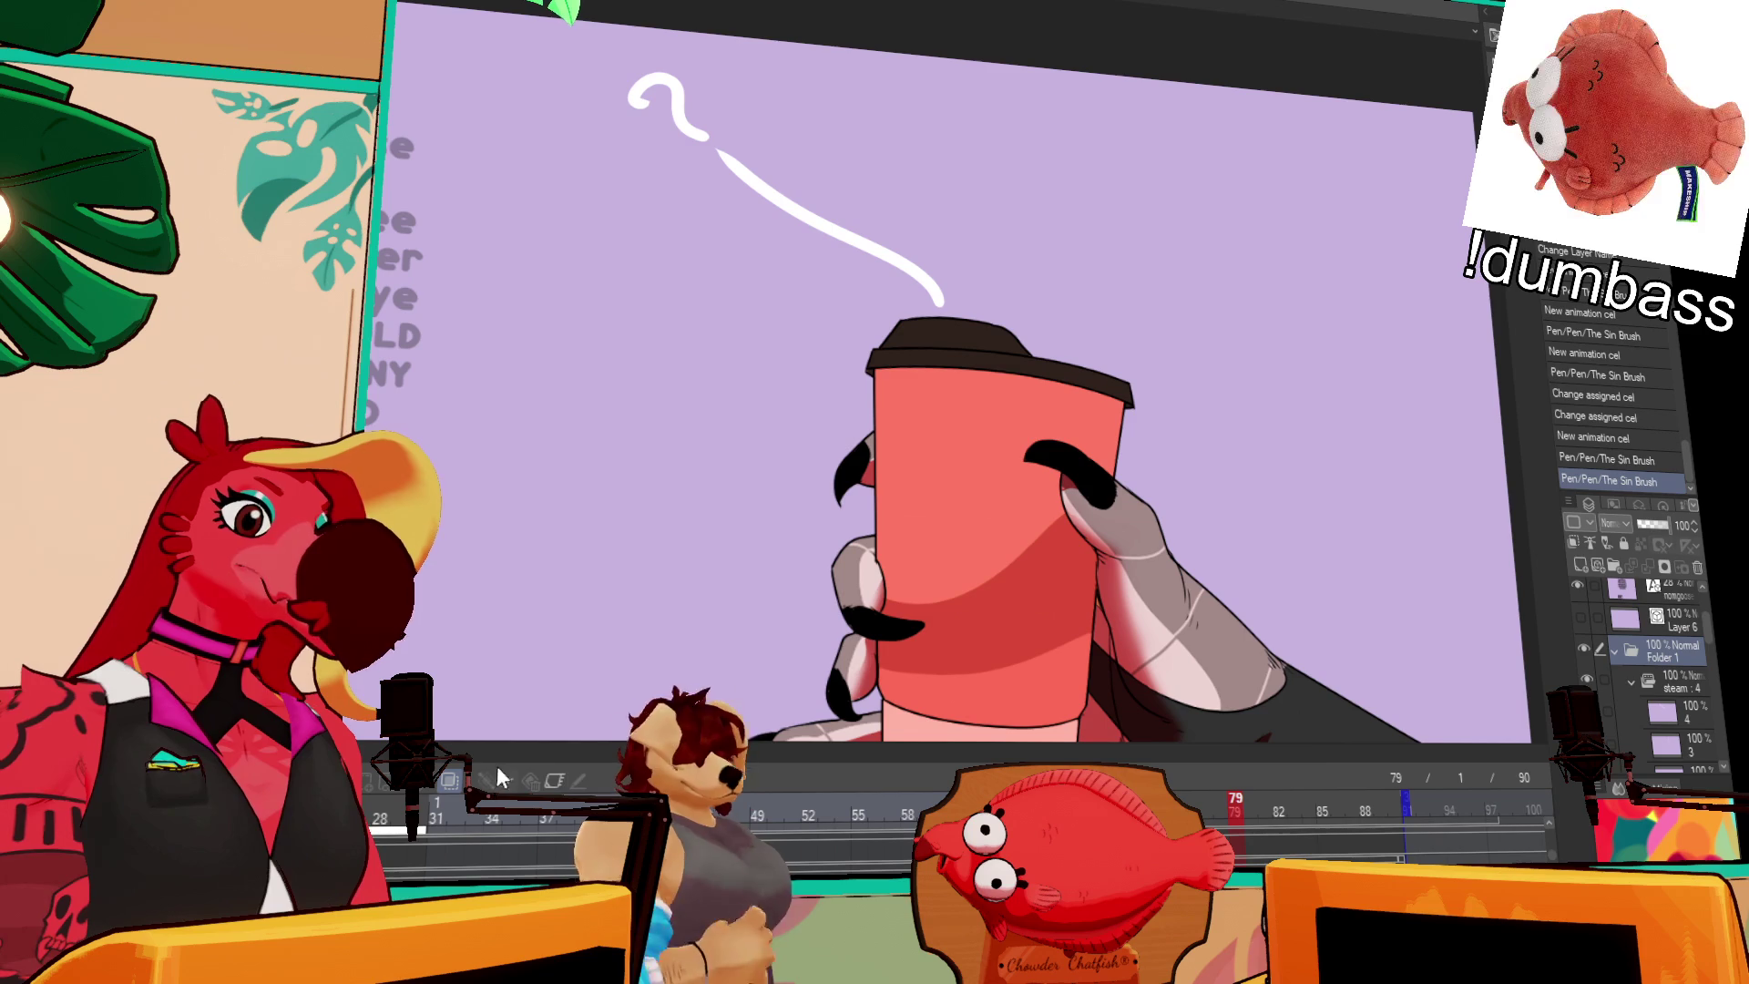
left_click(546, 778)
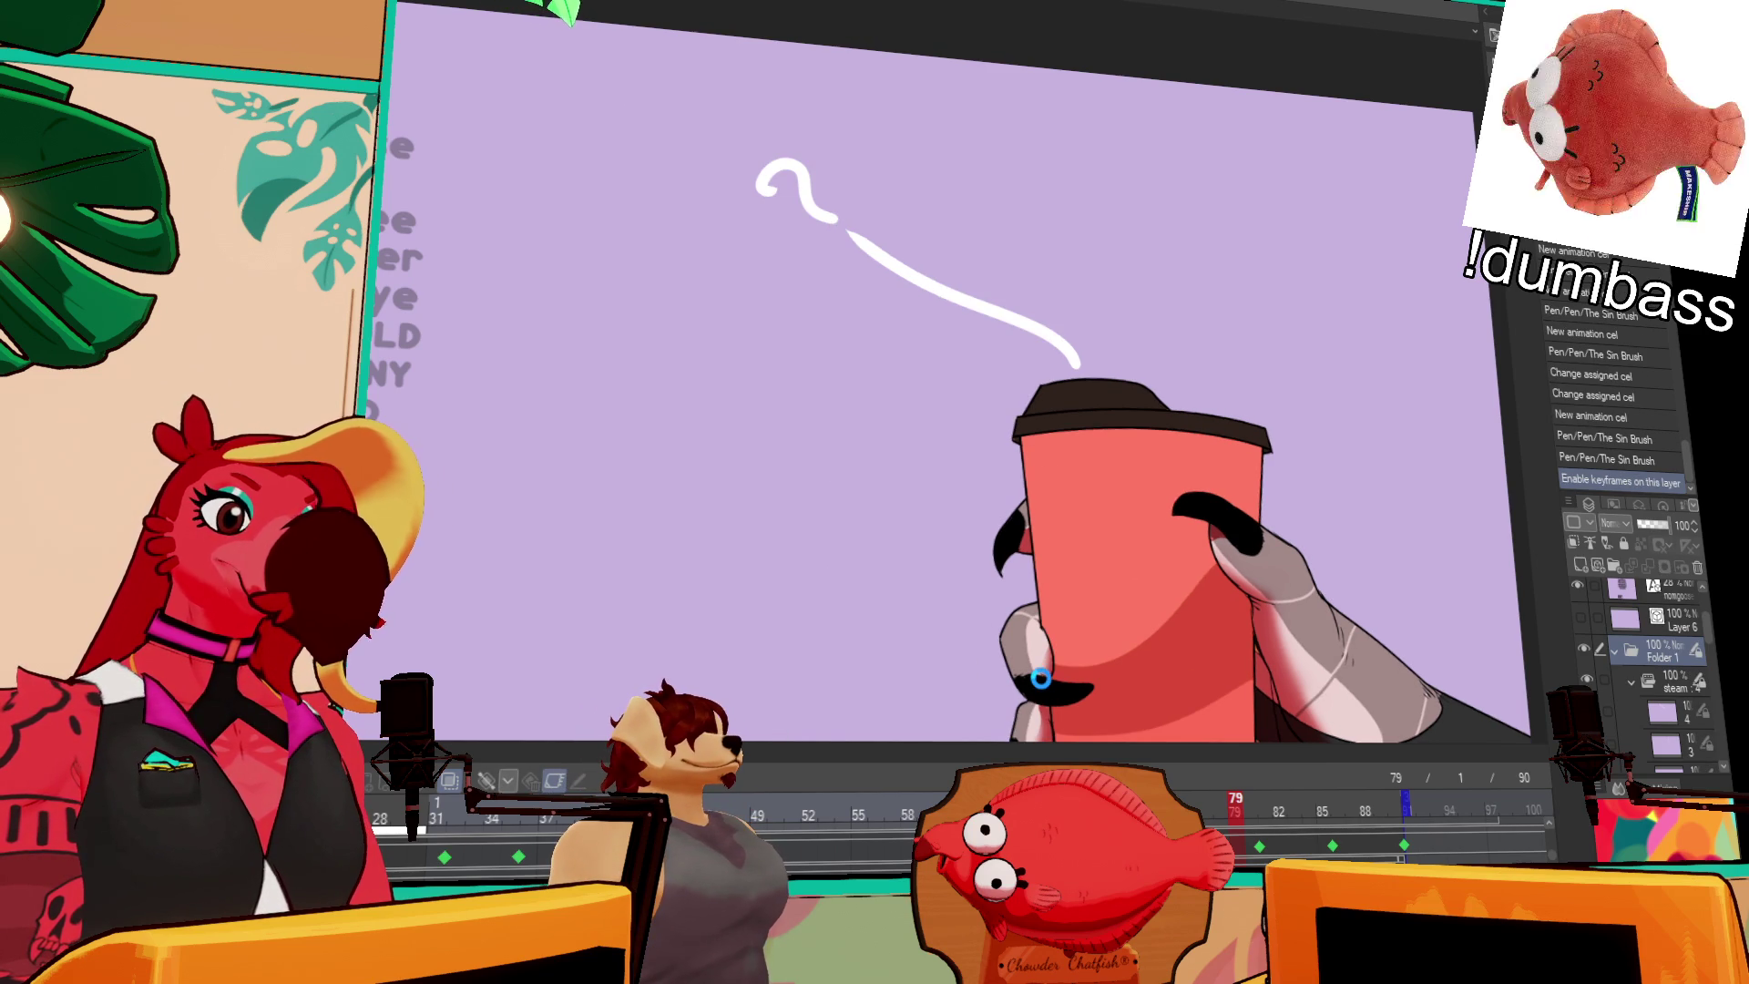
Step: Play back the steam animation, then check frames 4 and 7
key("space")
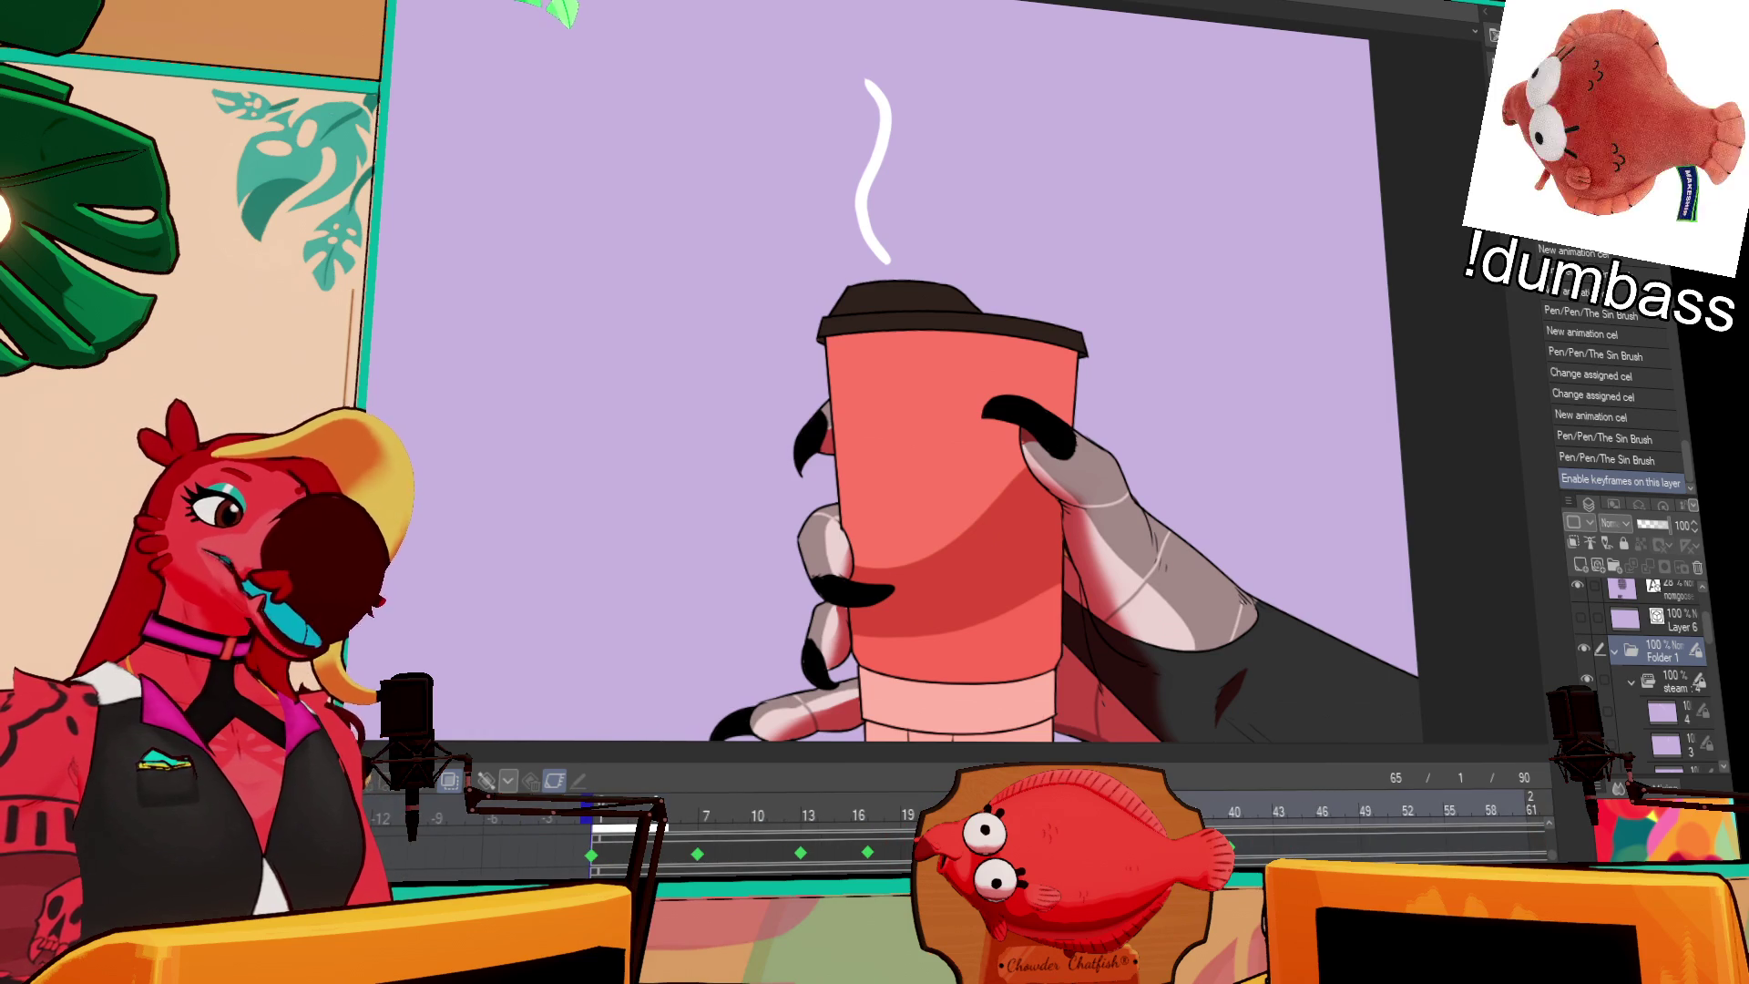
left_click(617, 836)
left_click(706, 815)
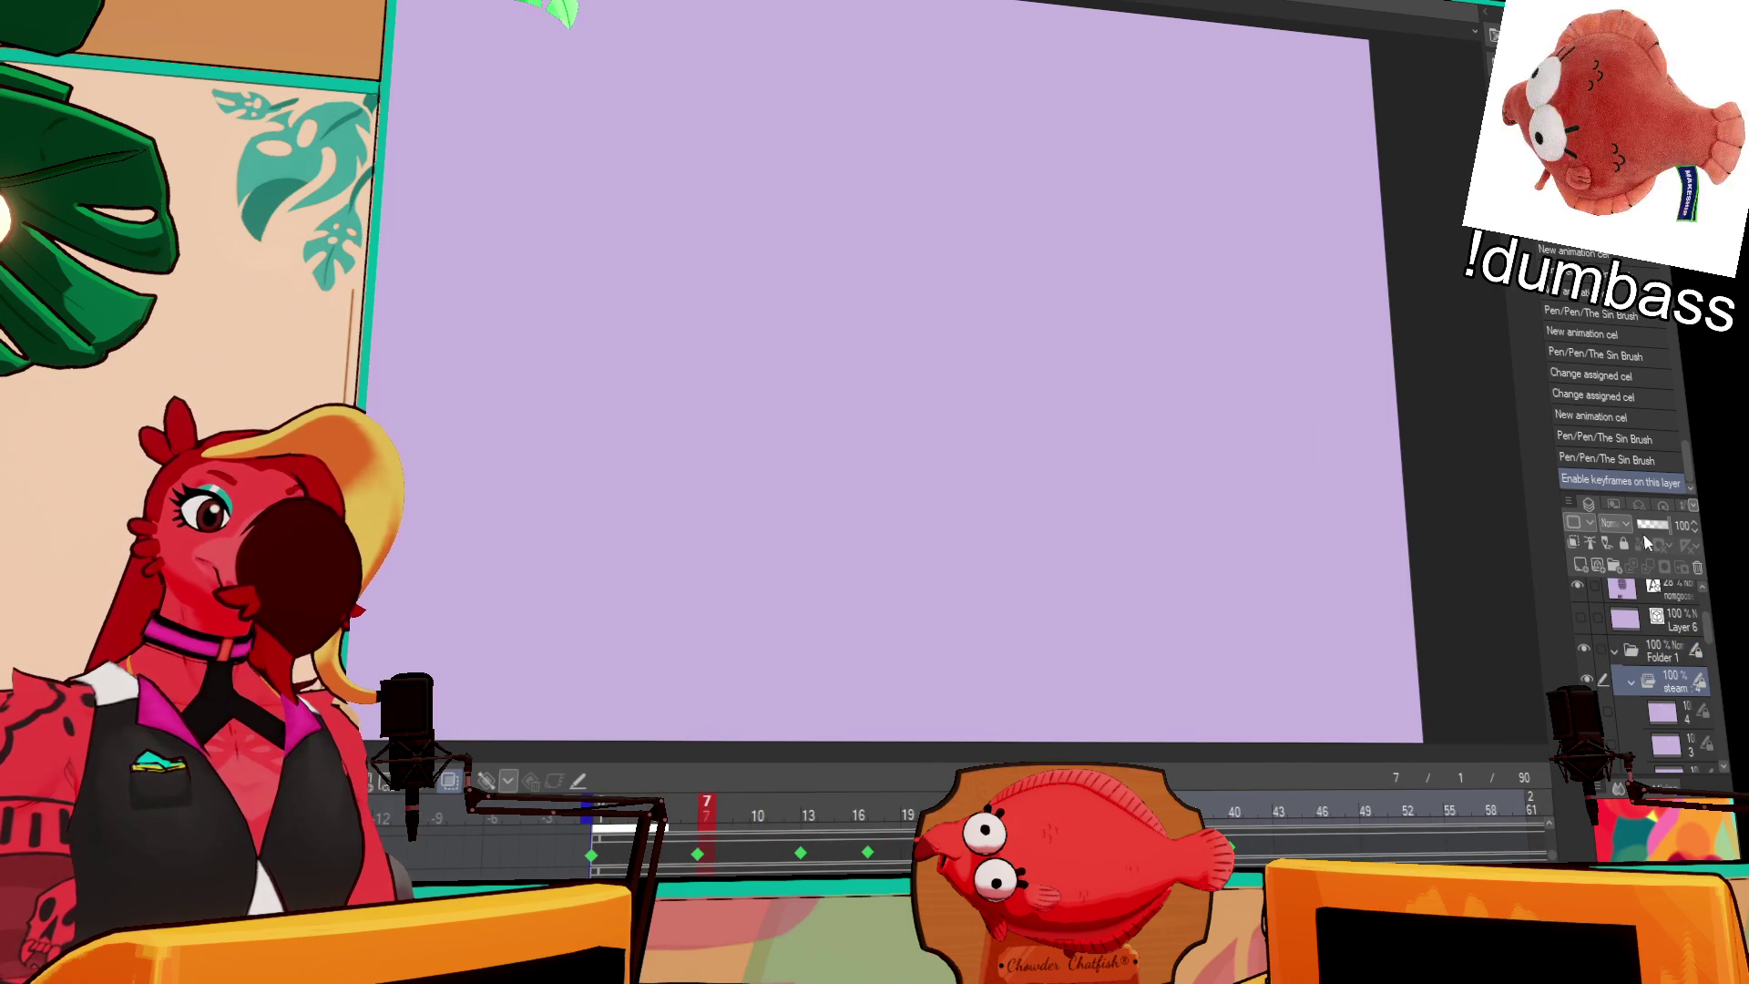
Step: Enable keyframes on Folder 1 again and return to frame 6
left_click(1665, 652)
left_click(1600, 566)
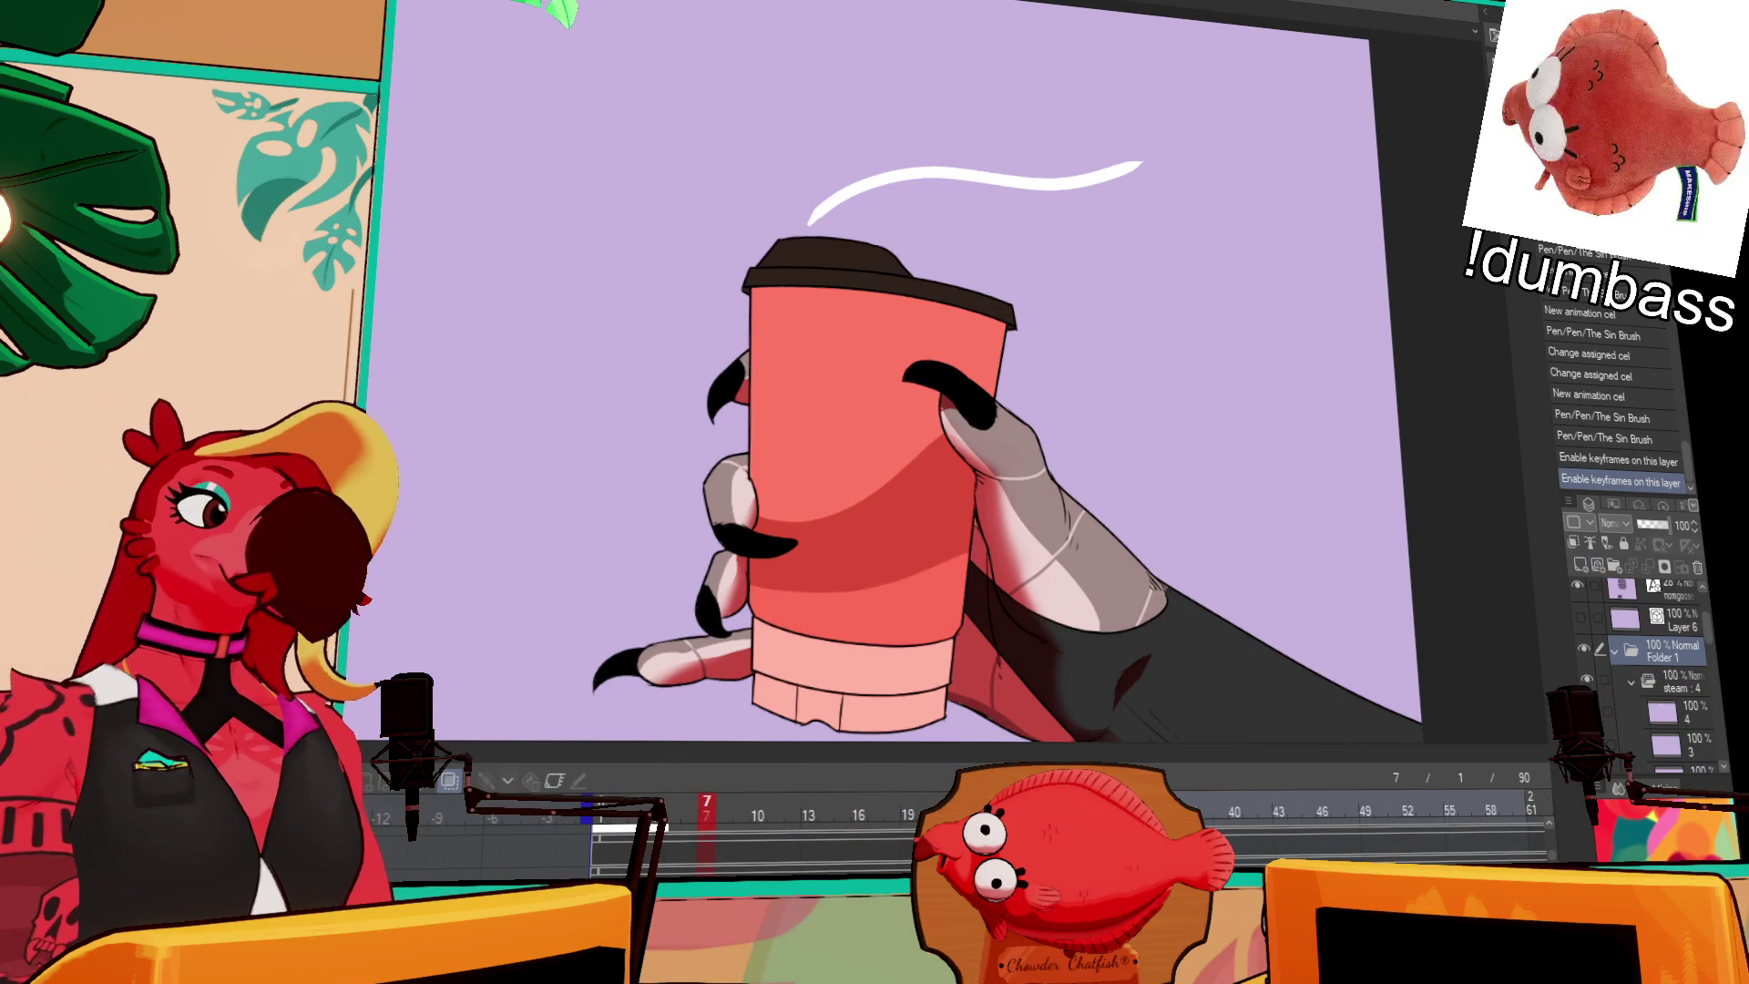
left_click(693, 836)
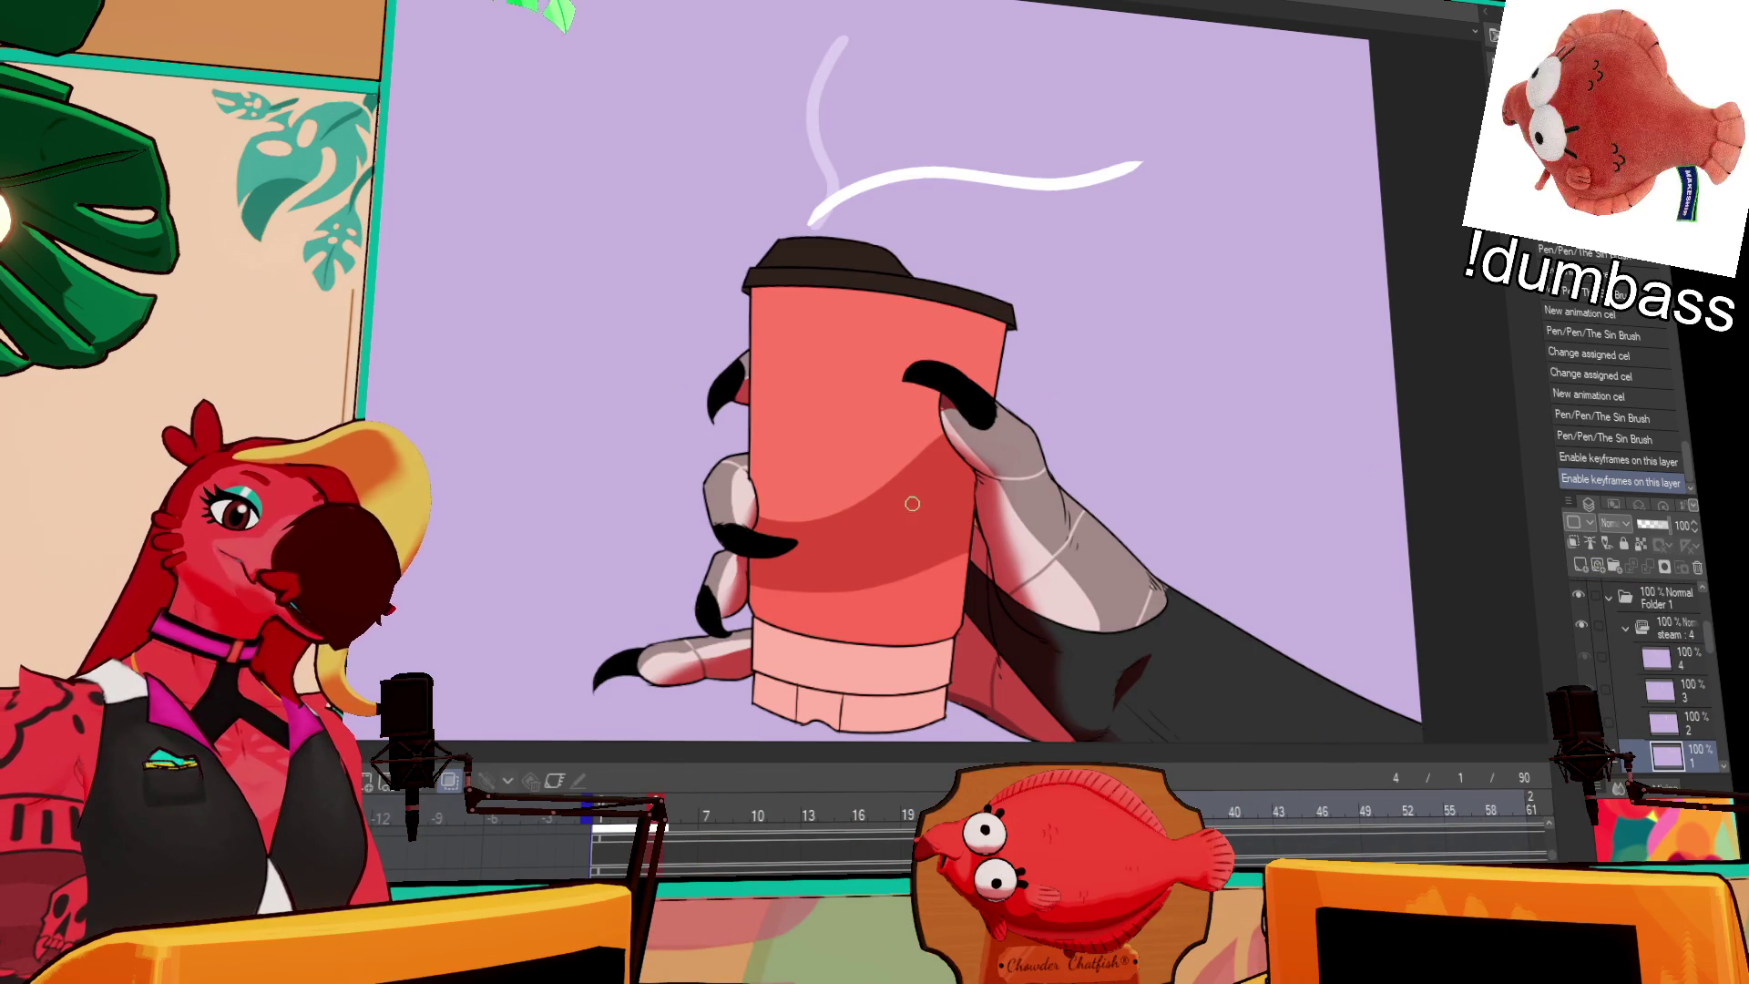
Step: Add a new steam cel and draw an arching wavy wisp just above the cup lid
left_click(1672, 628)
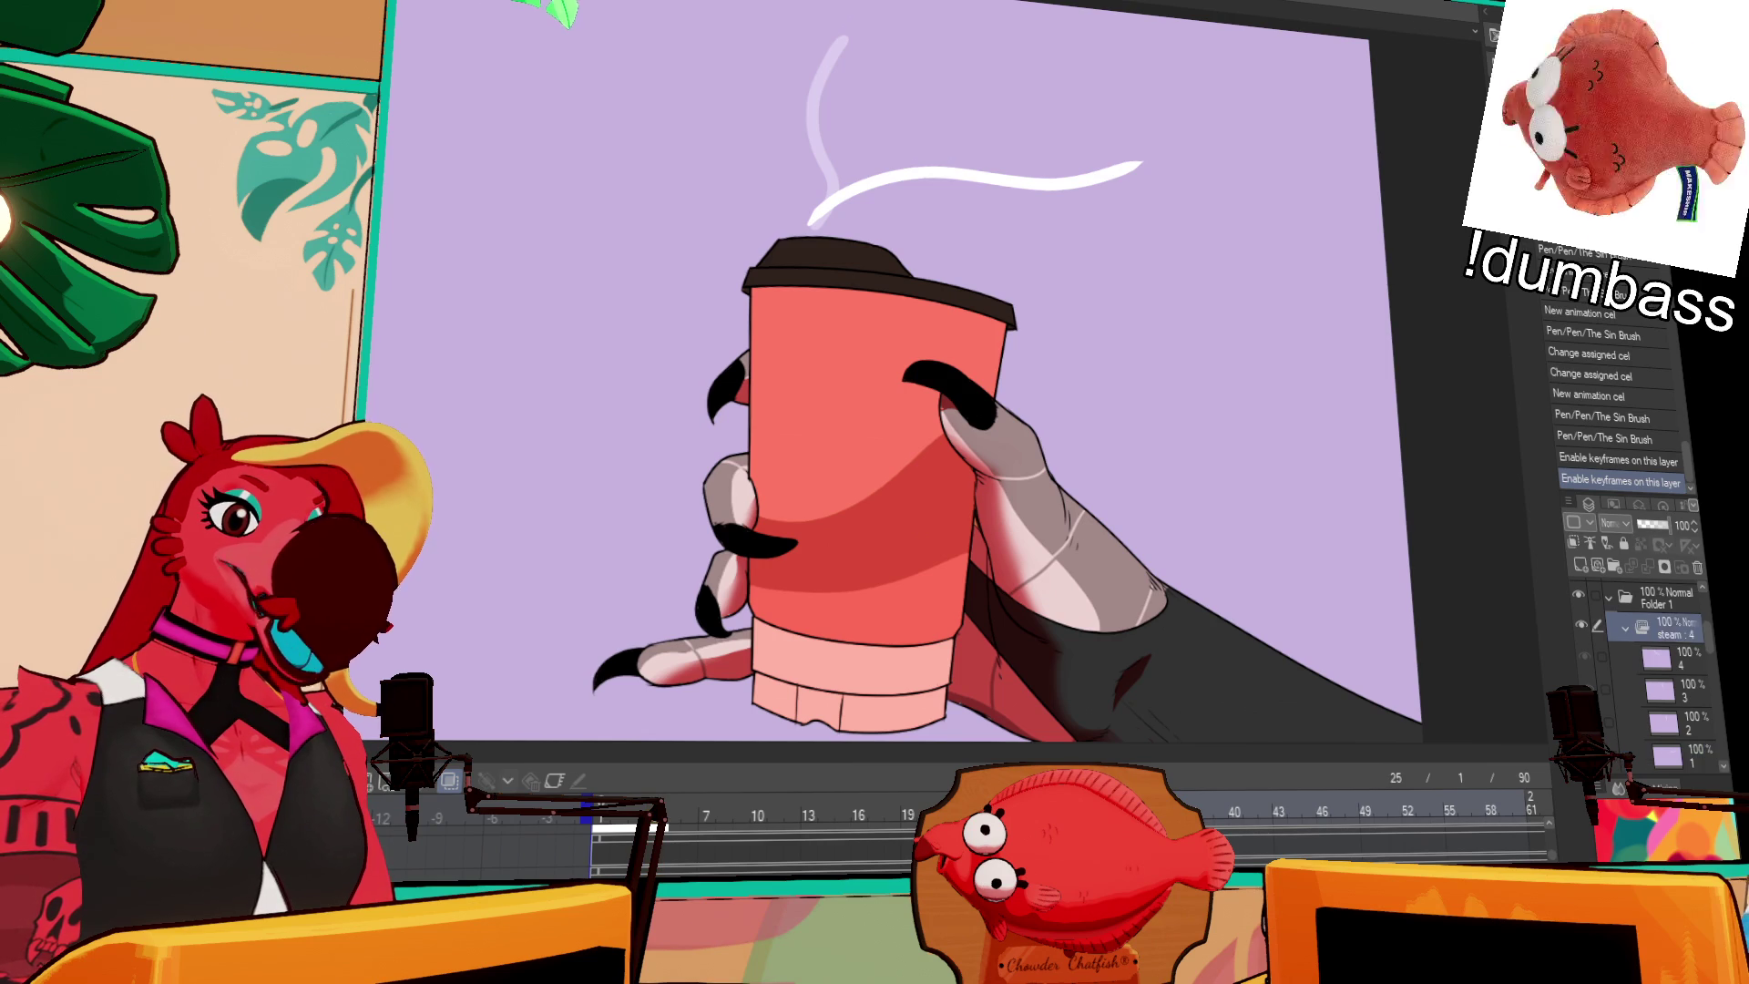
left_click(367, 783)
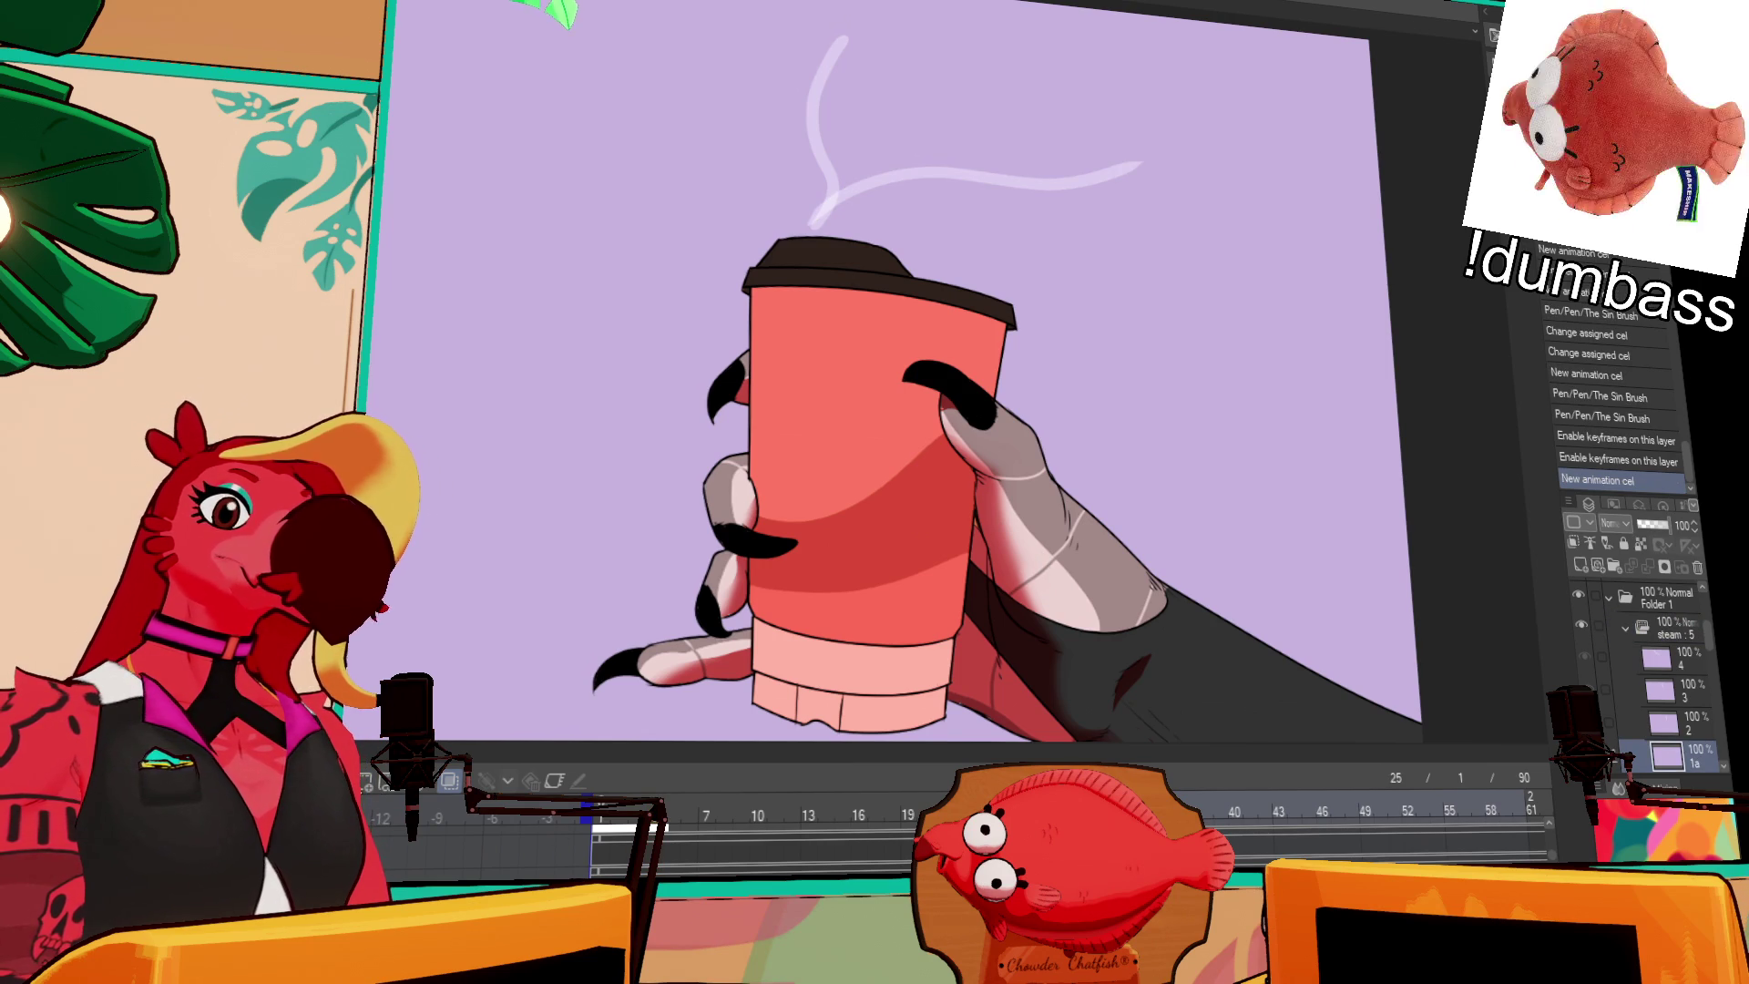
mouse_move(1035, 344)
left_mouse_down()
mouse_move(1132, 359)
mouse_move(1260, 243)
left_mouse_up()
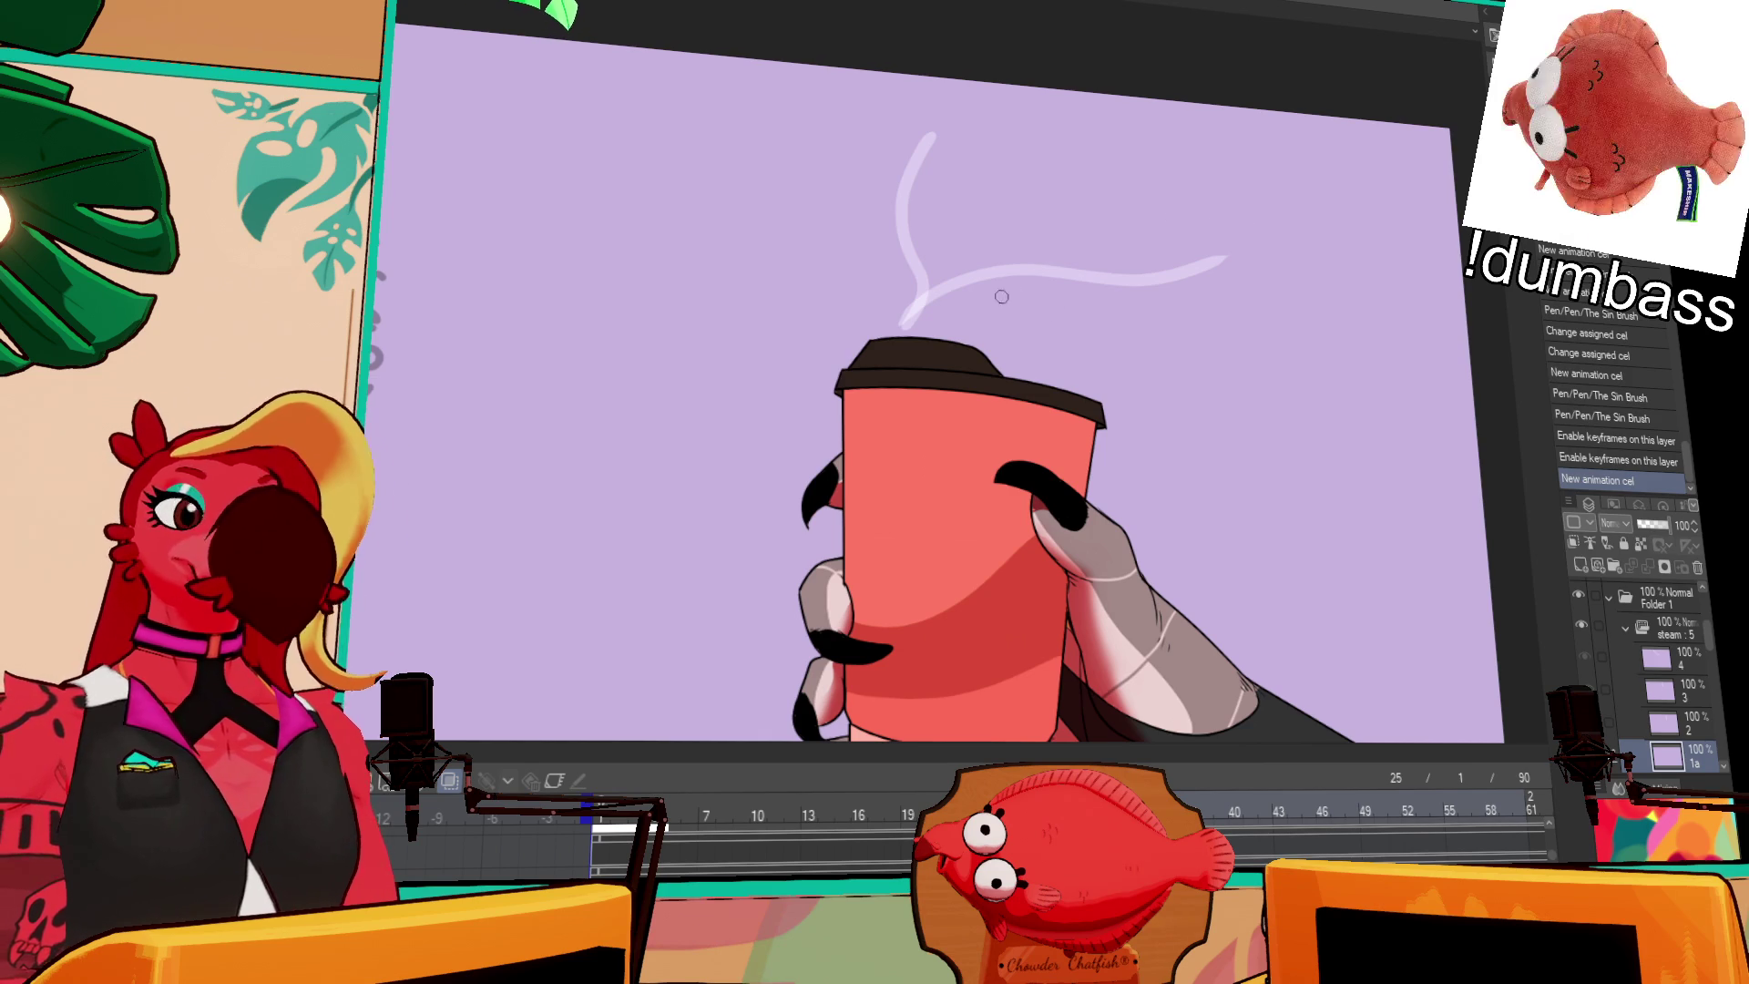
mouse_move(908, 310)
left_mouse_down()
mouse_move(1006, 200)
mouse_move(1154, 182)
left_mouse_up()
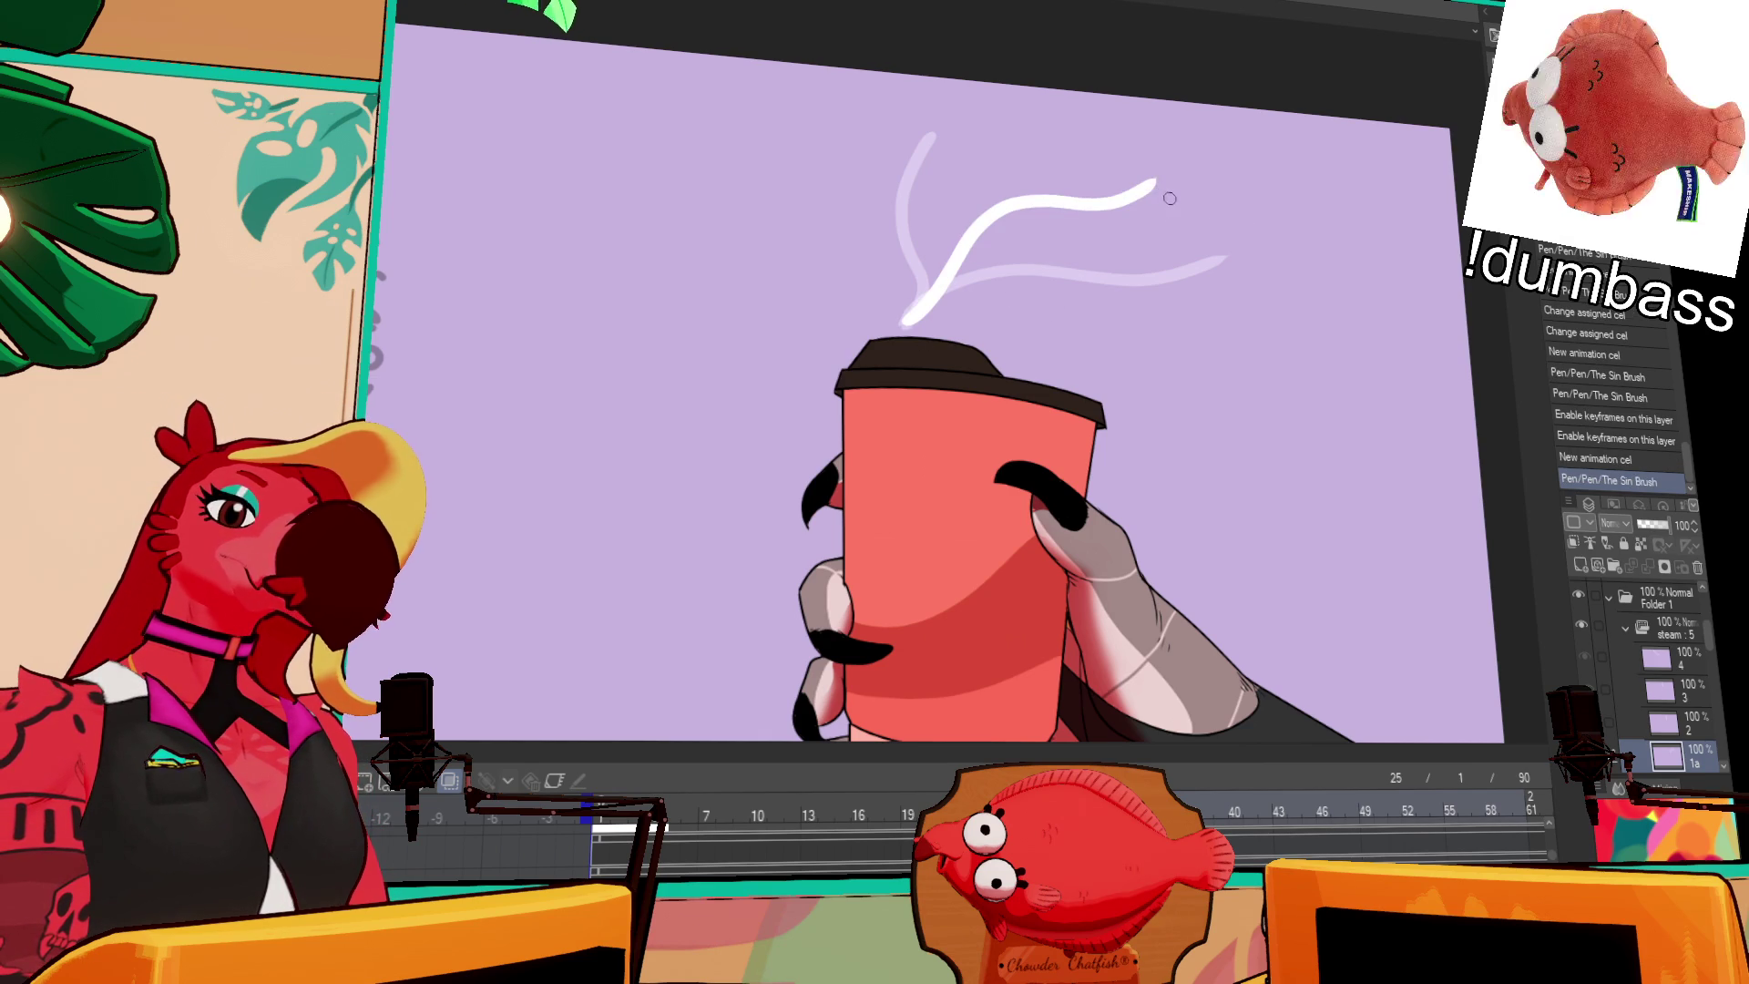
key("ctrl+z")
left_click_drag(906, 318, 1031, 205)
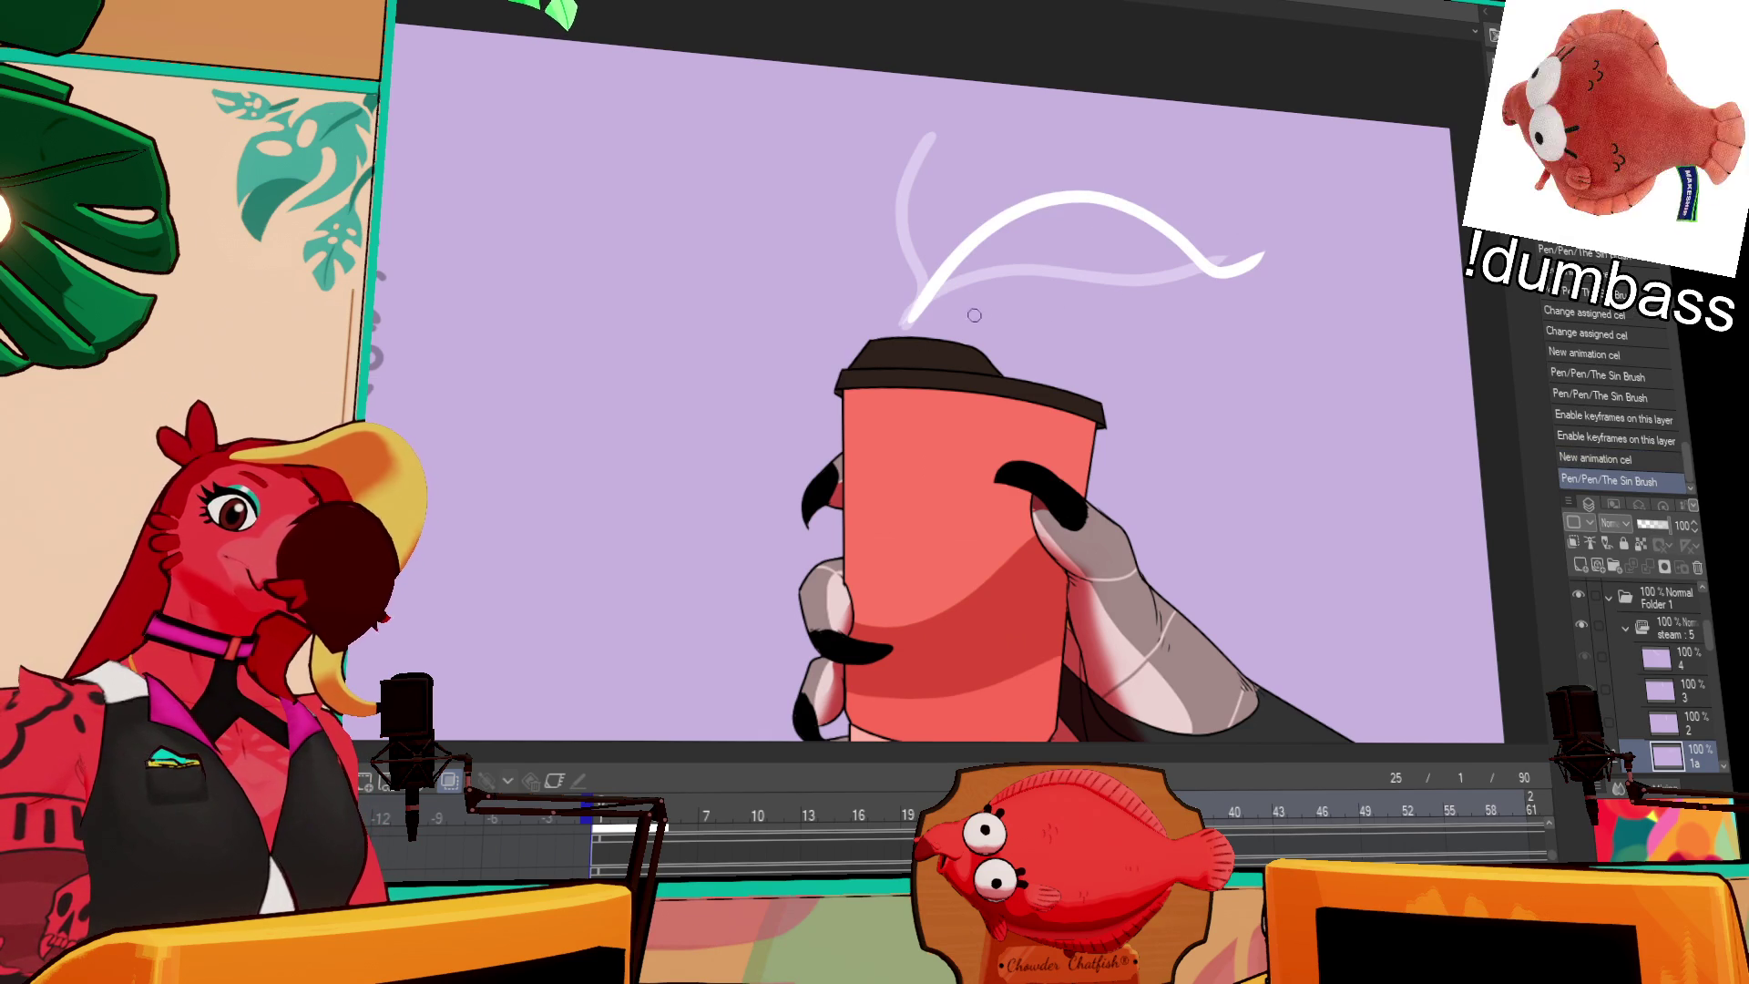
key("ctrl+z")
mouse_move(904, 320)
left_mouse_down()
mouse_move(988, 212)
mouse_move(1242, 269)
left_mouse_up()
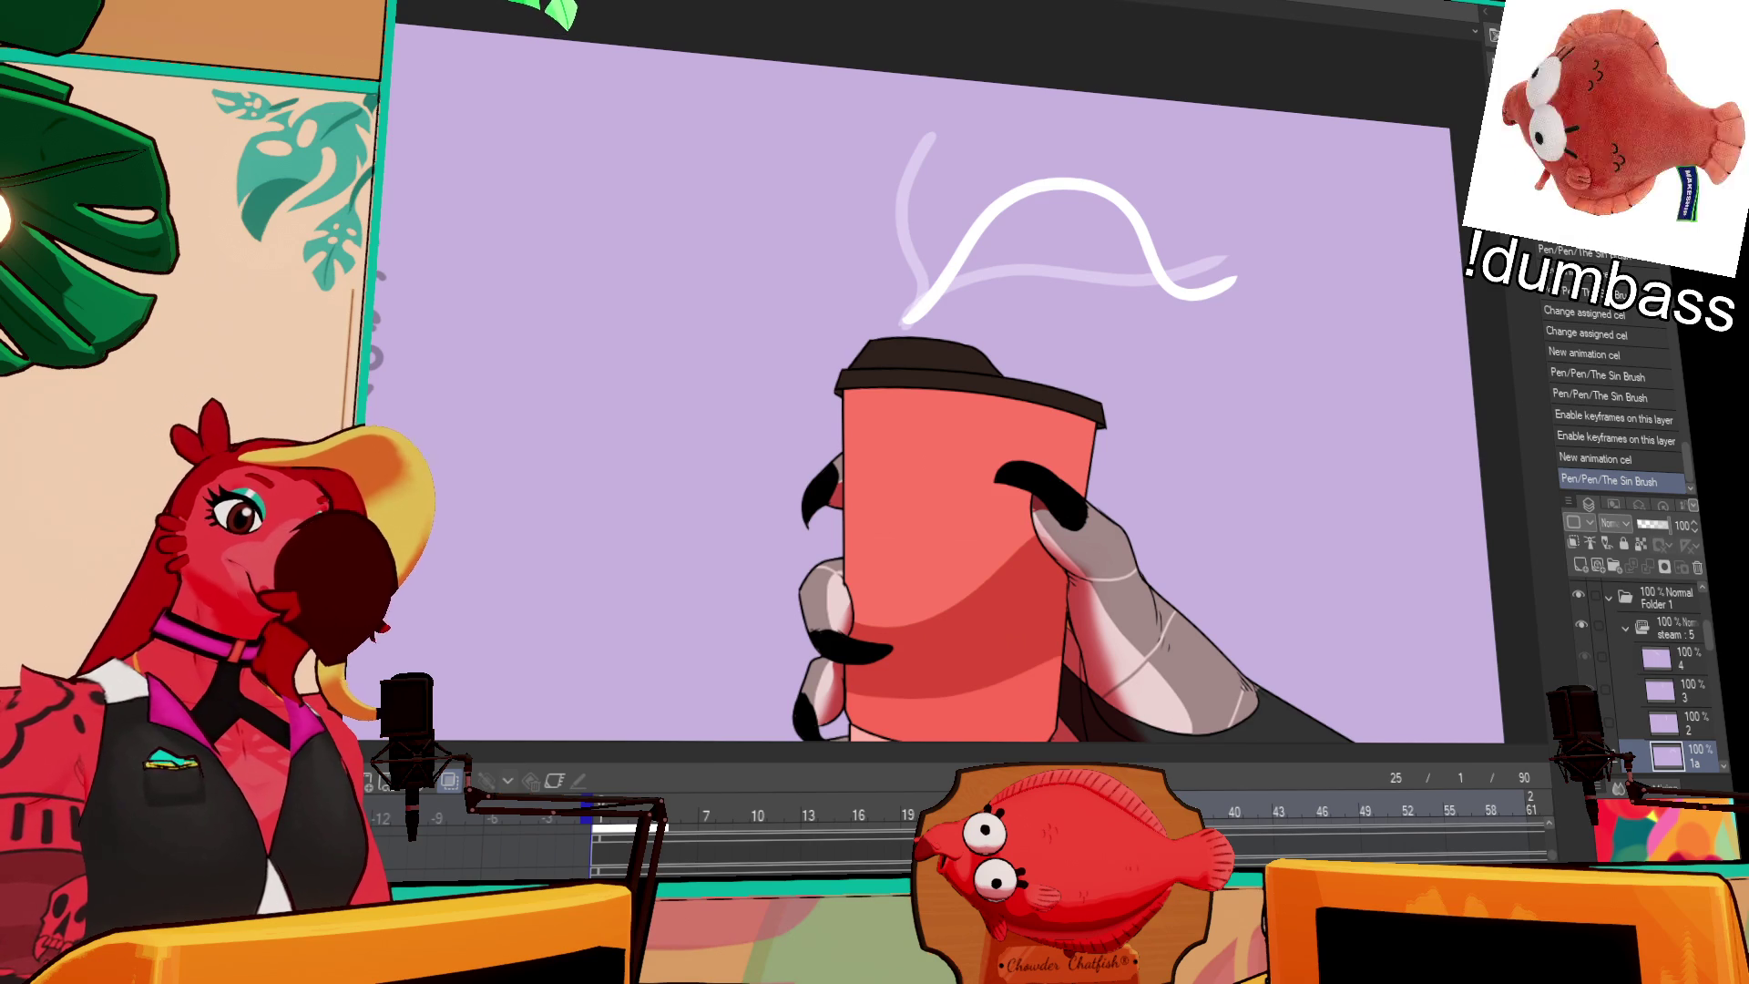
left_click(909, 813)
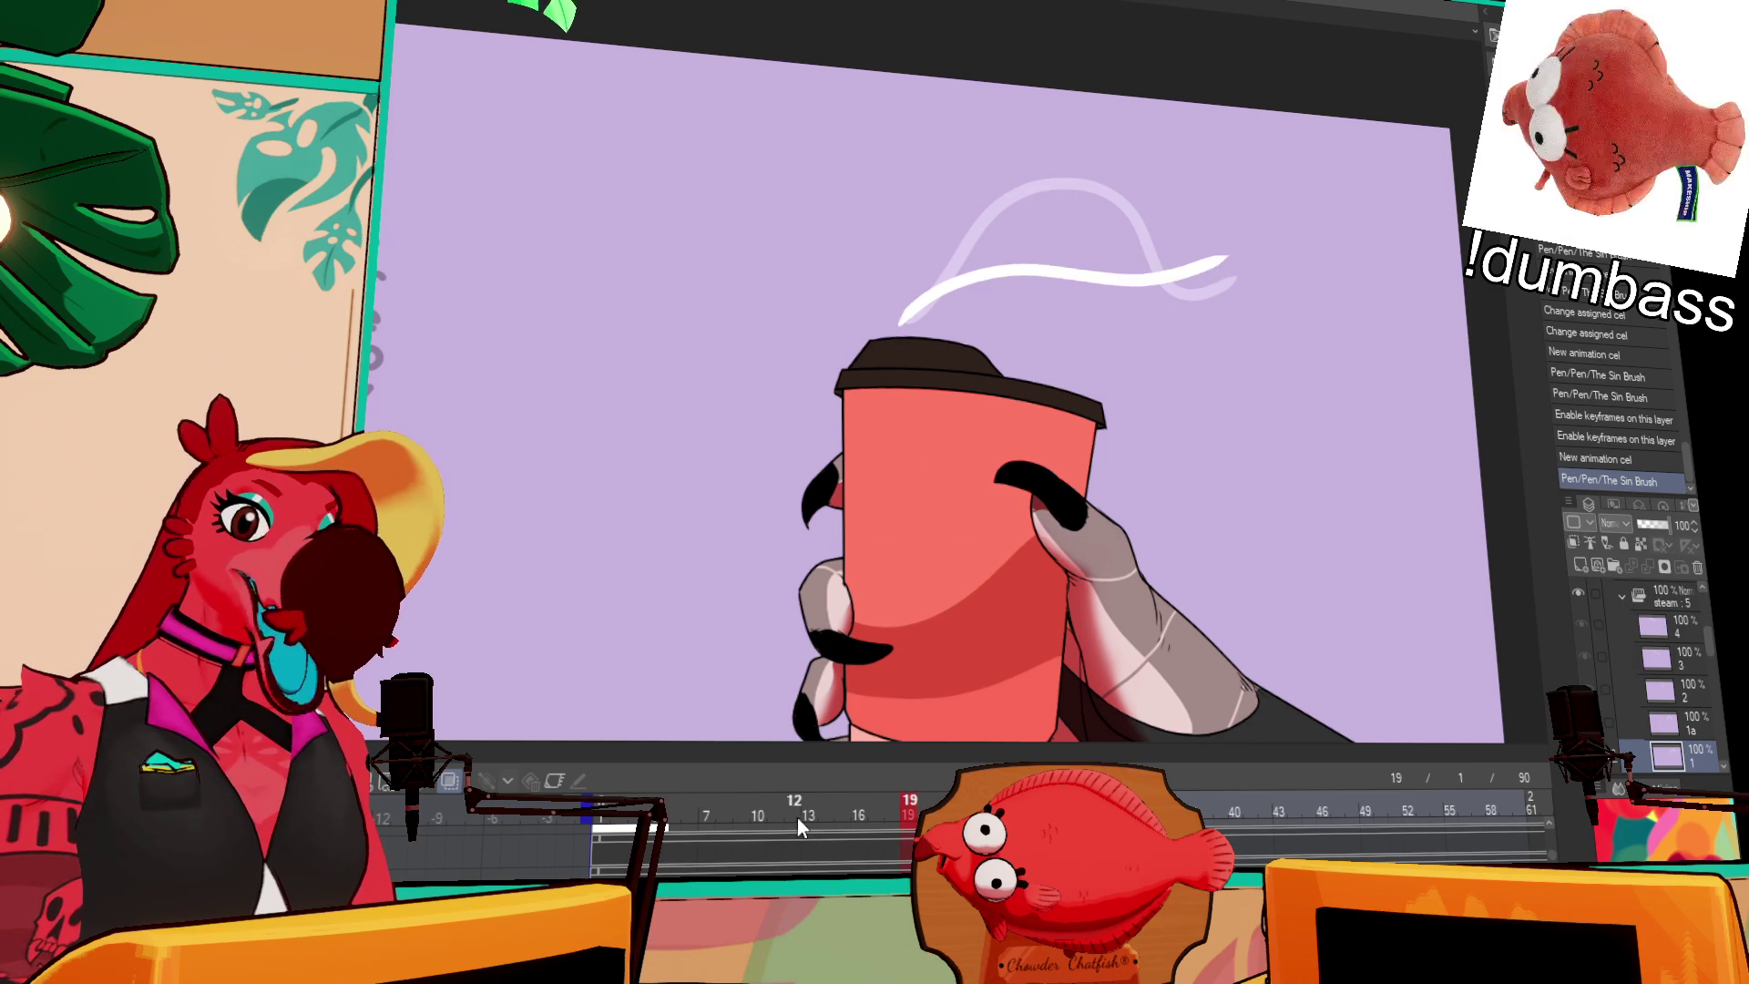
Step: Add a cel at frame 19 with a flatter arching wisp, then check frames 13 and 22
left_click(368, 783)
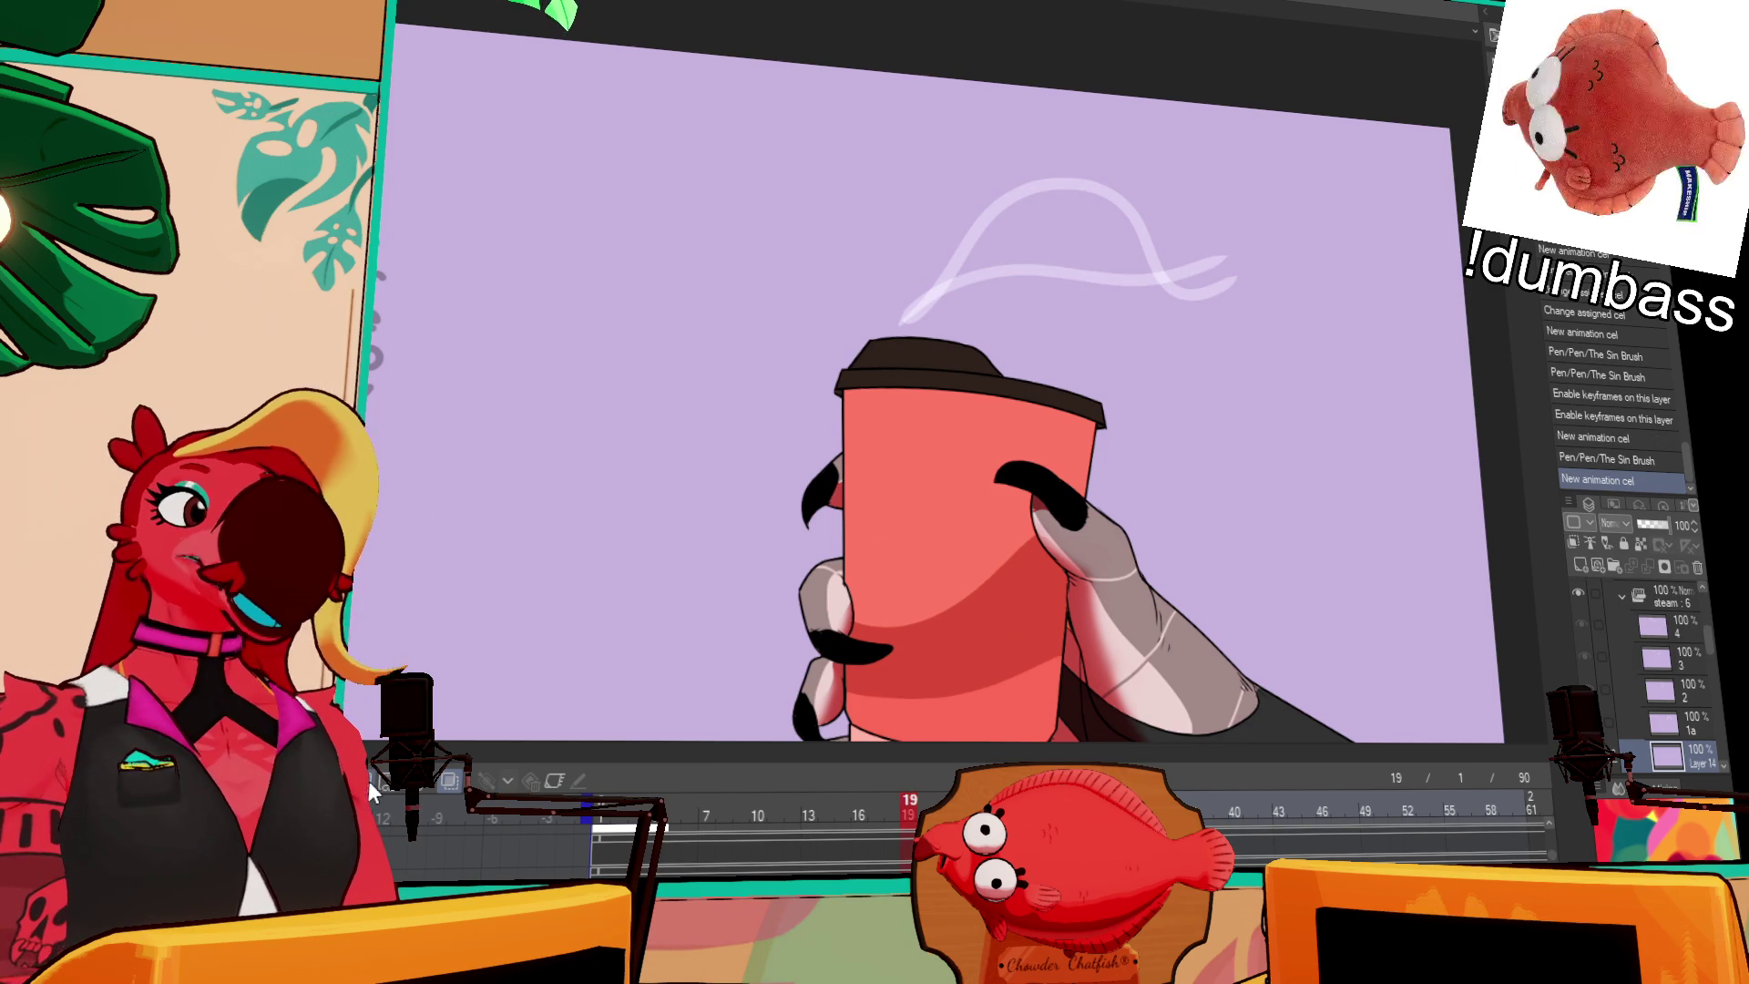
mouse_move(901, 320)
left_mouse_down()
mouse_move(1056, 209)
mouse_move(950, 282)
mouse_move(1234, 235)
left_mouse_up()
key("ctrl+z")
key("ctrl+z")
mouse_move(904, 319)
left_mouse_down()
mouse_move(1004, 241)
mouse_move(1222, 254)
left_mouse_up()
key("ctrl+z")
mouse_move(906, 319)
left_mouse_down()
mouse_move(943, 291)
mouse_move(1227, 288)
left_mouse_up()
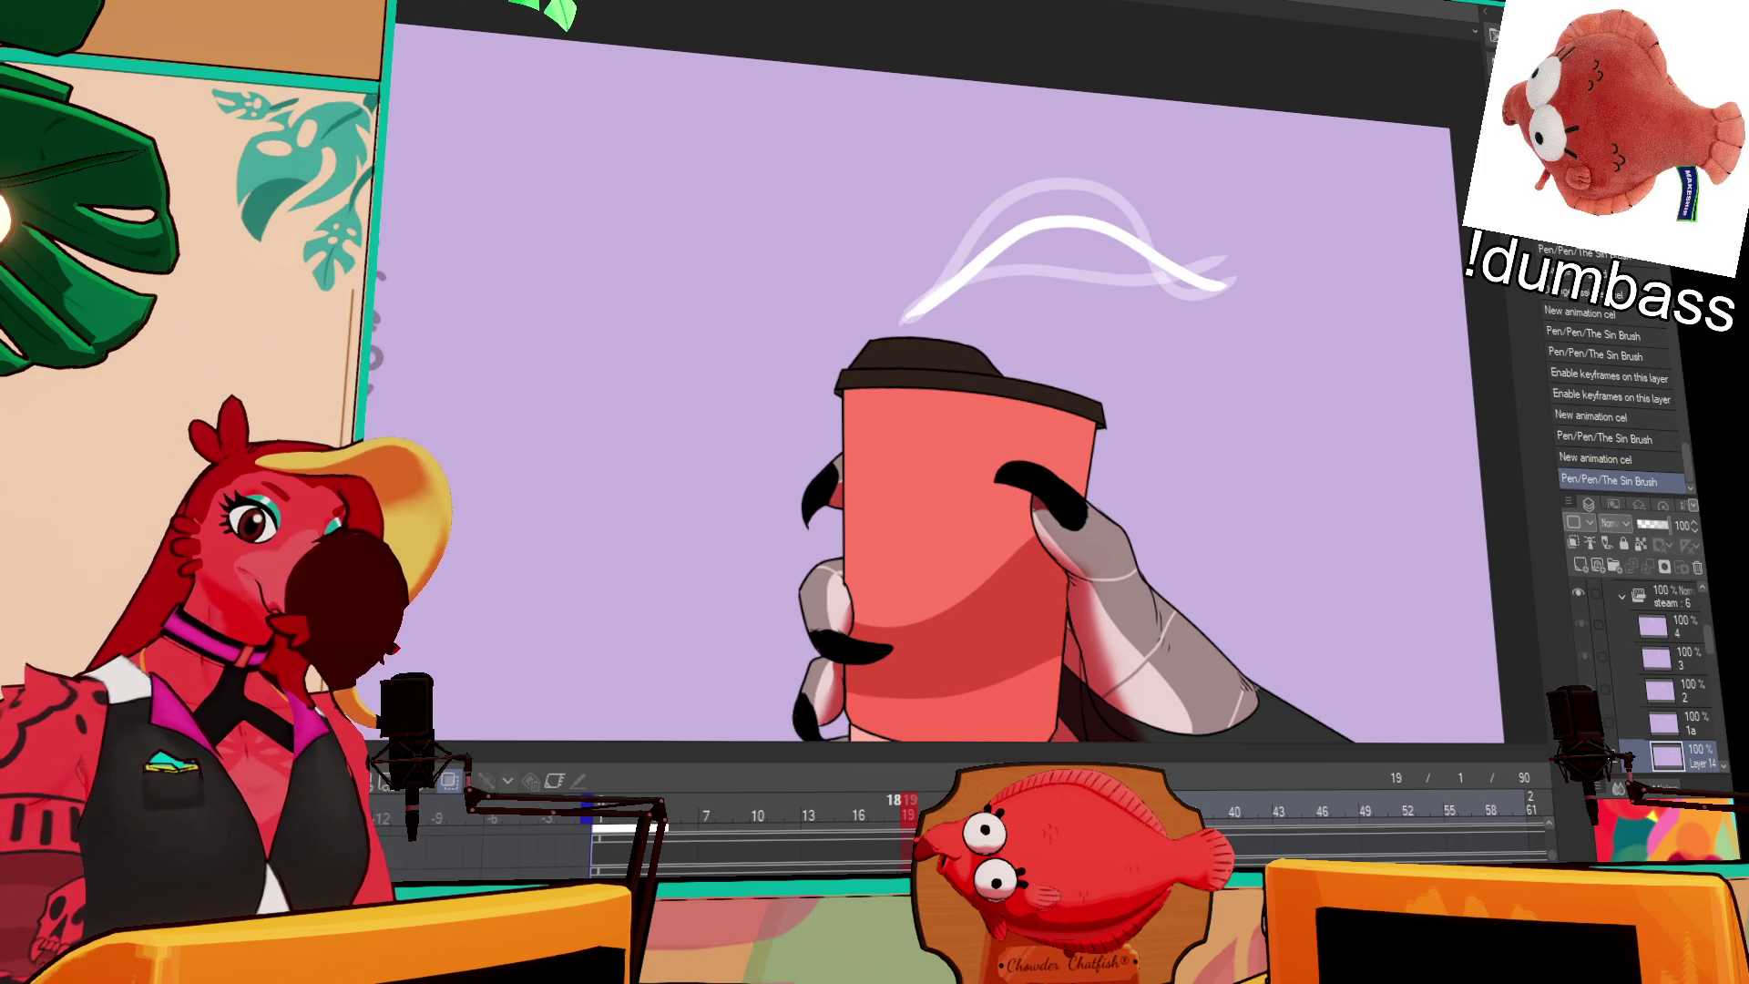
left_click(810, 813)
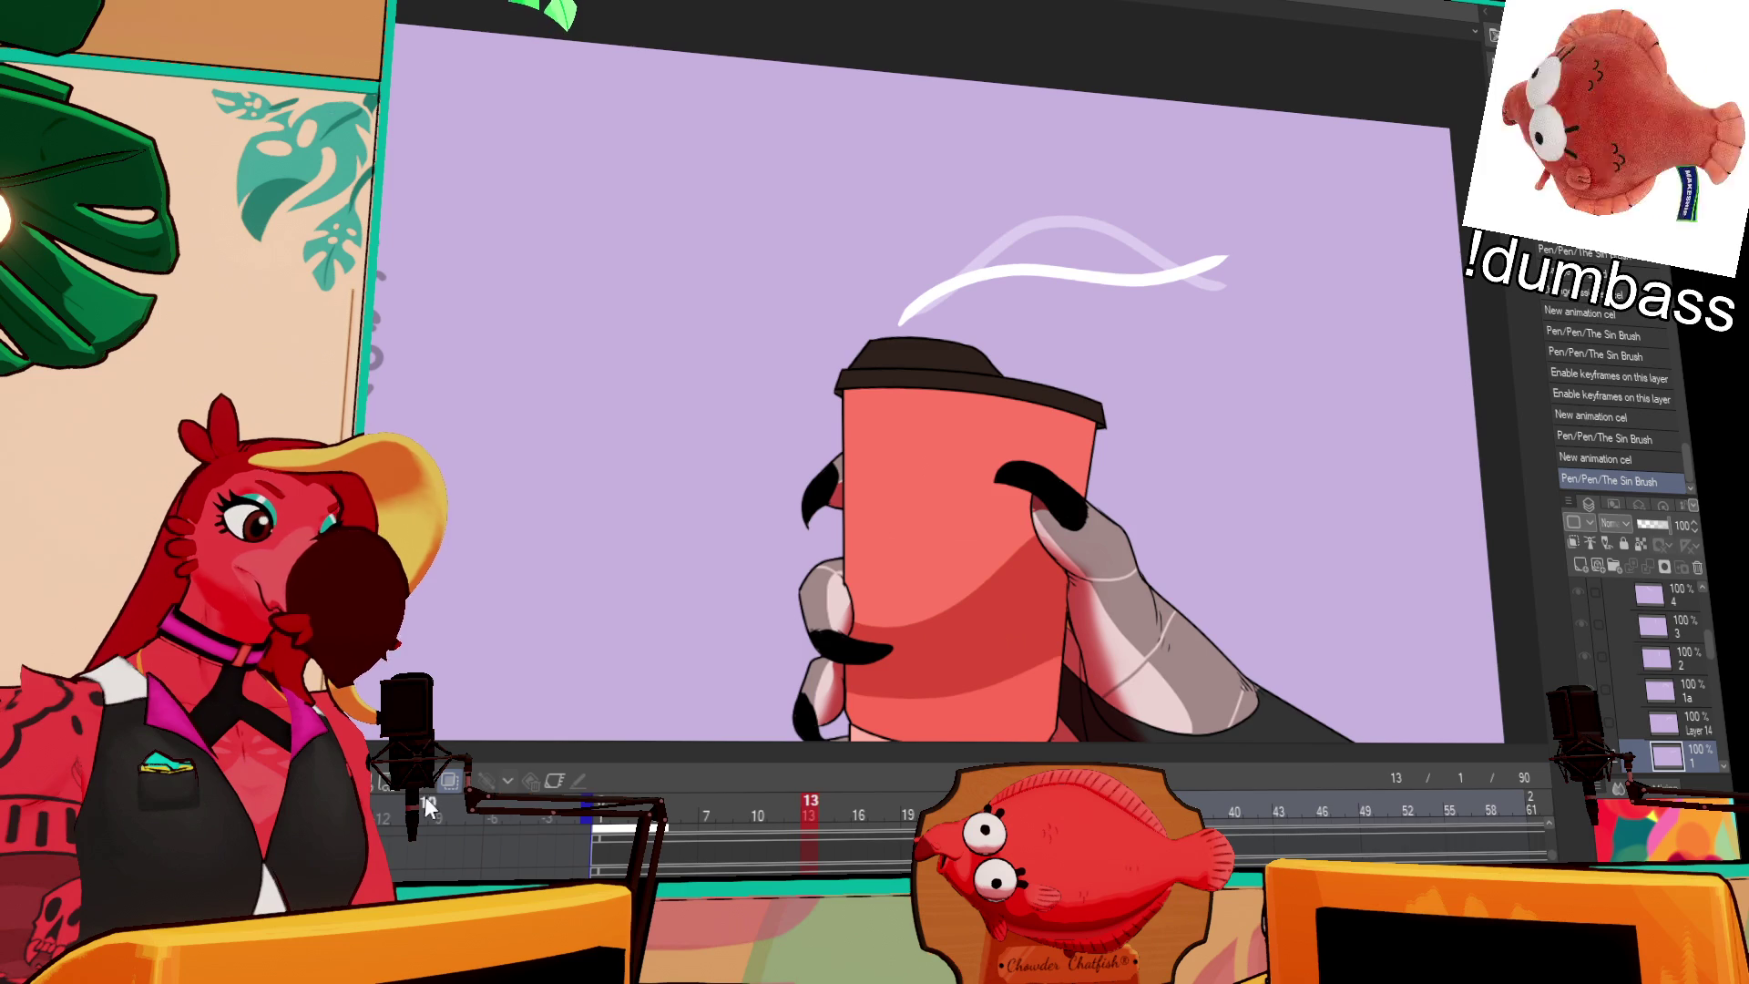
left_click(956, 813)
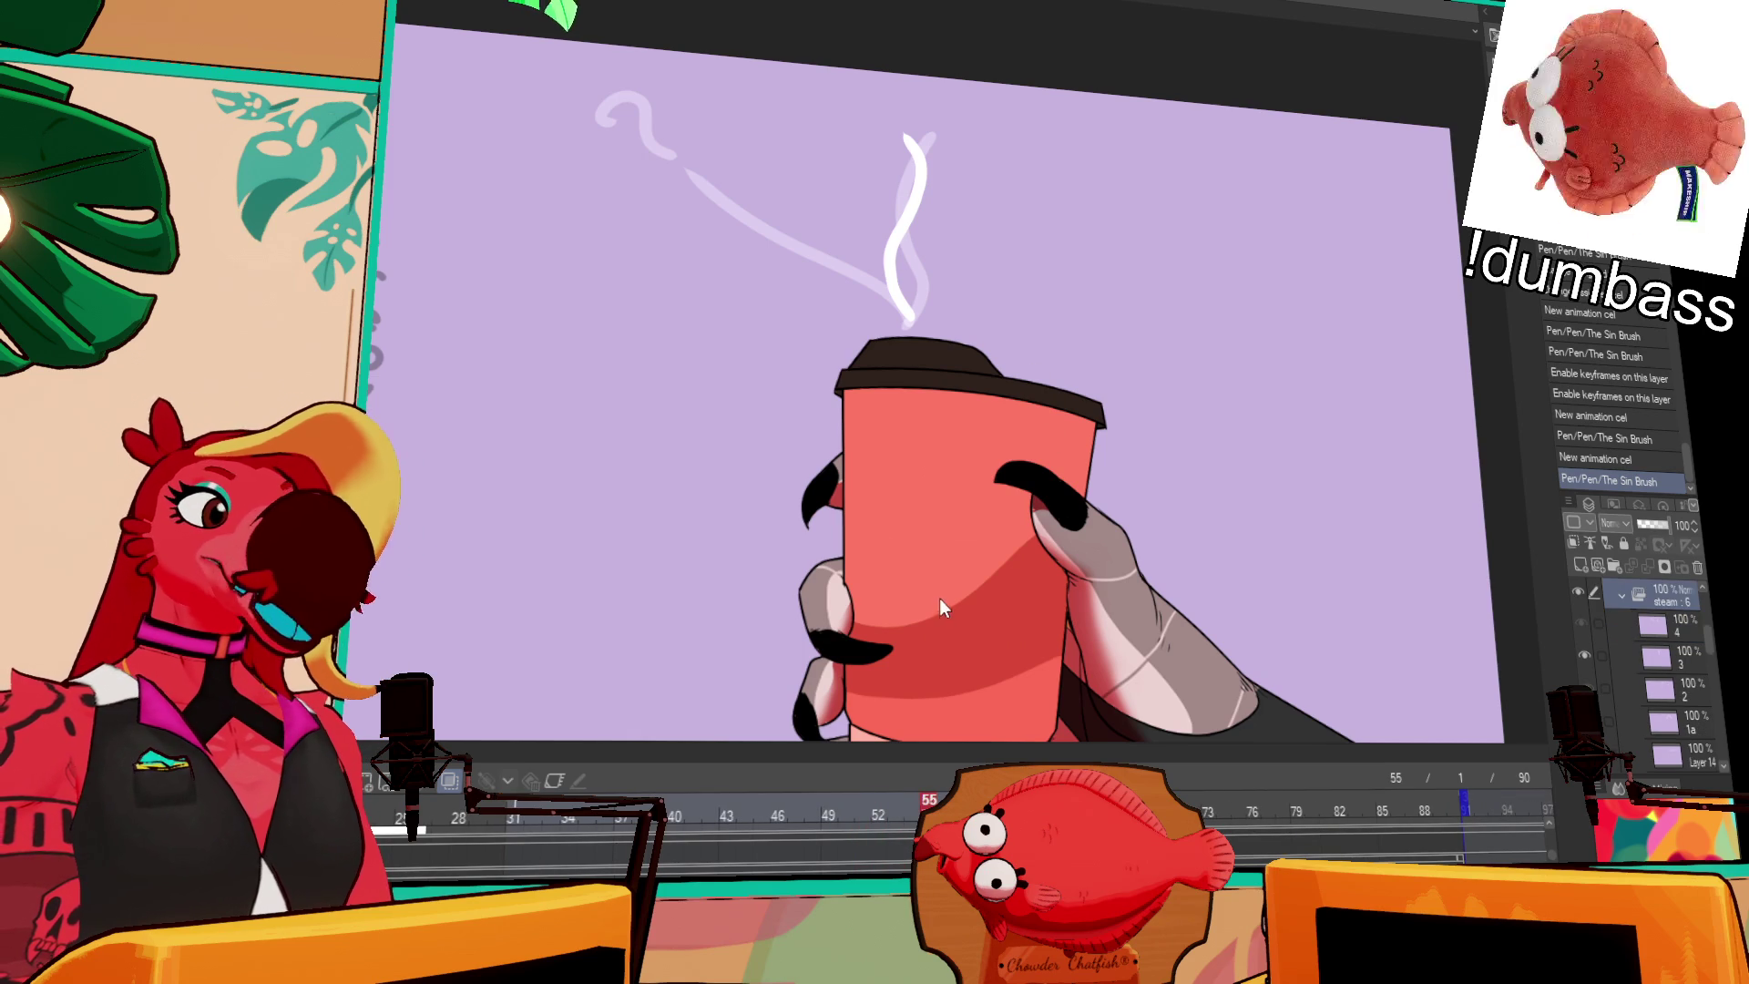
Step: Alternate steam cels 2 and 3 across later frames out to frame 73, then play at 30 fps
key("ctrl+Left")
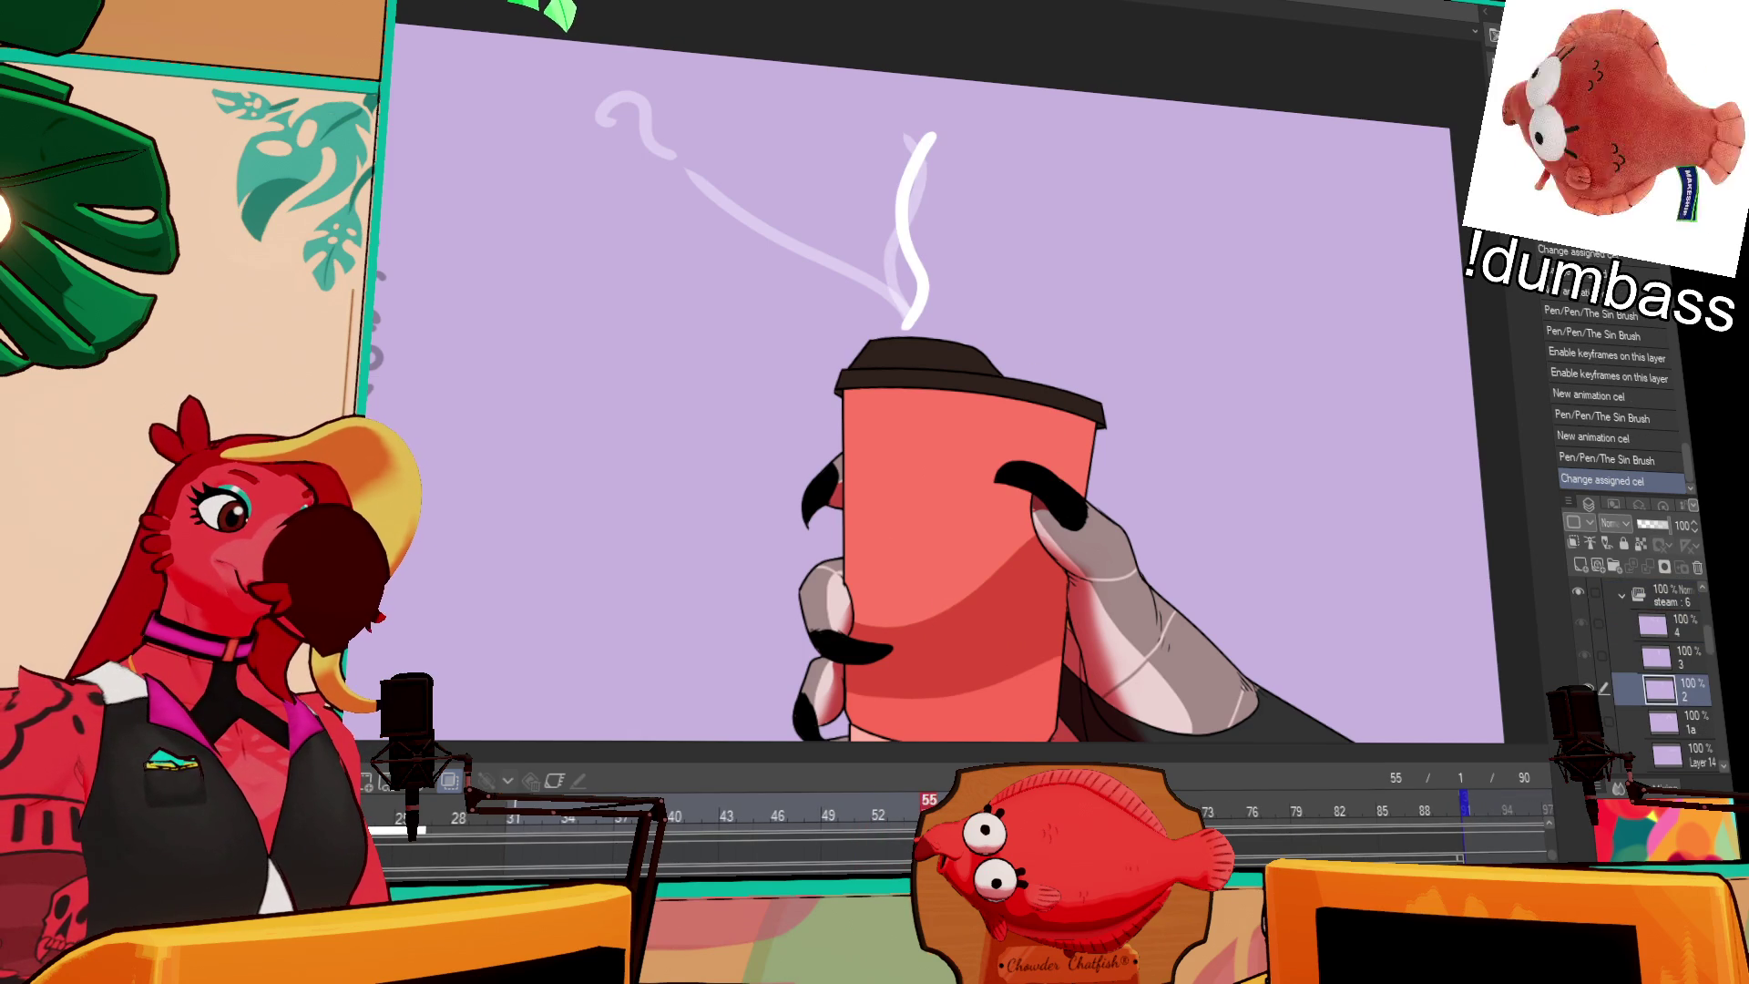
left_click(1666, 594)
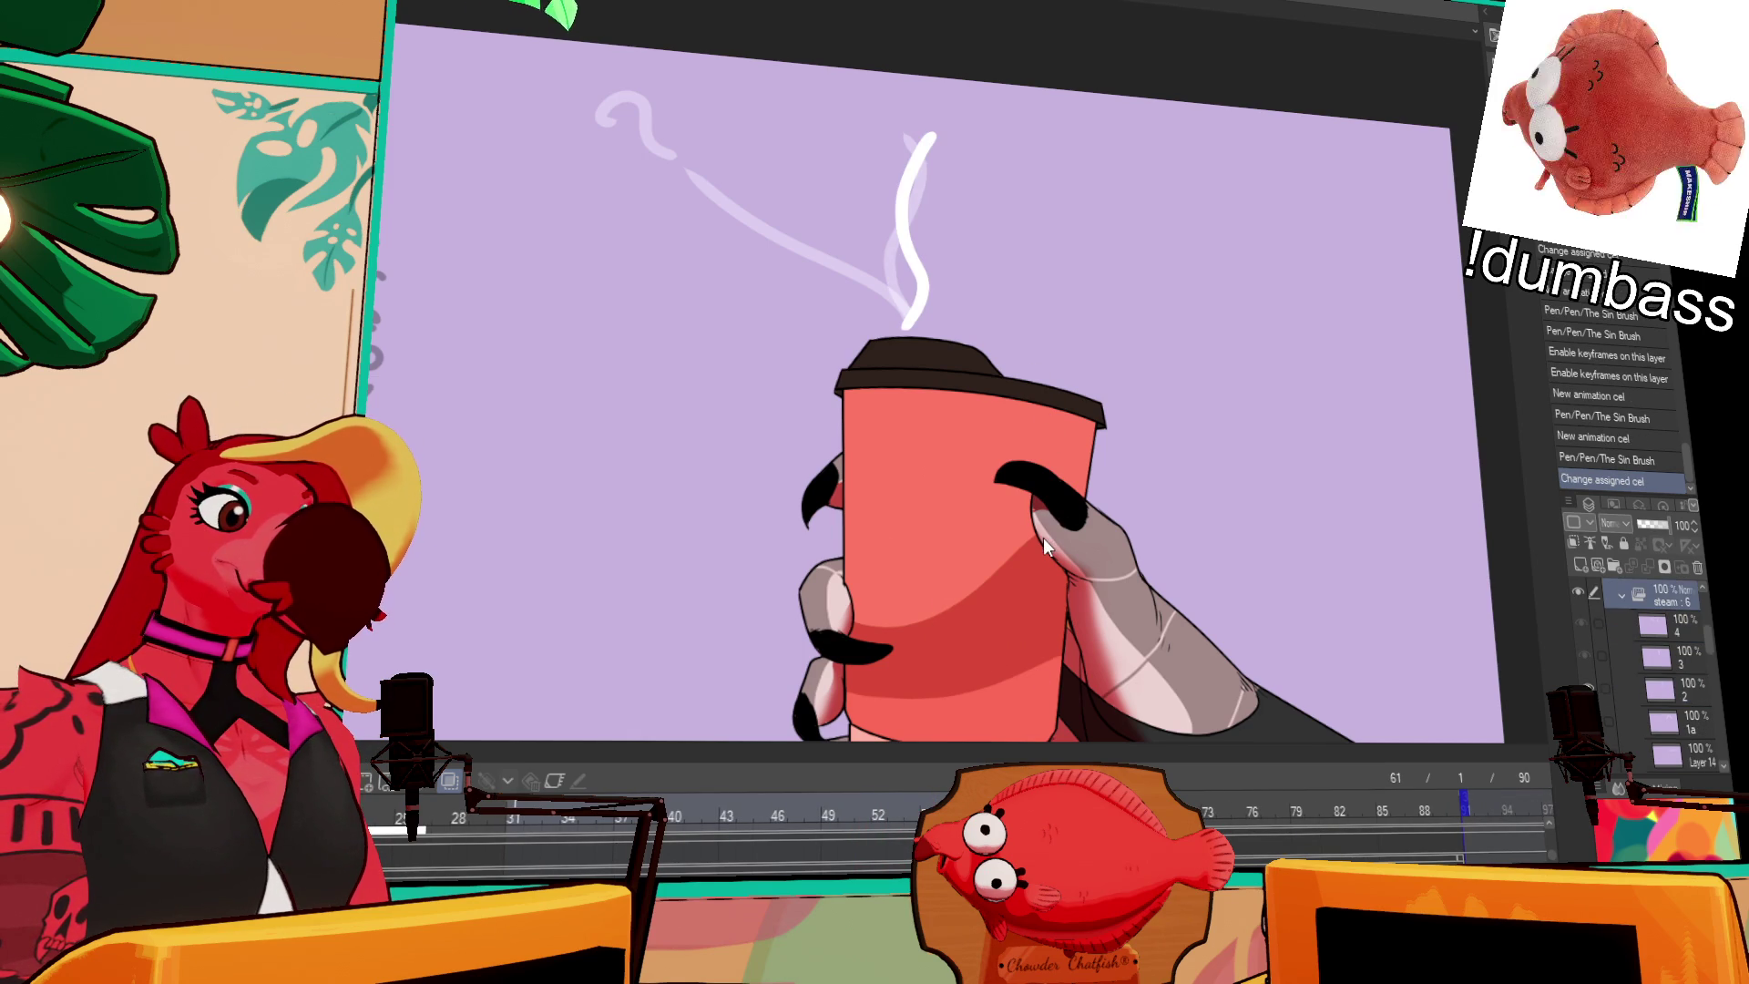
key("ctrl+Right")
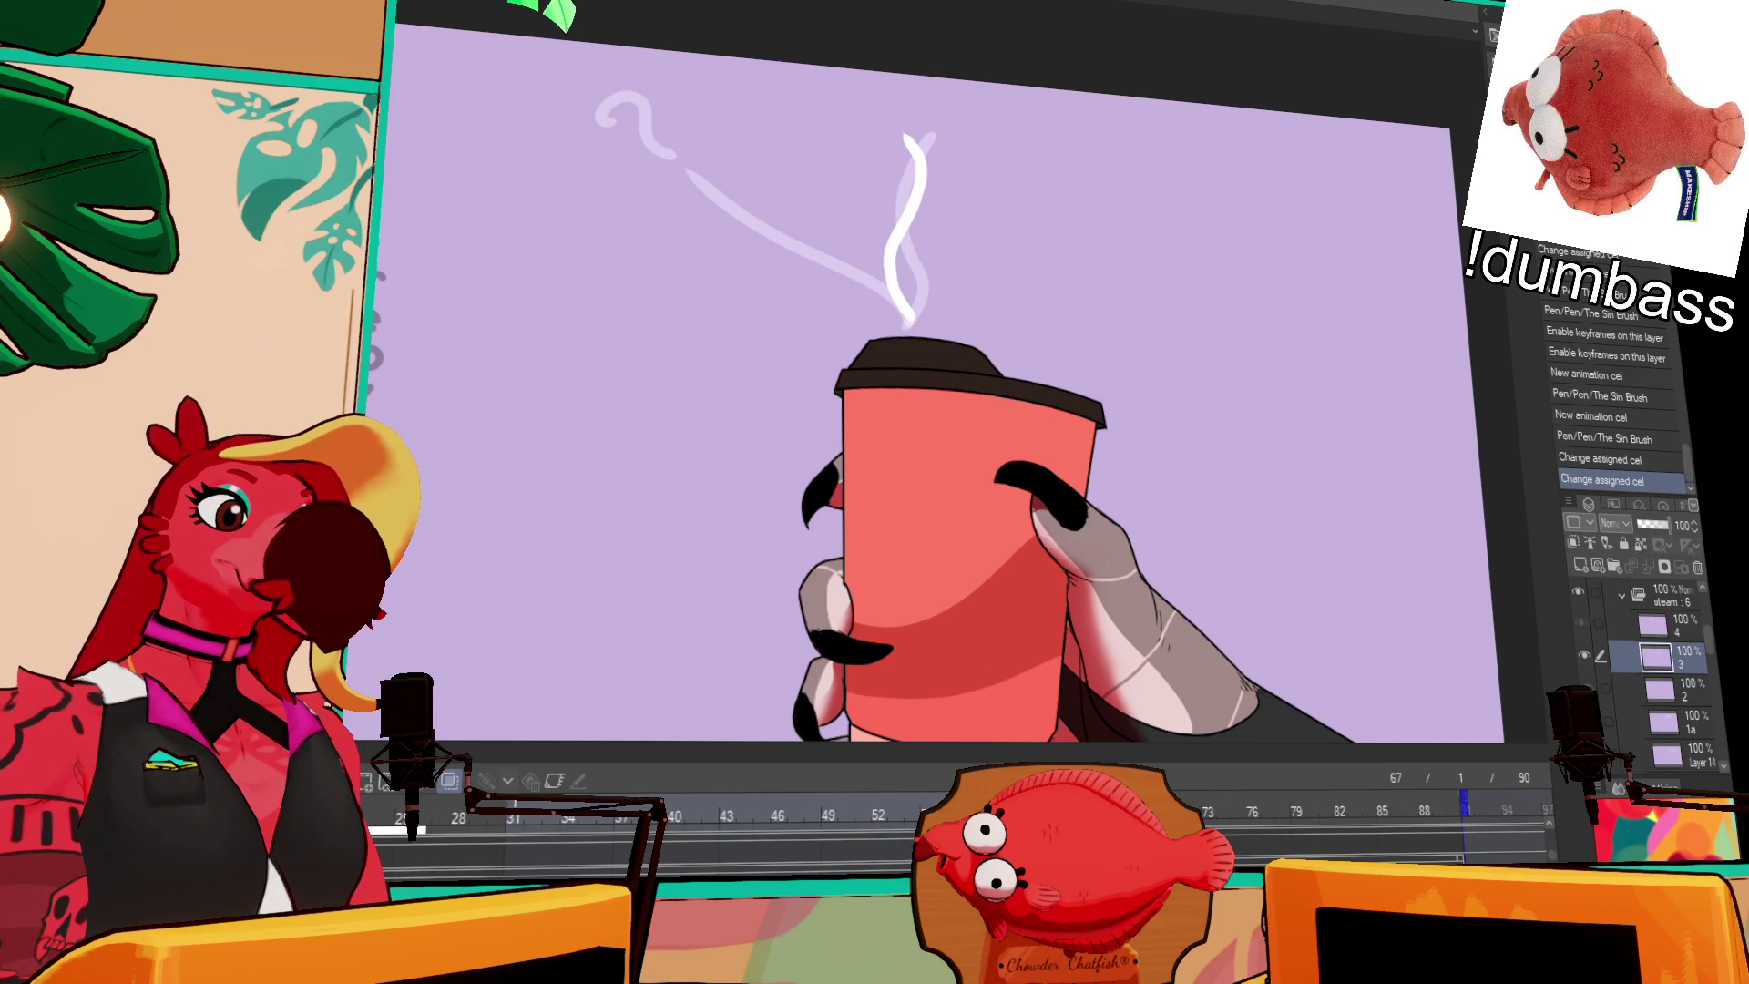
left_click(1666, 594)
key("ctrl+Right")
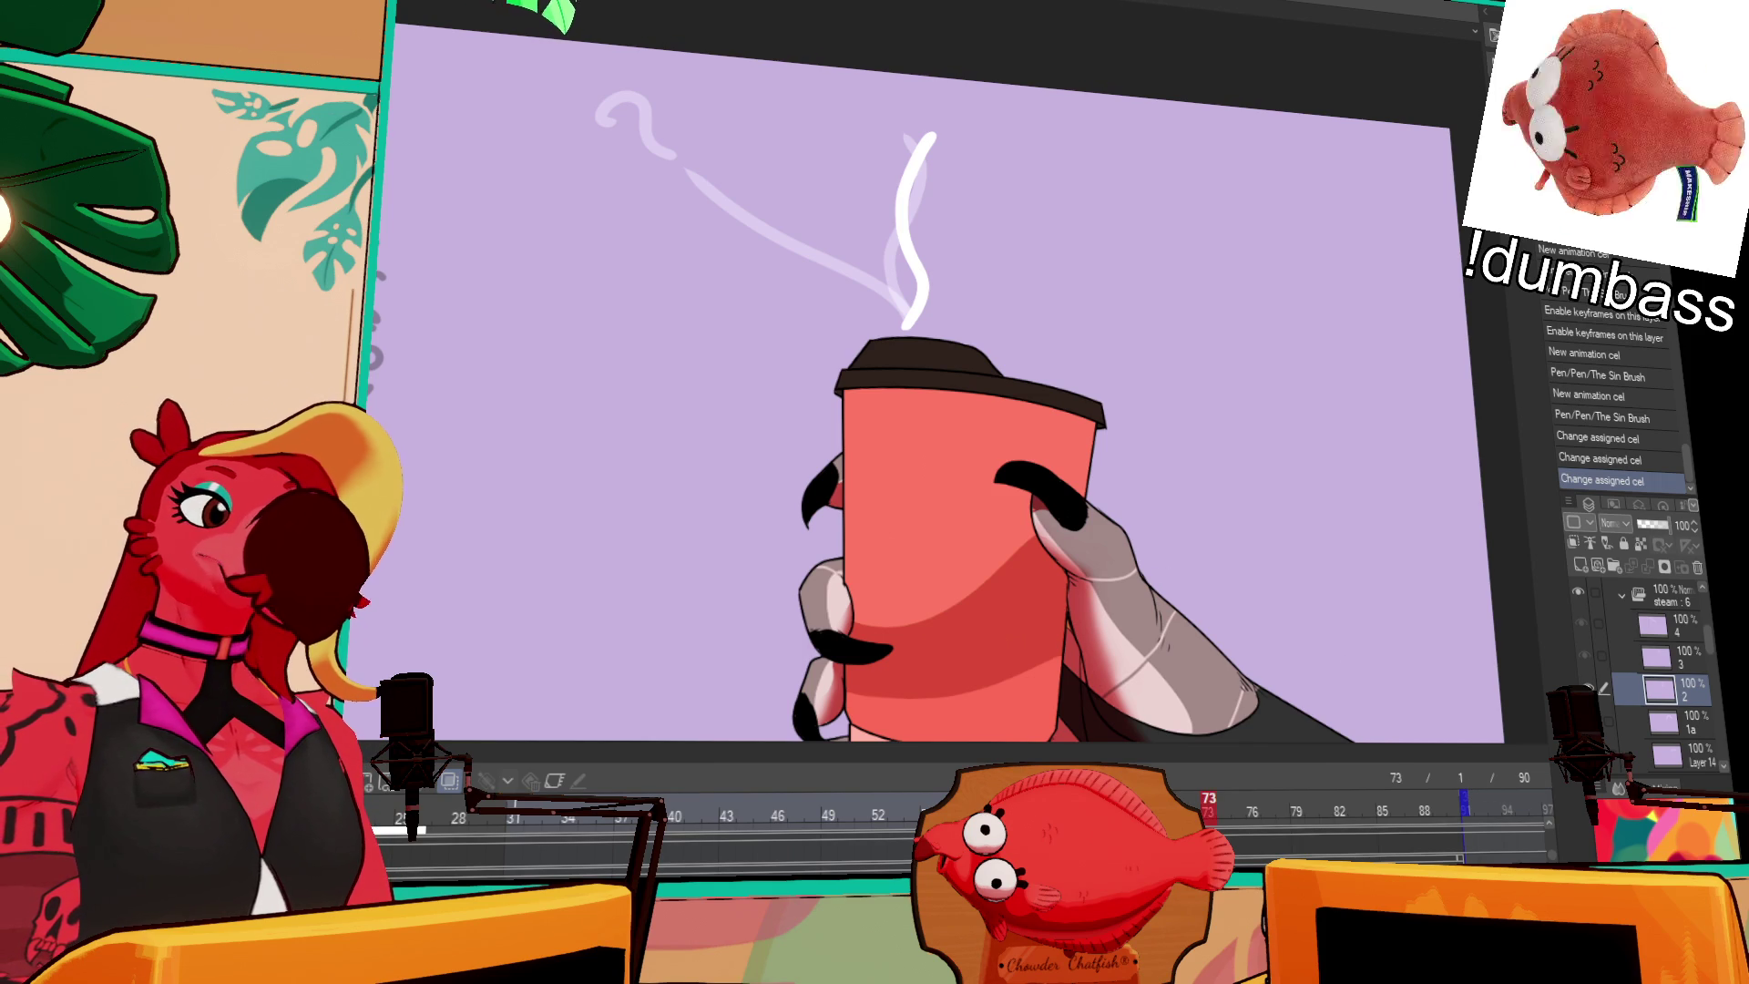
left_click(1662, 594)
key("ctrl+Right")
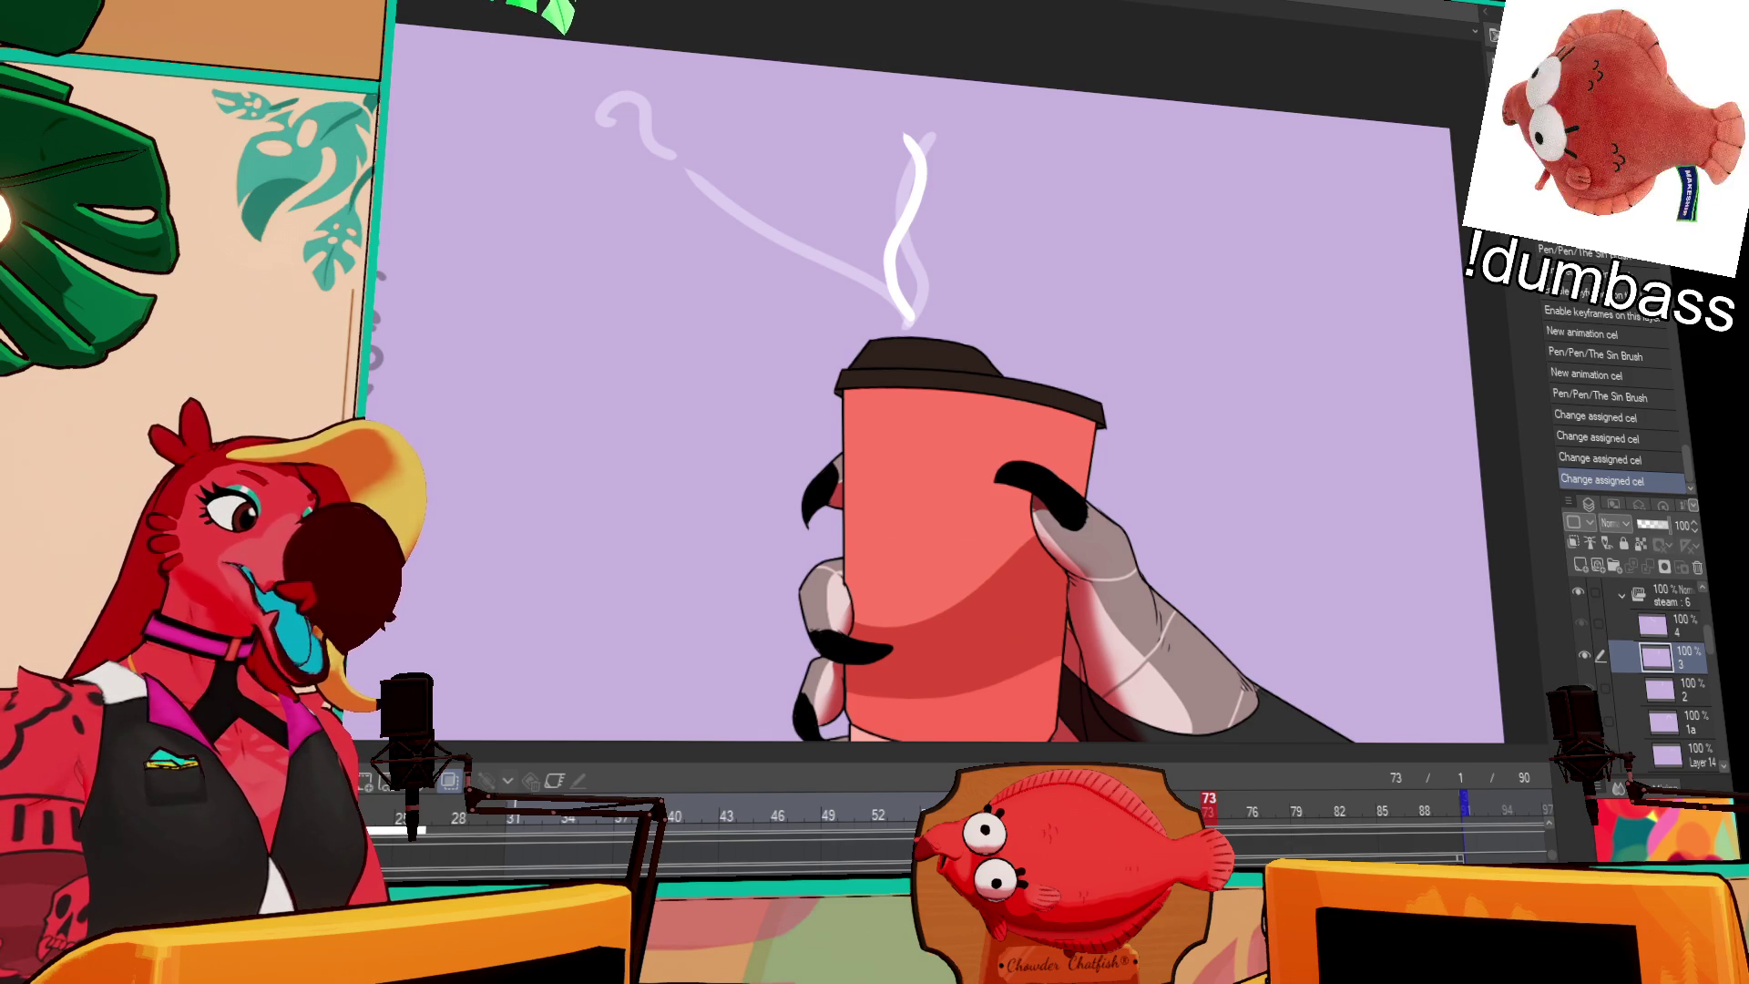
key("space")
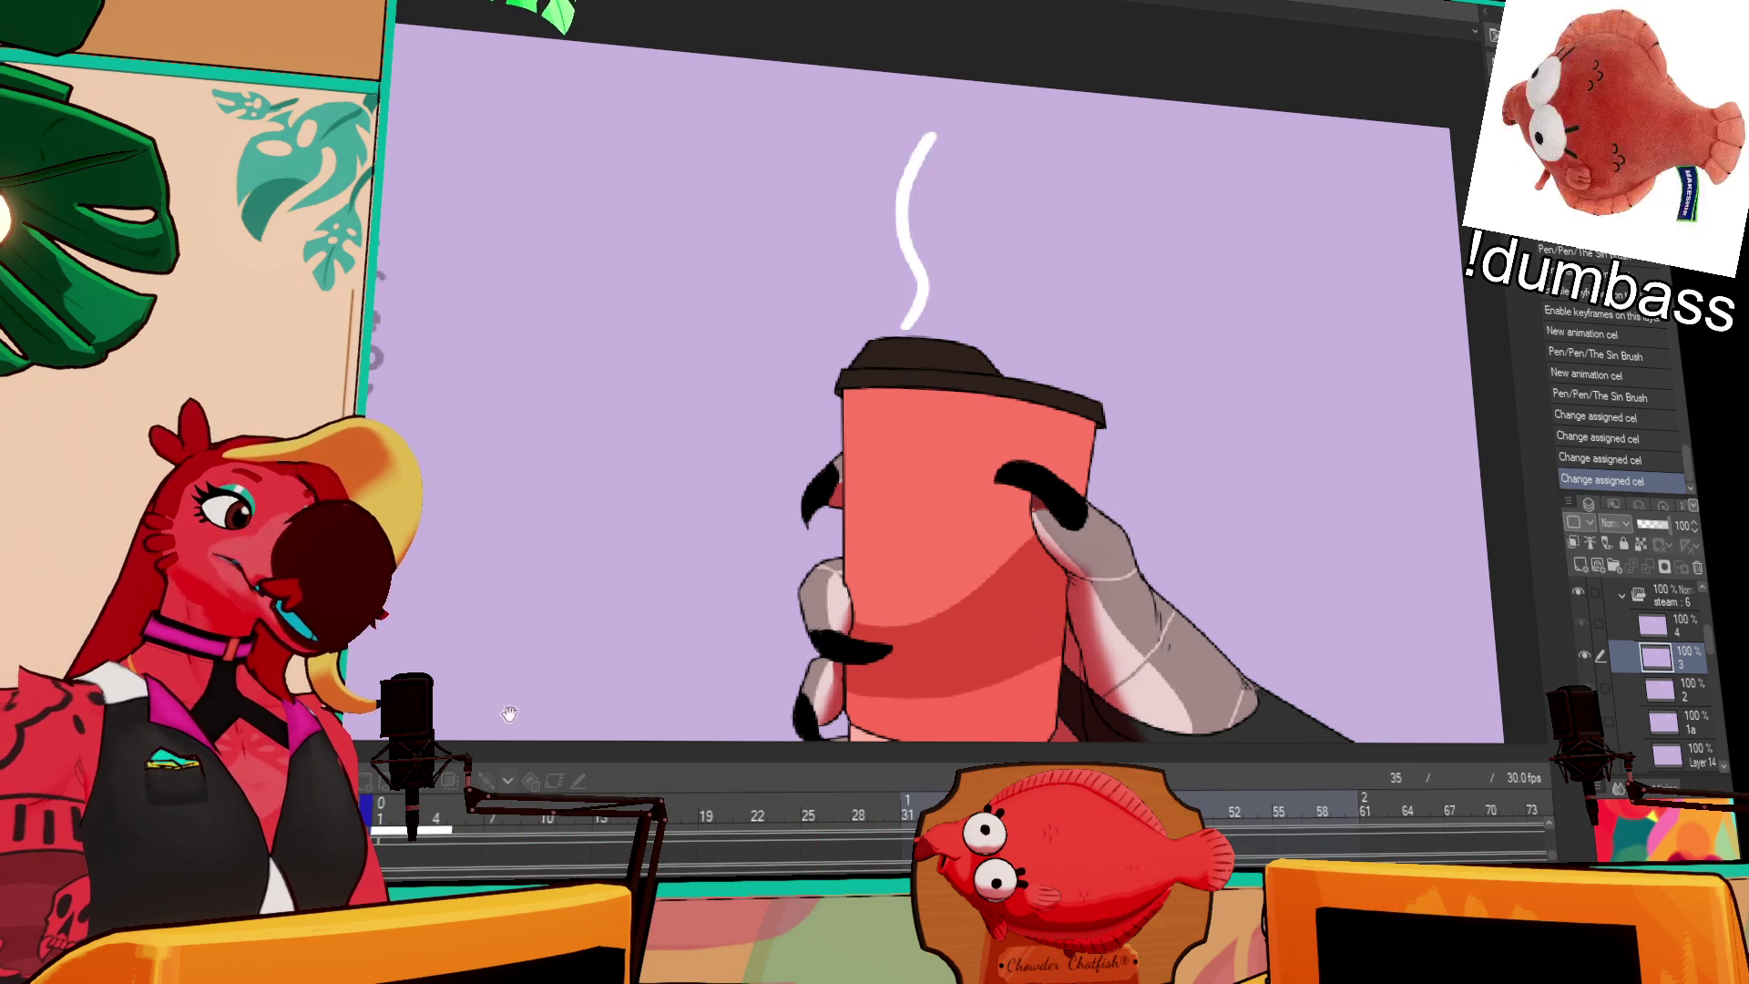
Step: Select Folder 1 and turn its keyframes on, toggling them off and back on once
scroll(1678, 657, "up", 2)
scroll(1681, 665, "up", 2)
left_click(1683, 720)
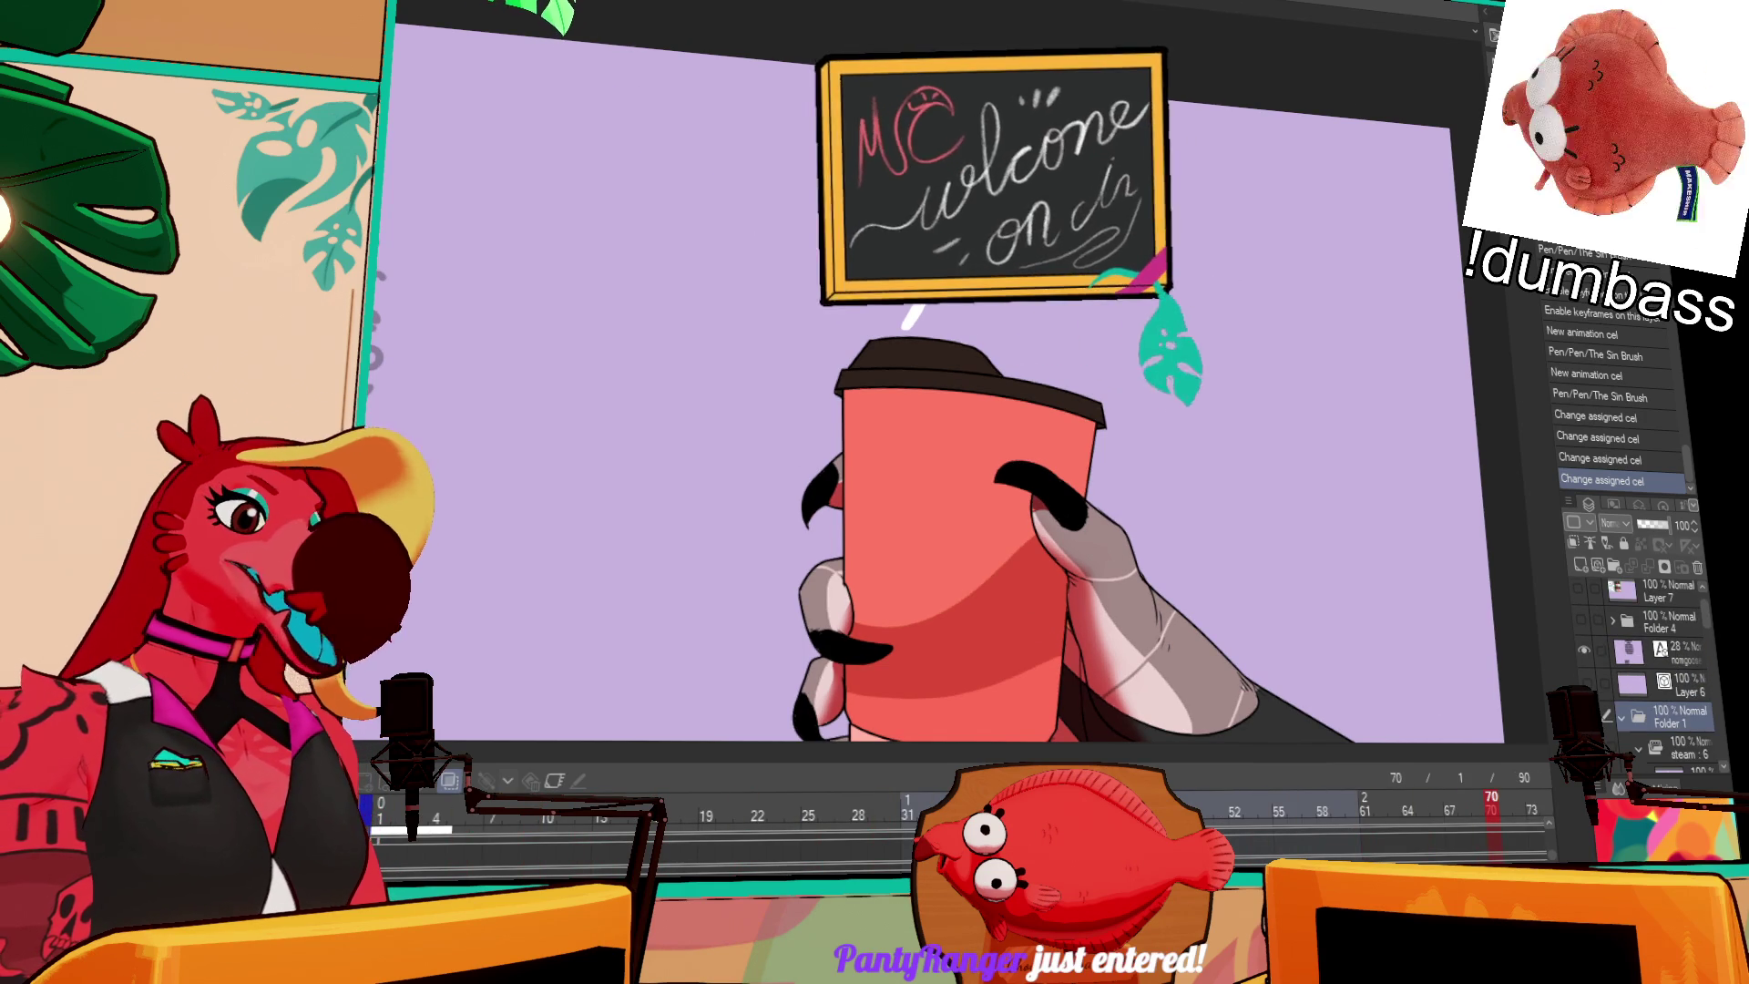
left_click(557, 785)
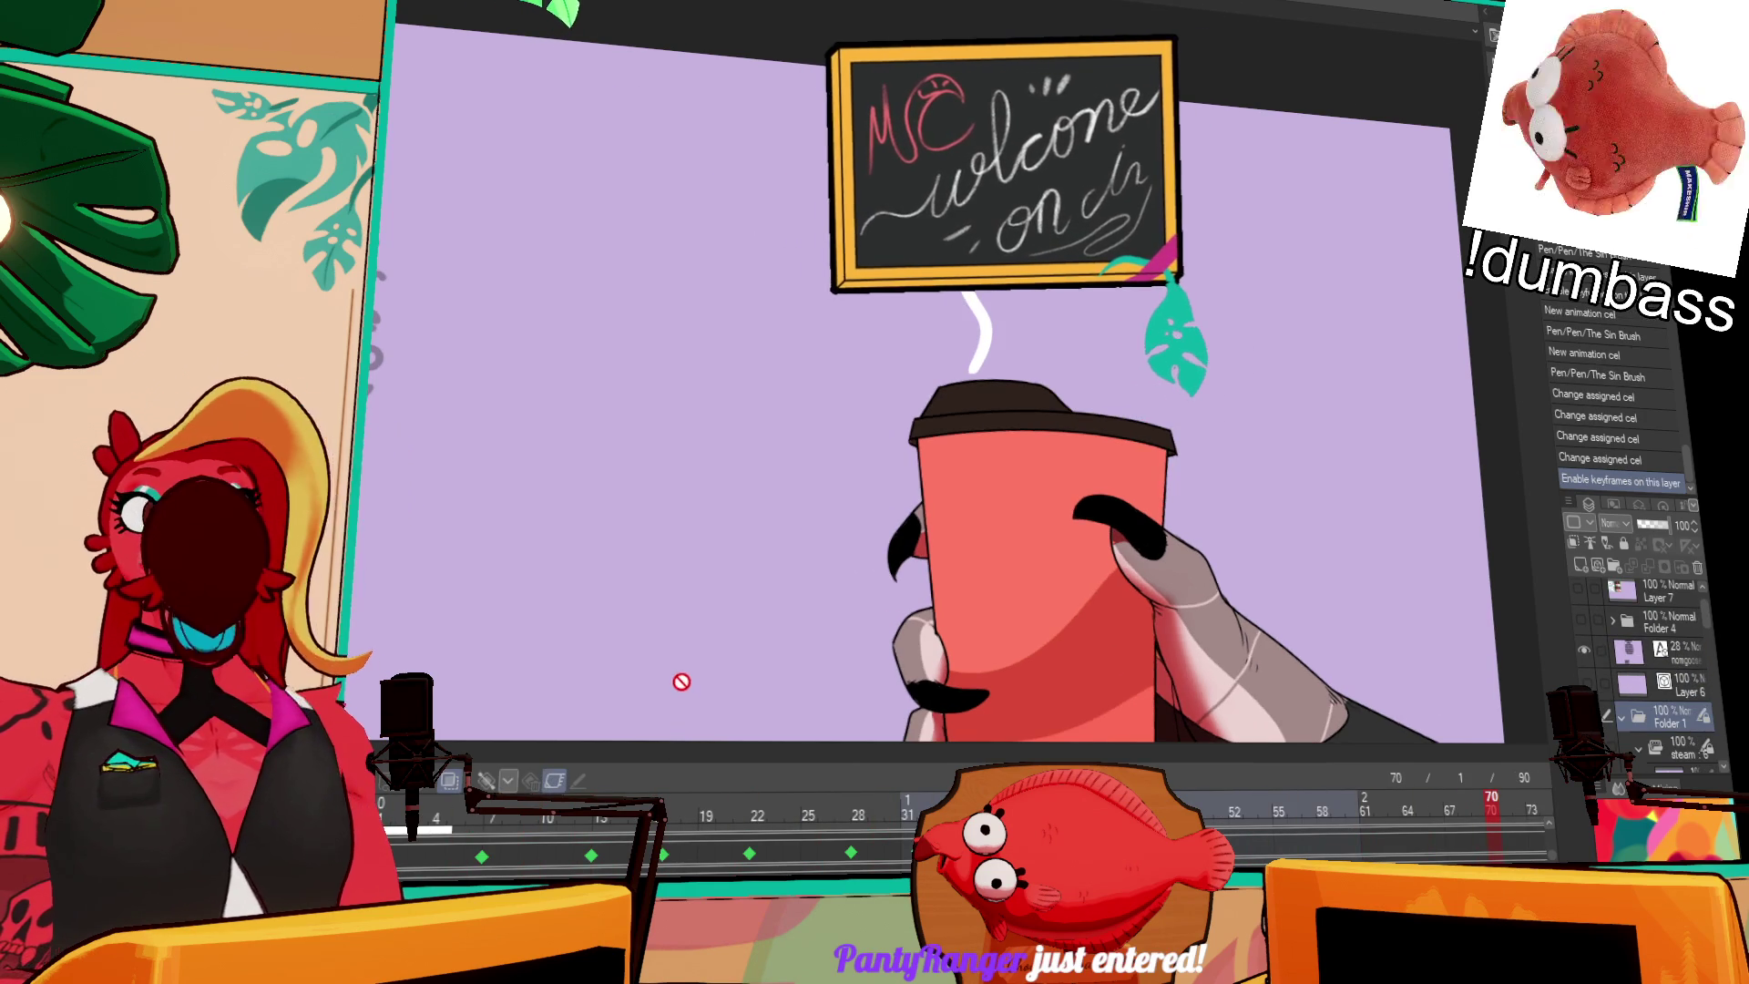
left_click(554, 782)
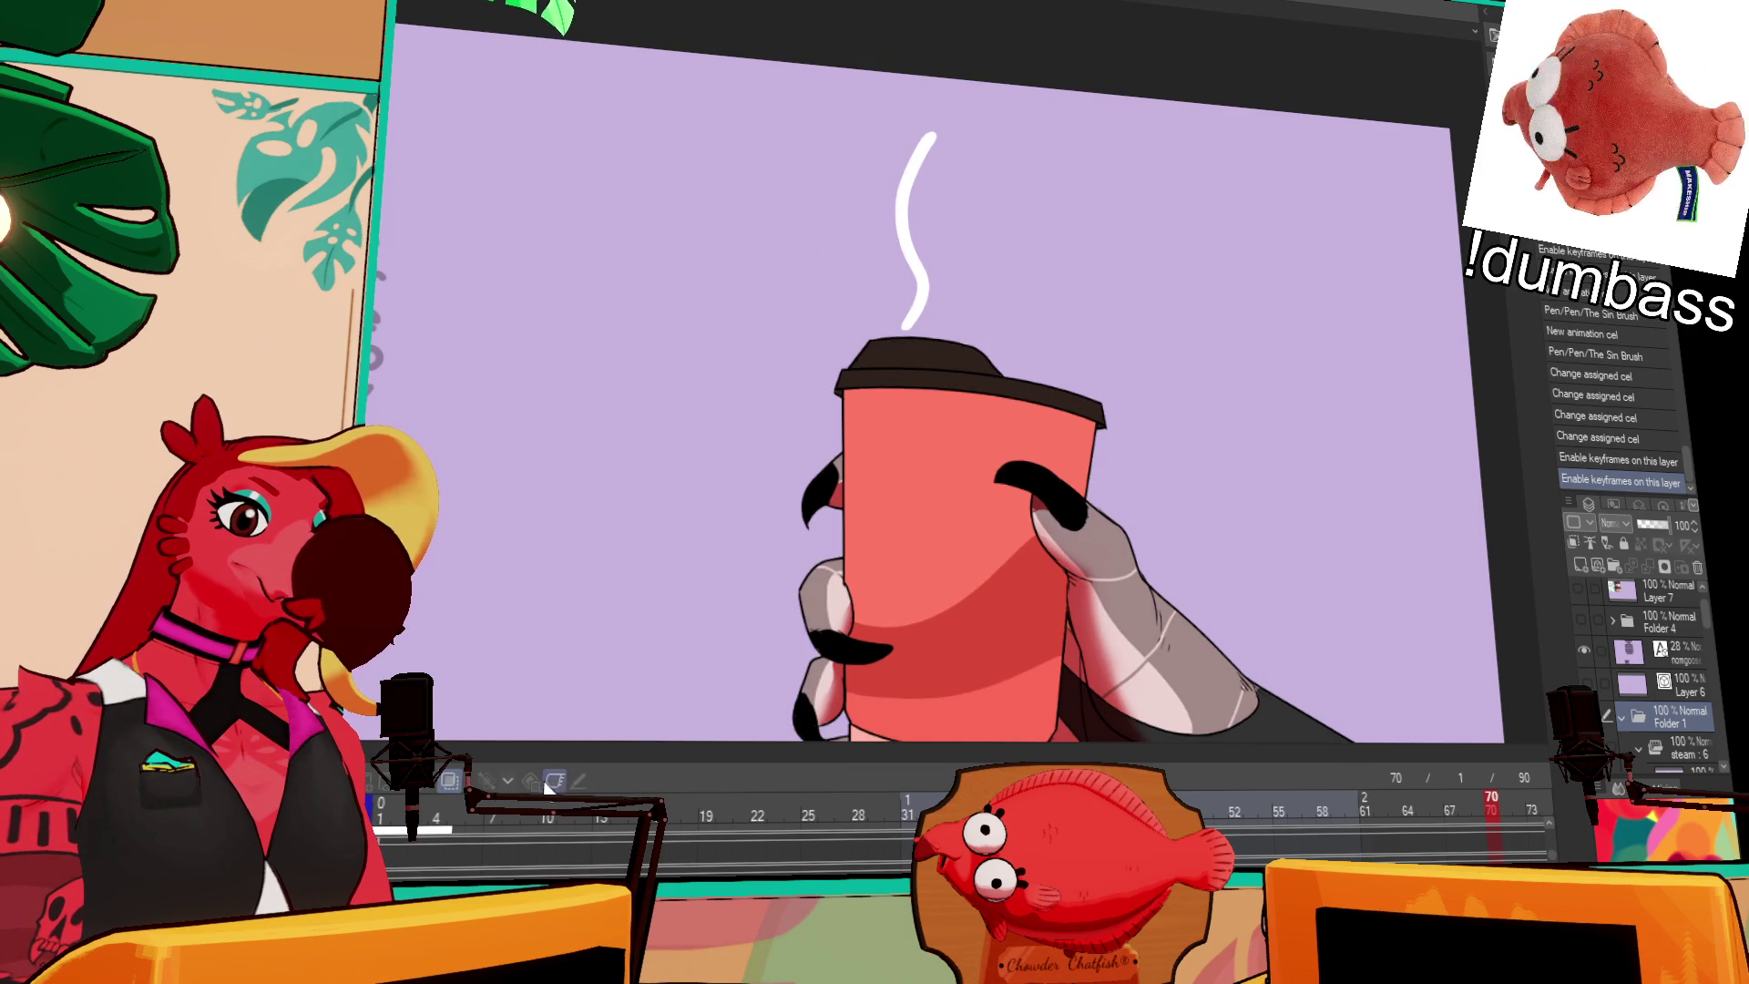
left_click(553, 785)
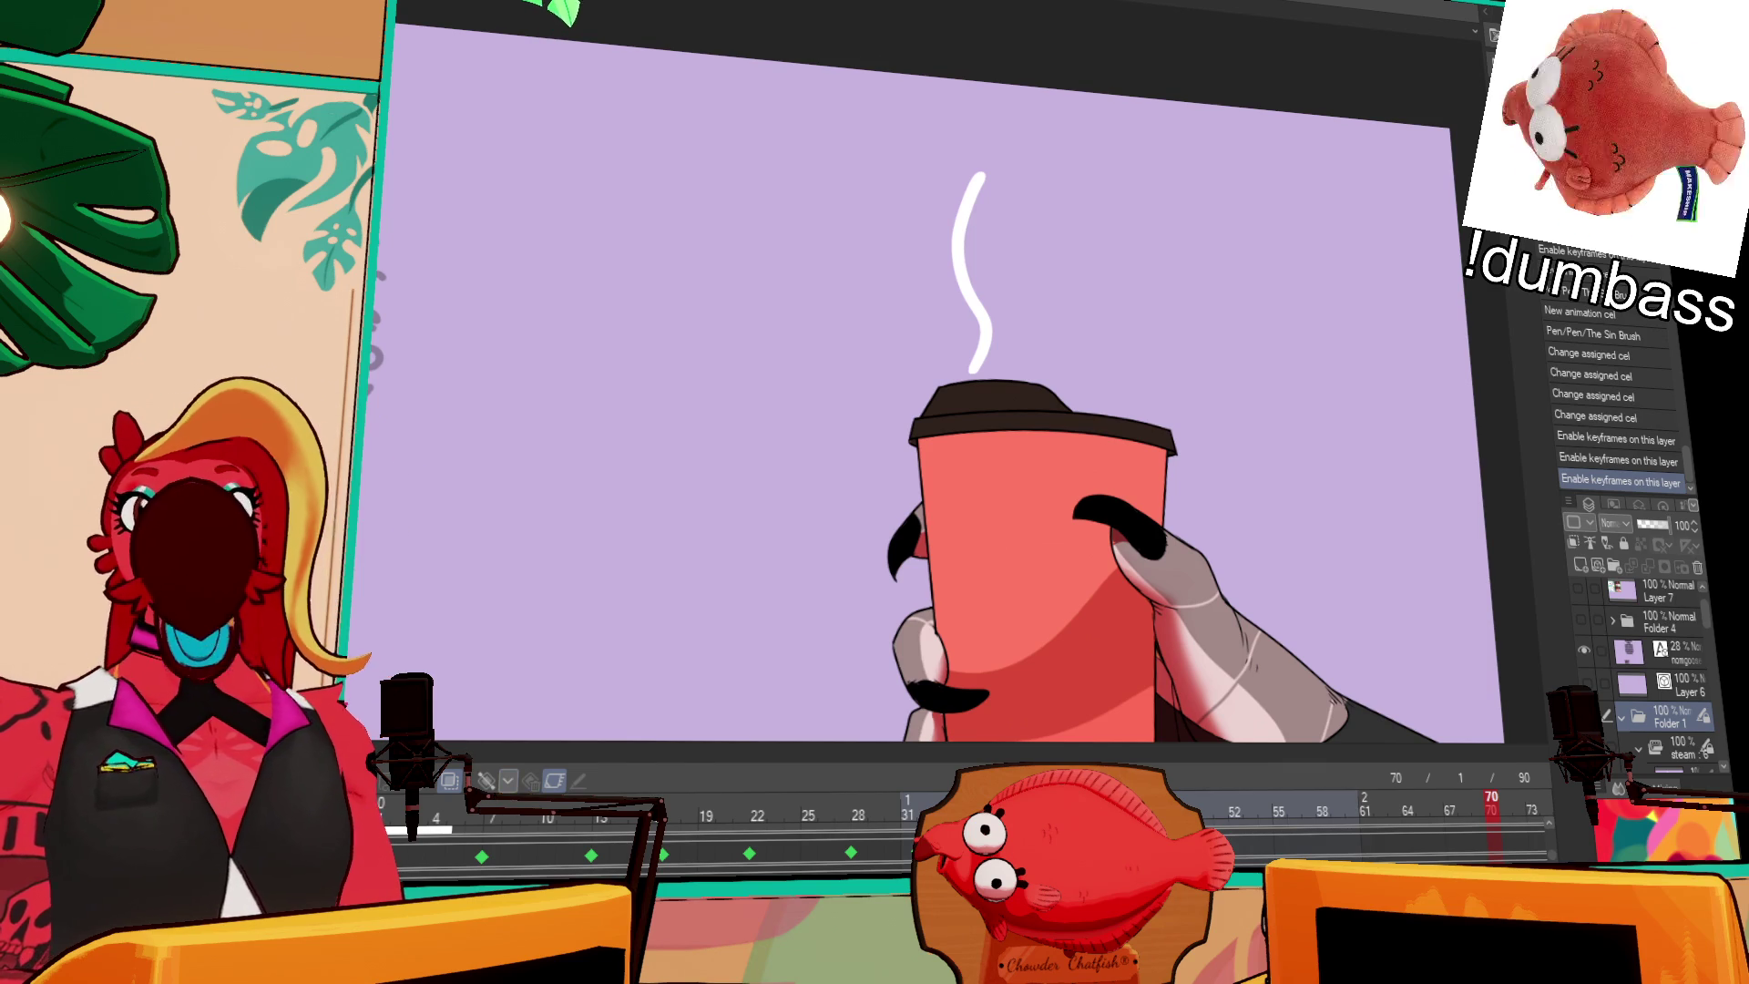
key("space")
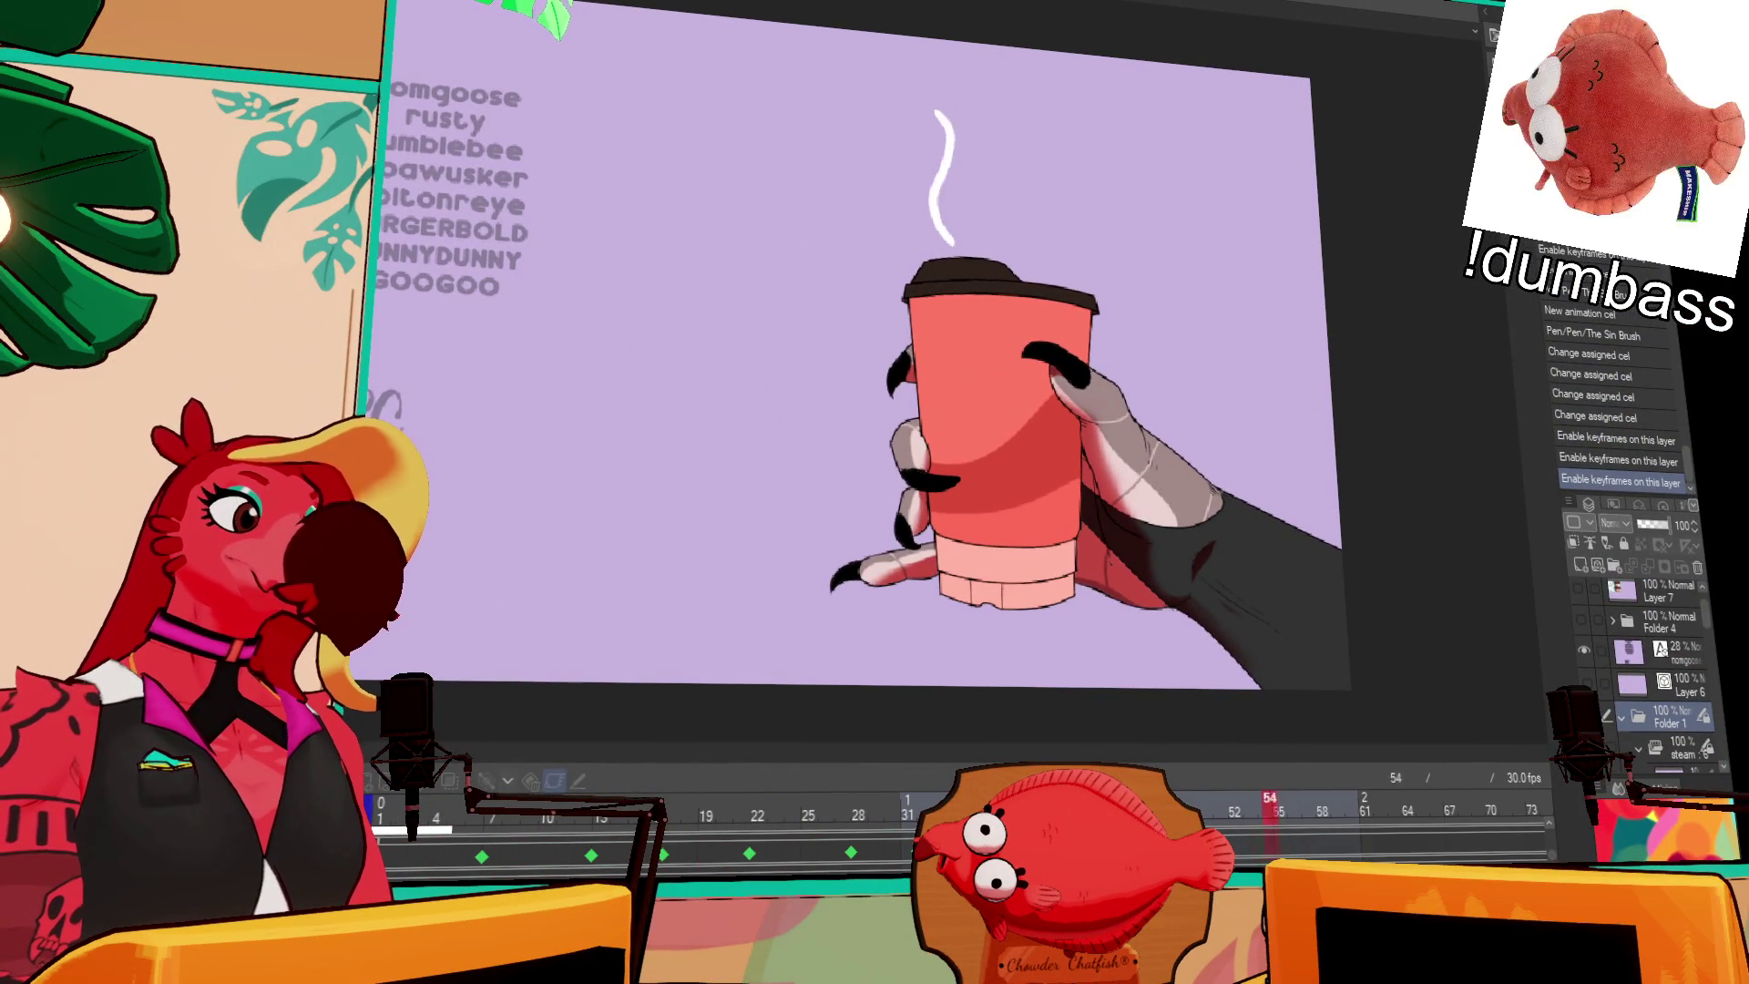
Step: Stop playback after watching the cup, hand and steam animate
key("space")
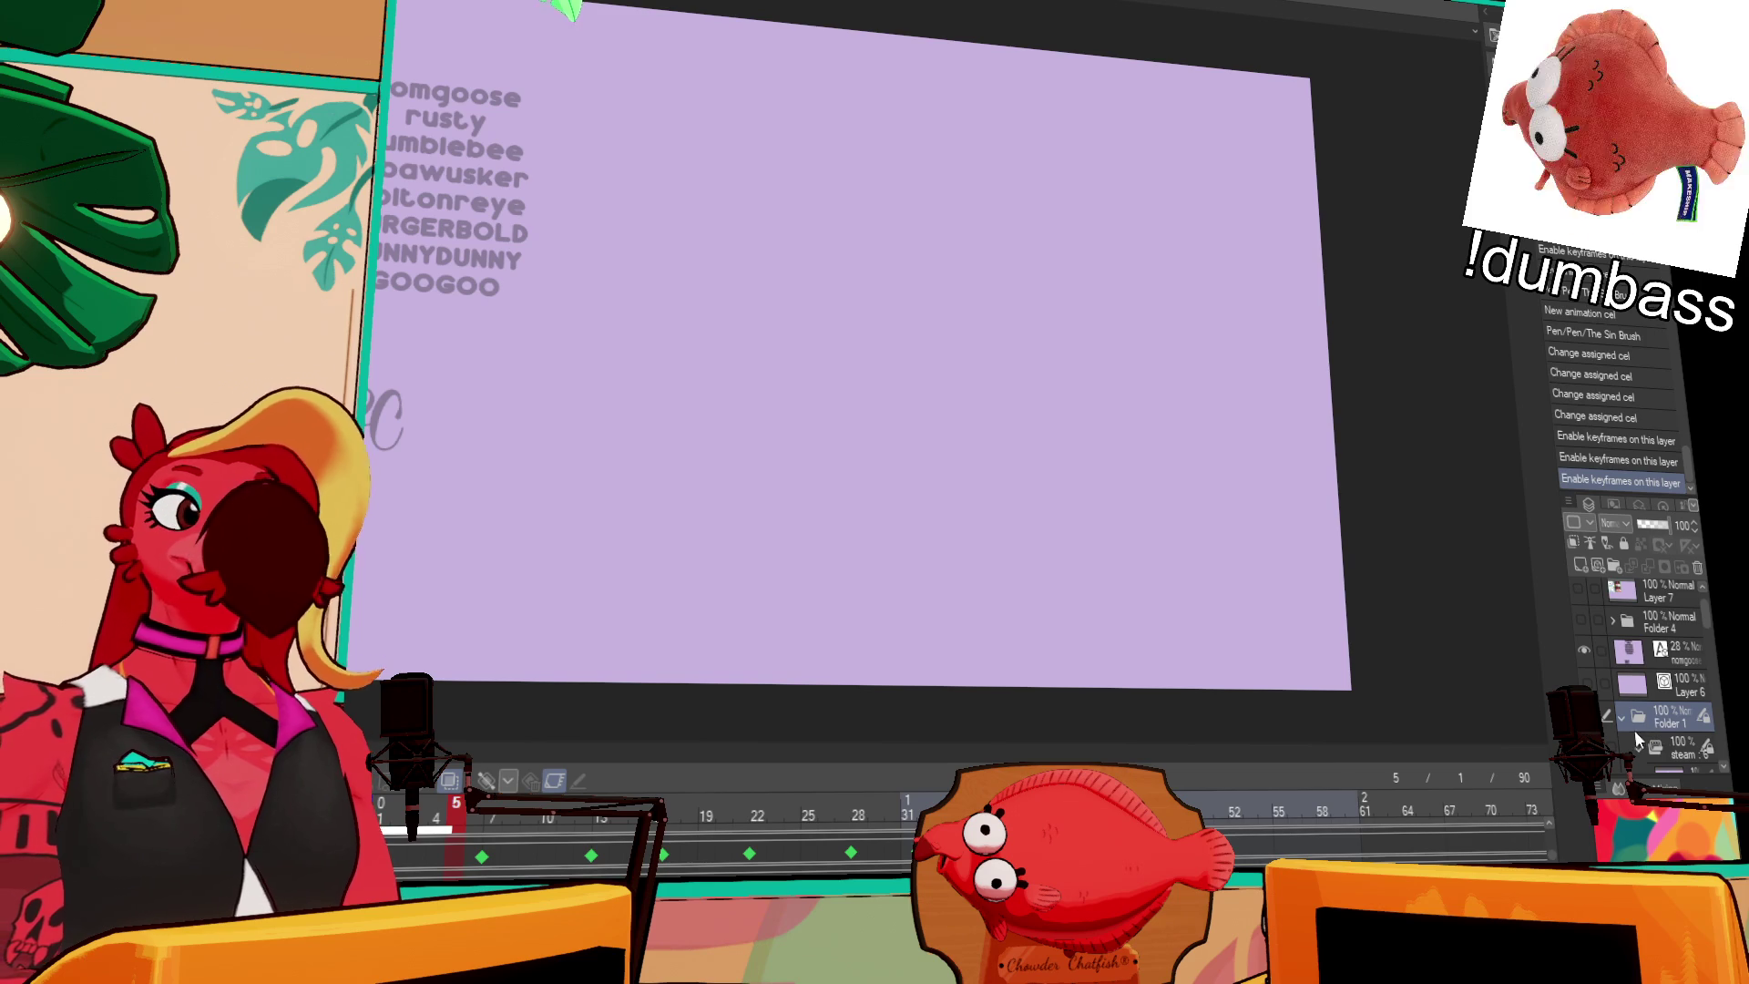
Step: Turn off Folder 1's keyframes, scrub the timeline forward to view the steam, and select the steam folder
left_click(554, 781)
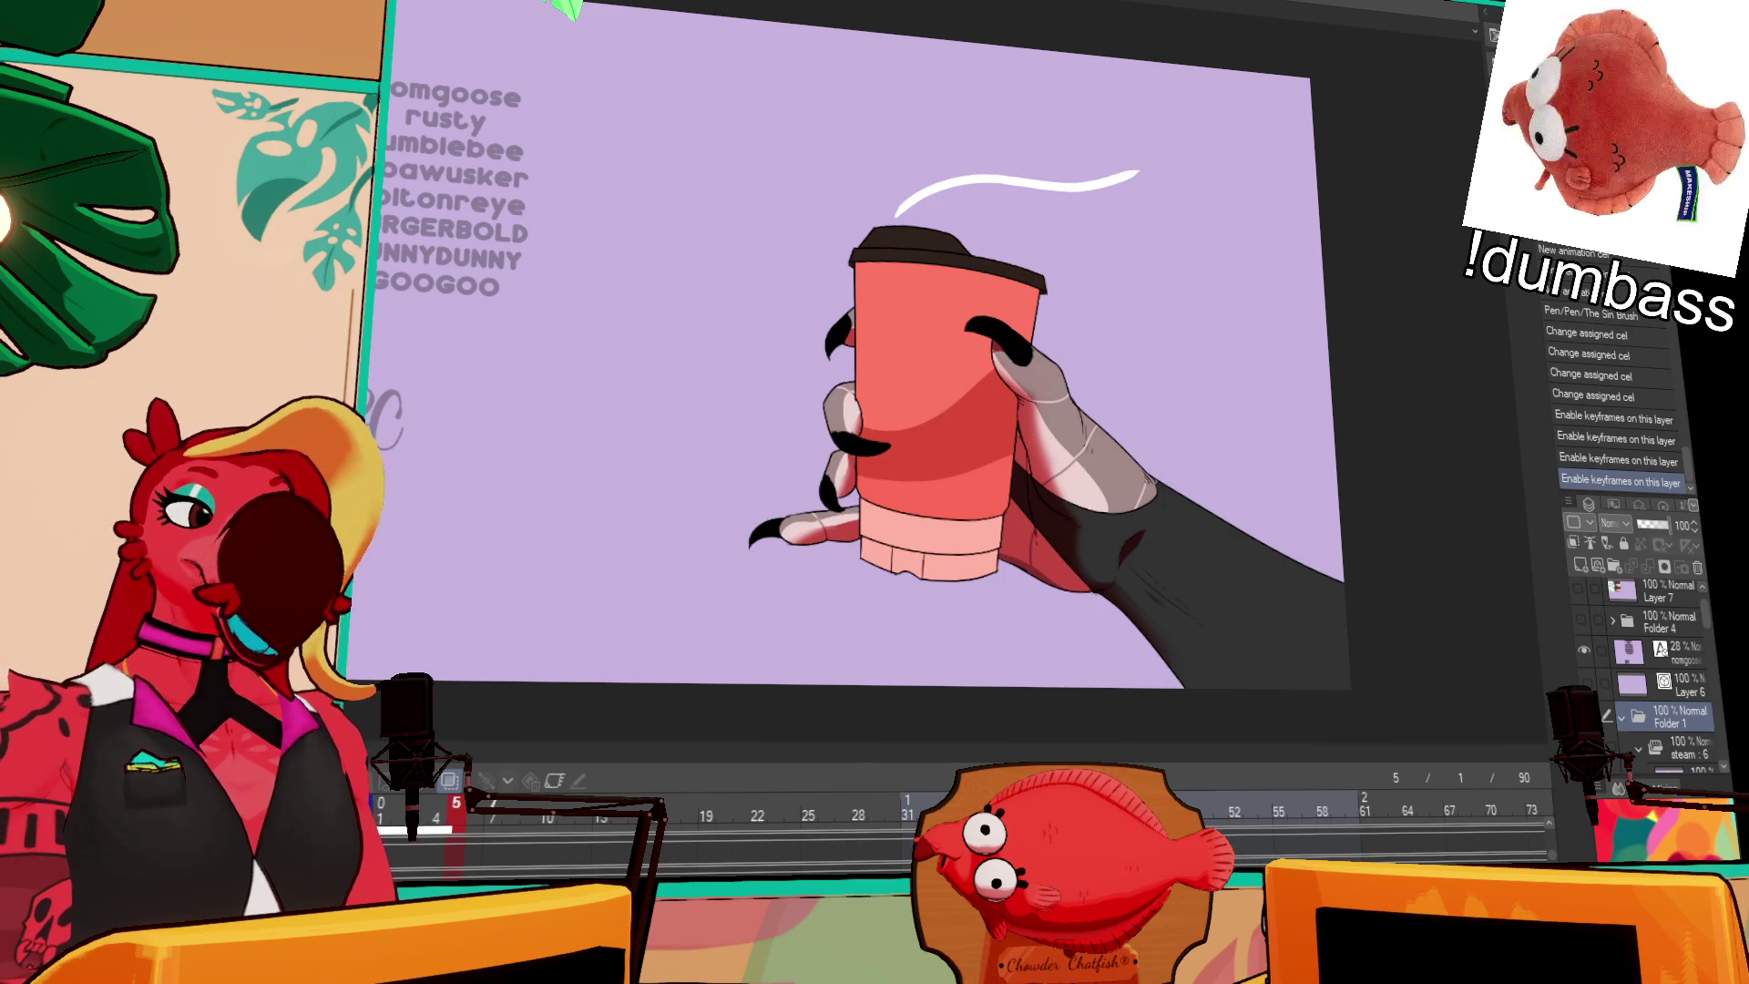
scroll(638, 819, "left", 3)
left_click(899, 827)
left_click_drag(900, 827, 986, 827)
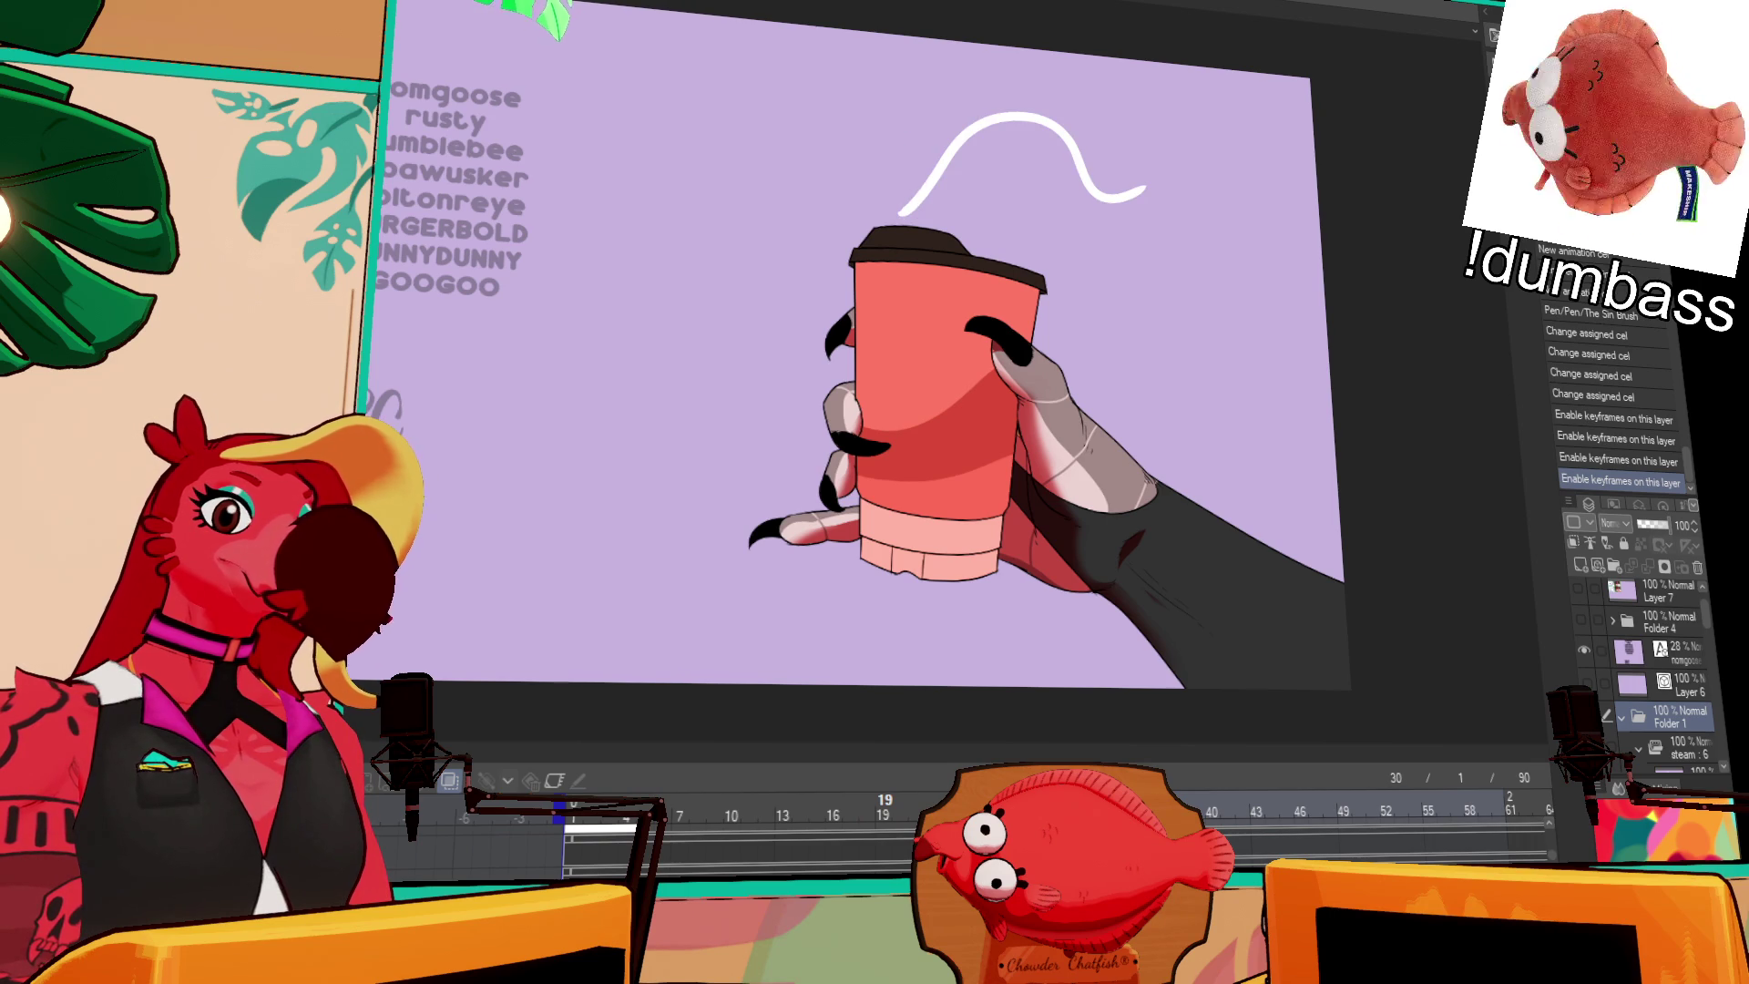
scroll(1657, 728, "down", 3)
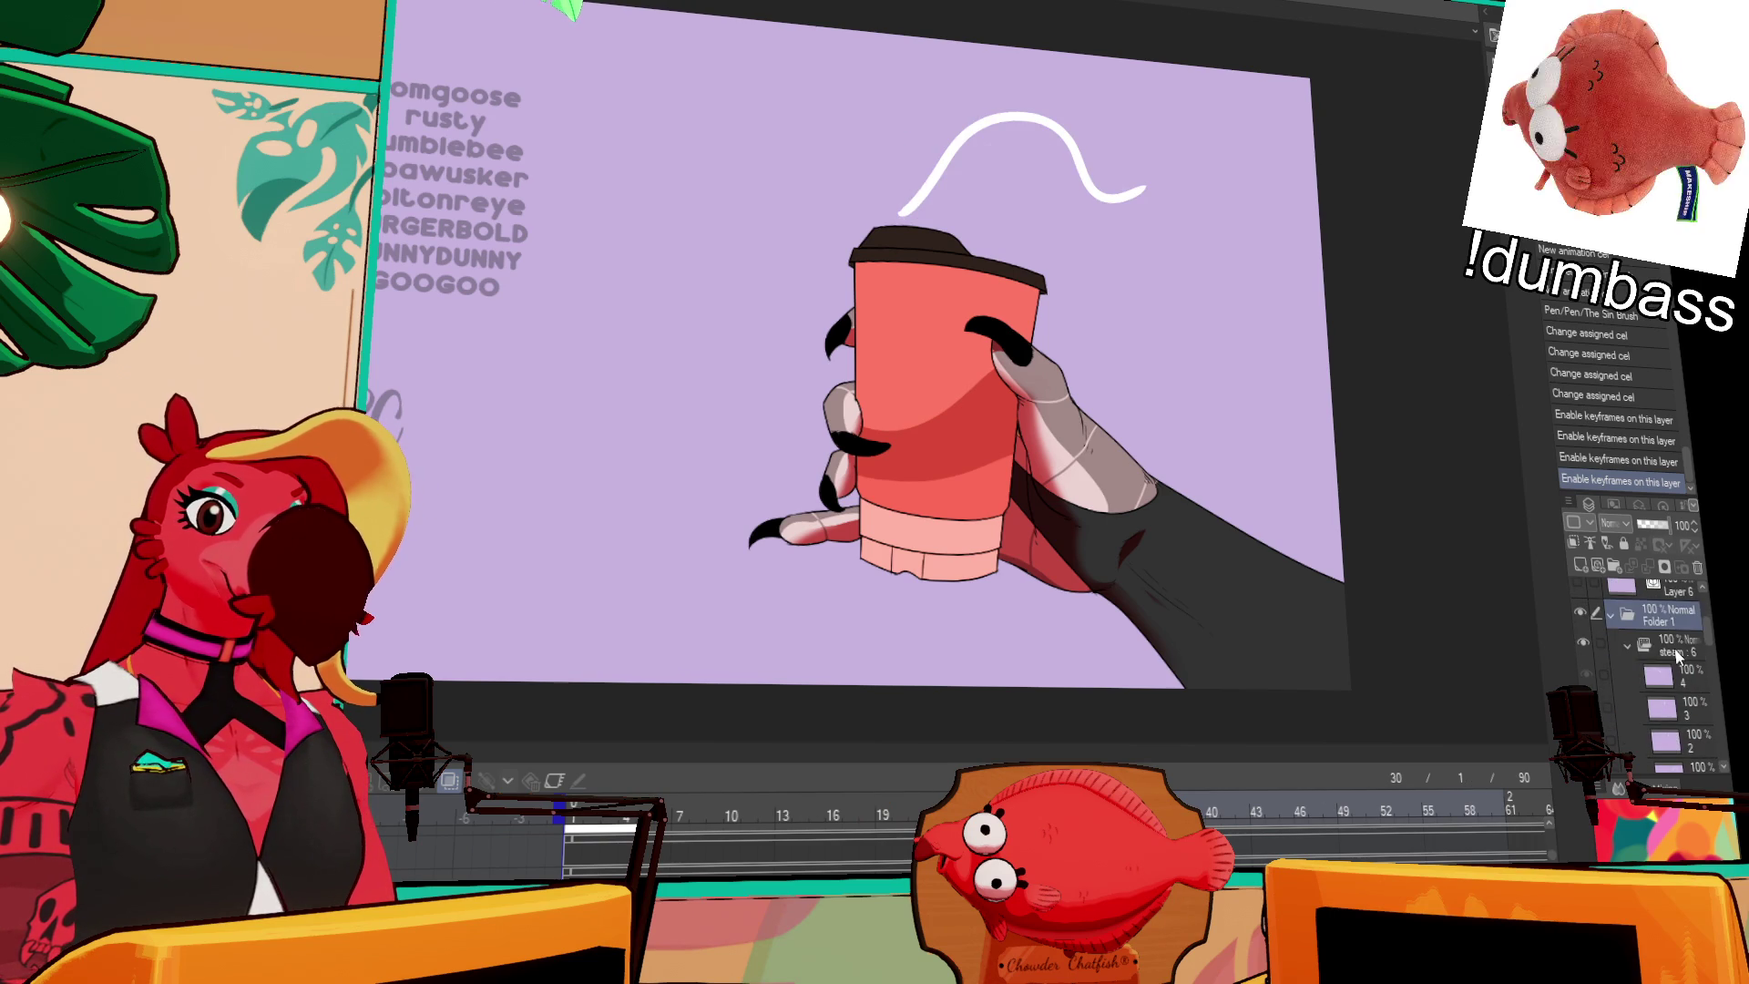
left_click(1674, 648)
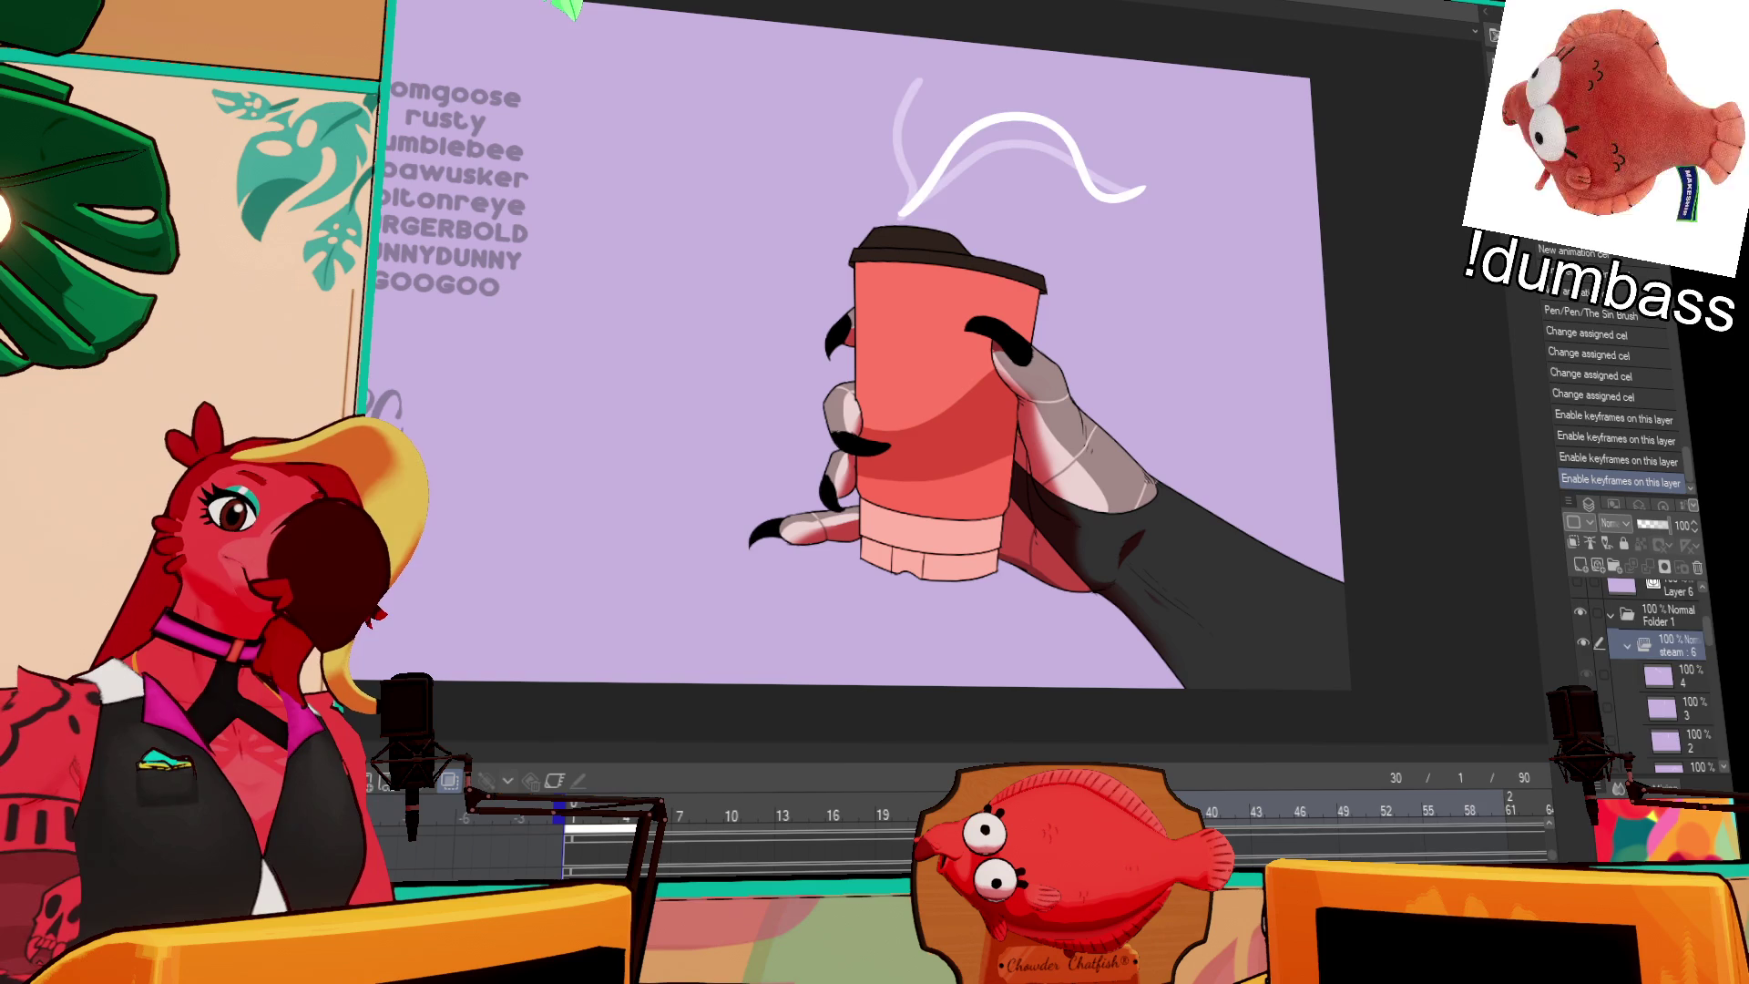
Step: Erase the right end of the frame 26 steam stroke, testing and undoing a short tail stroke
key("Left")
key("Left")
mouse_move(1083, 182)
left_mouse_down()
mouse_move(1129, 187)
mouse_move(1016, 128)
left_mouse_up()
key("ctrl+z")
key("ctrl+y")
mouse_move(1101, 379)
left_mouse_down()
mouse_move(1233, 359)
mouse_move(1257, 164)
mouse_move(1284, 281)
left_mouse_up()
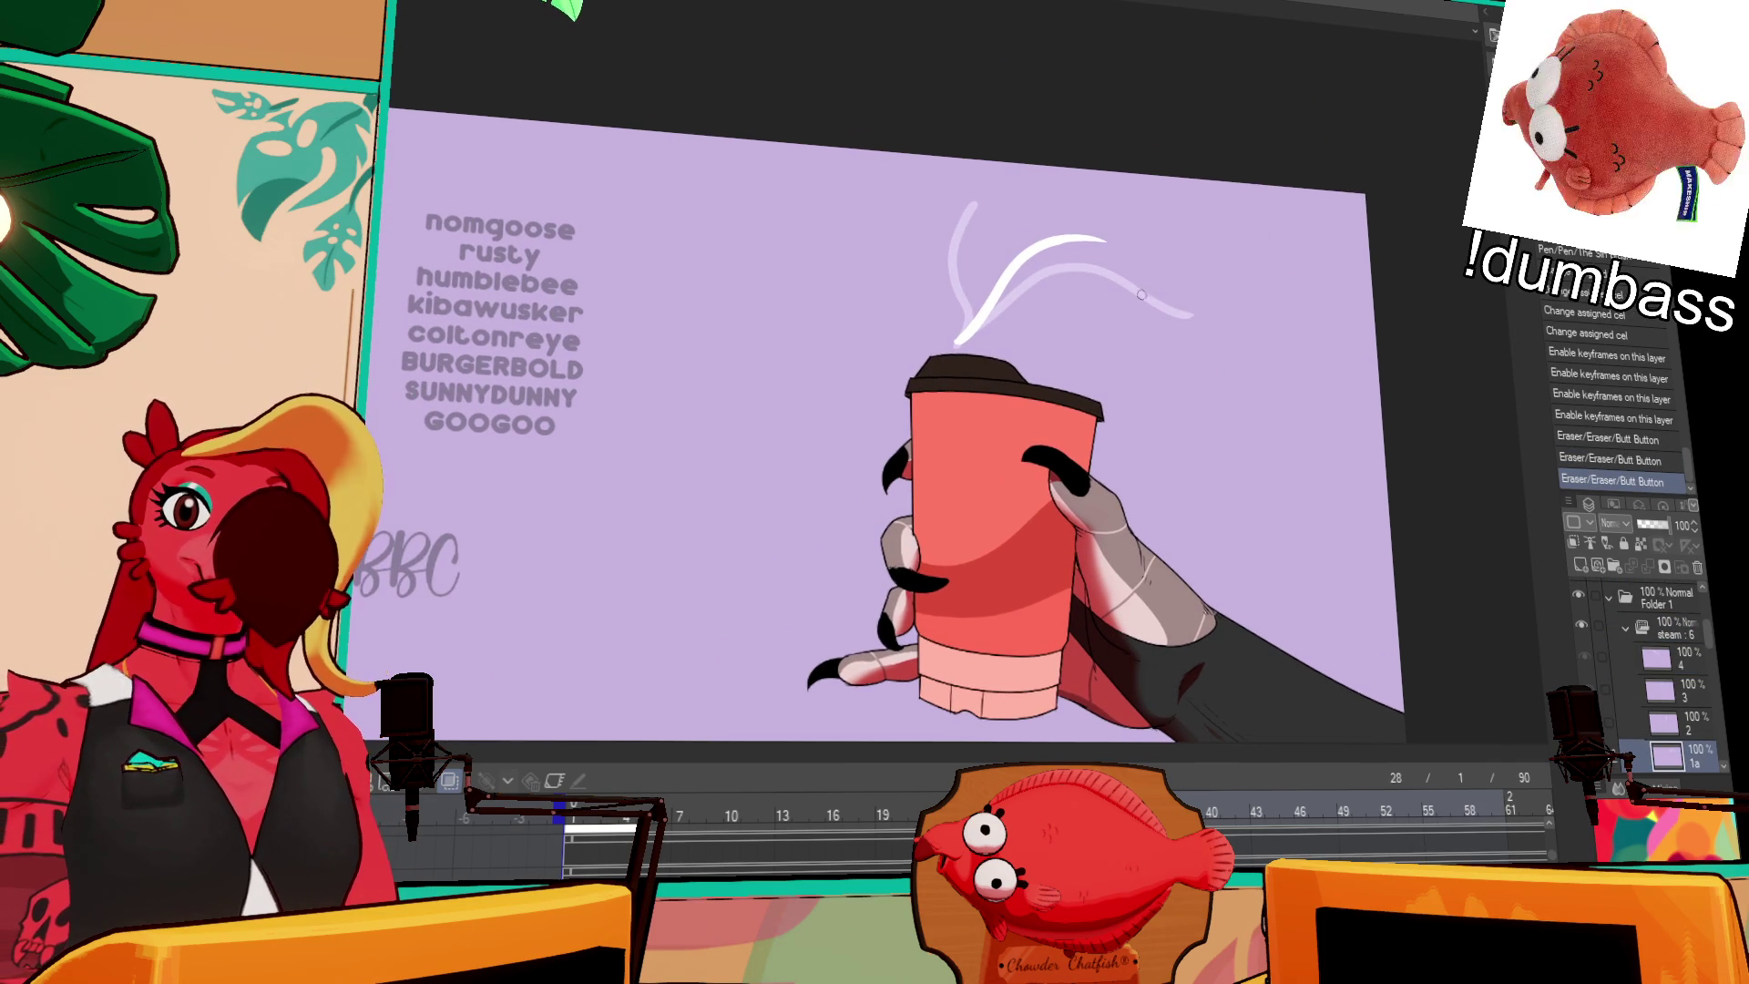
mouse_move(1152, 302)
left_mouse_down()
mouse_move(1257, 282)
mouse_move(1242, 273)
left_mouse_up()
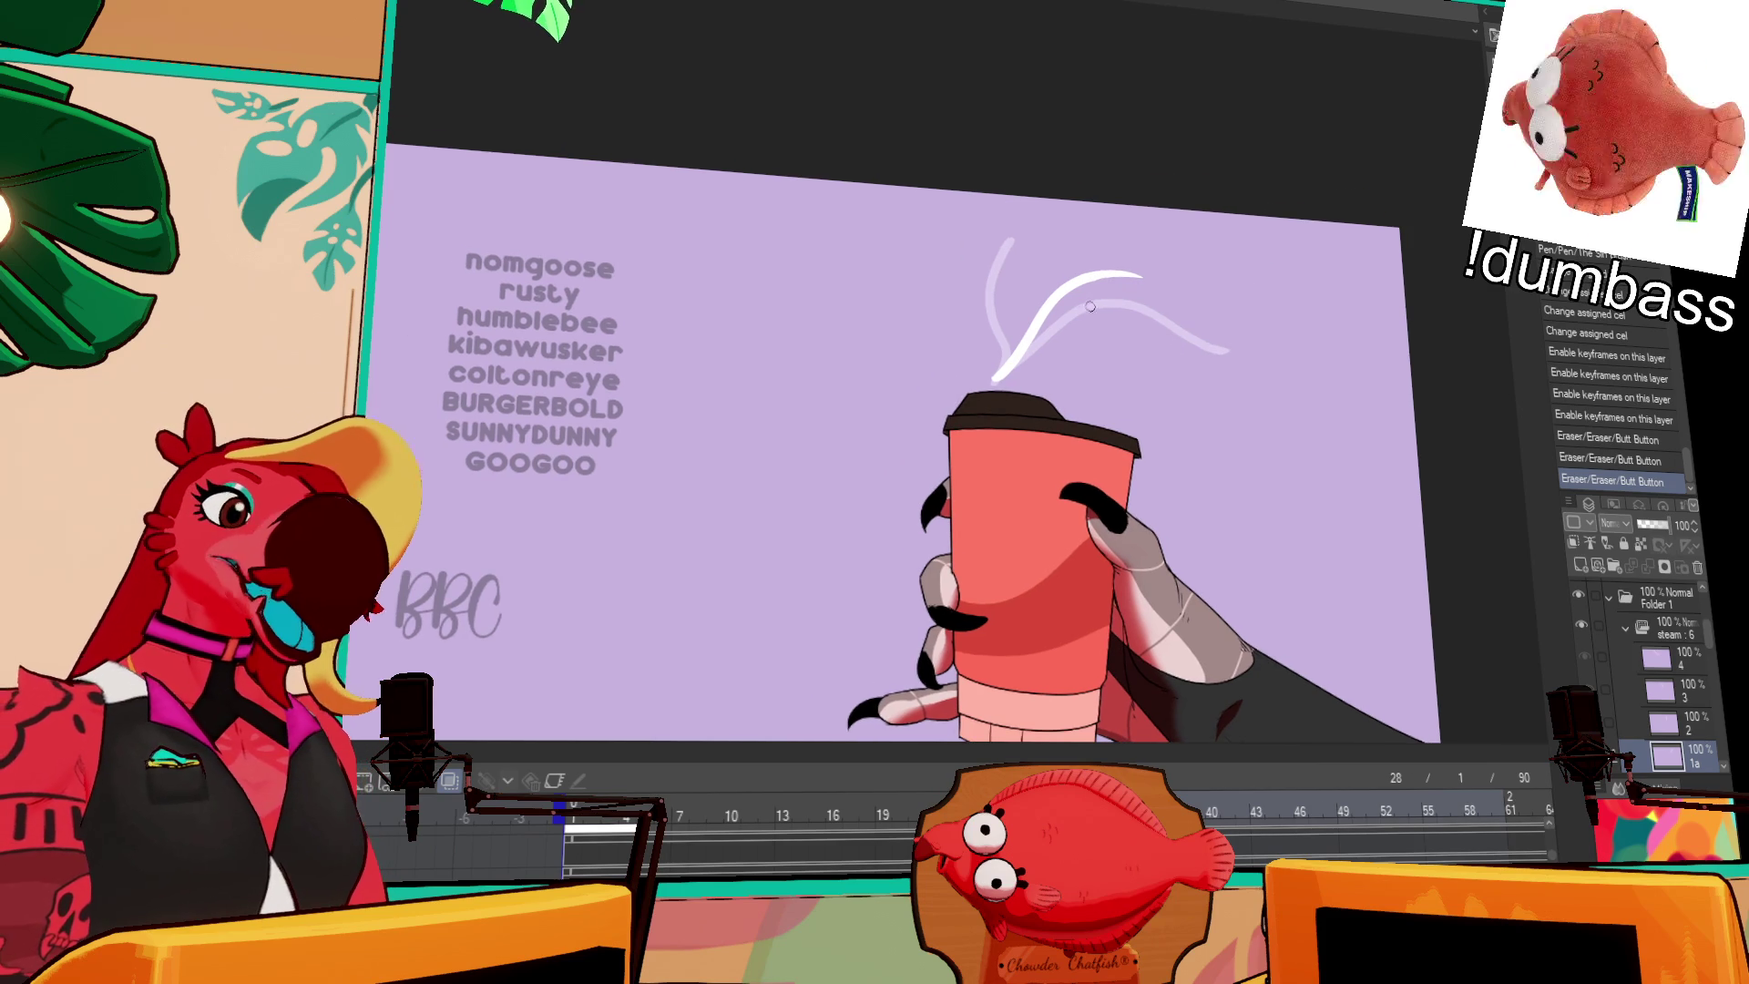
key("ctrl+z")
left_click_drag(1091, 279, 1261, 328)
key("ctrl+y")
key("ctrl+z")
key("ctrl+z")
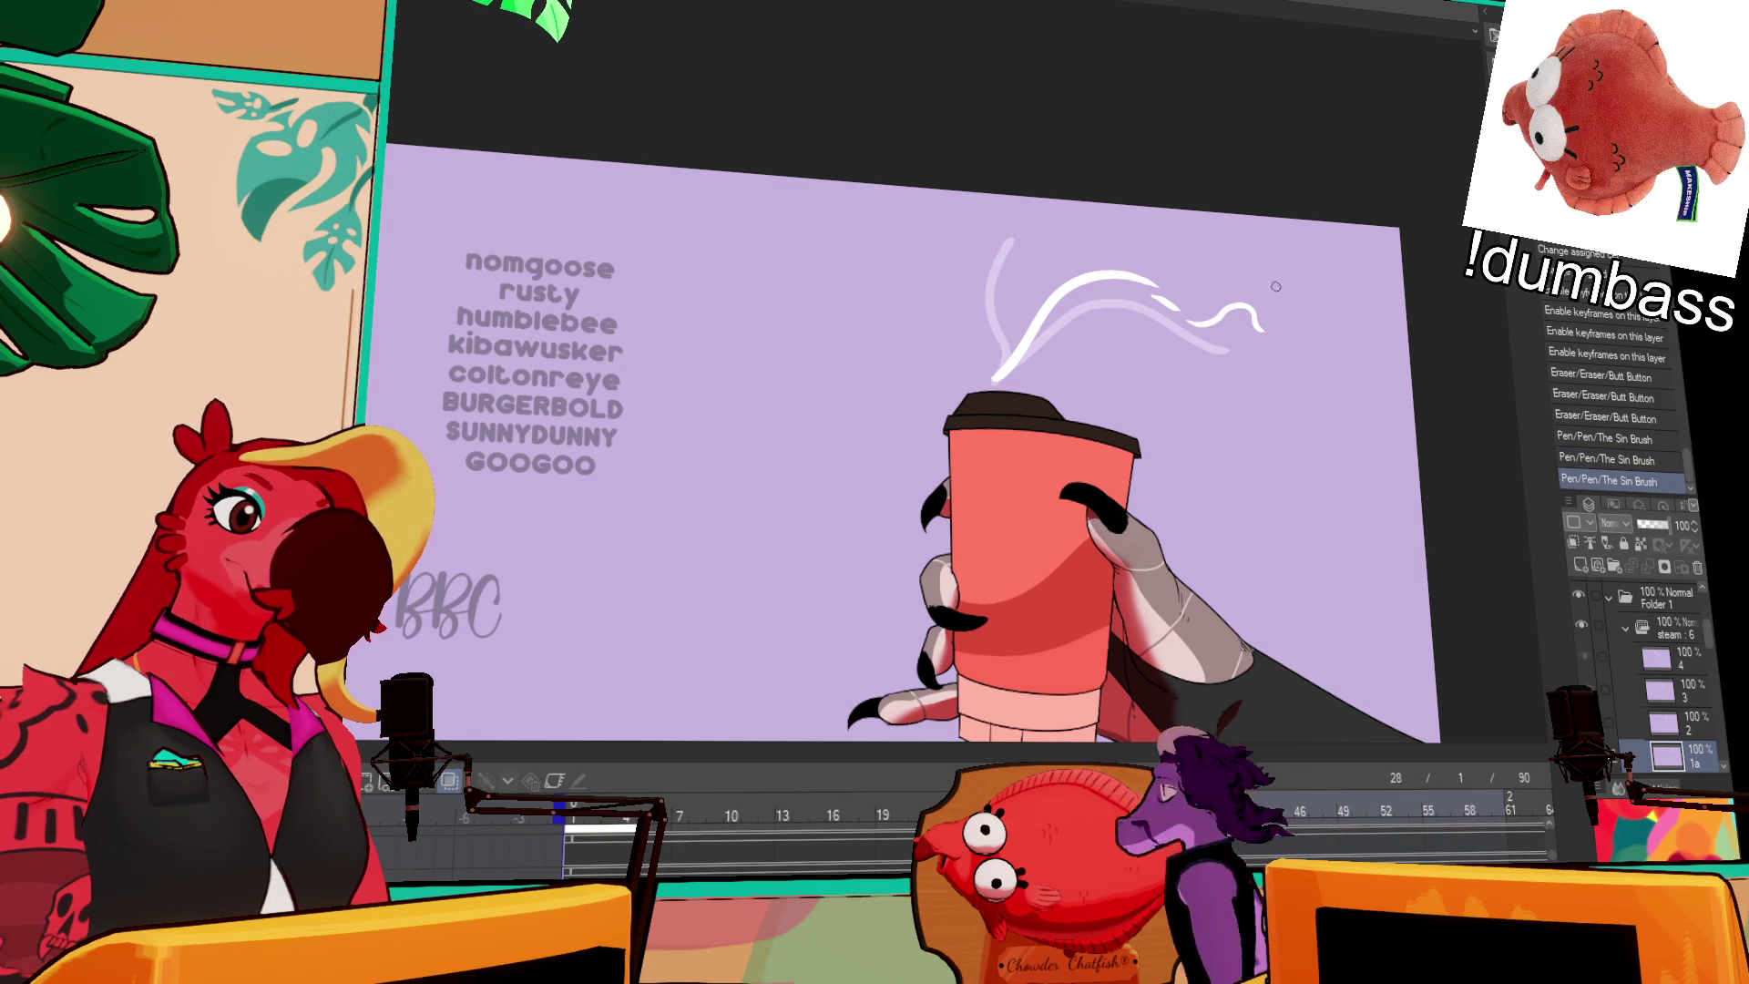
Step: Redraw frame 26's steam along the wisps, then erase the excess white strokes
left_click_drag(994, 376, 1013, 339)
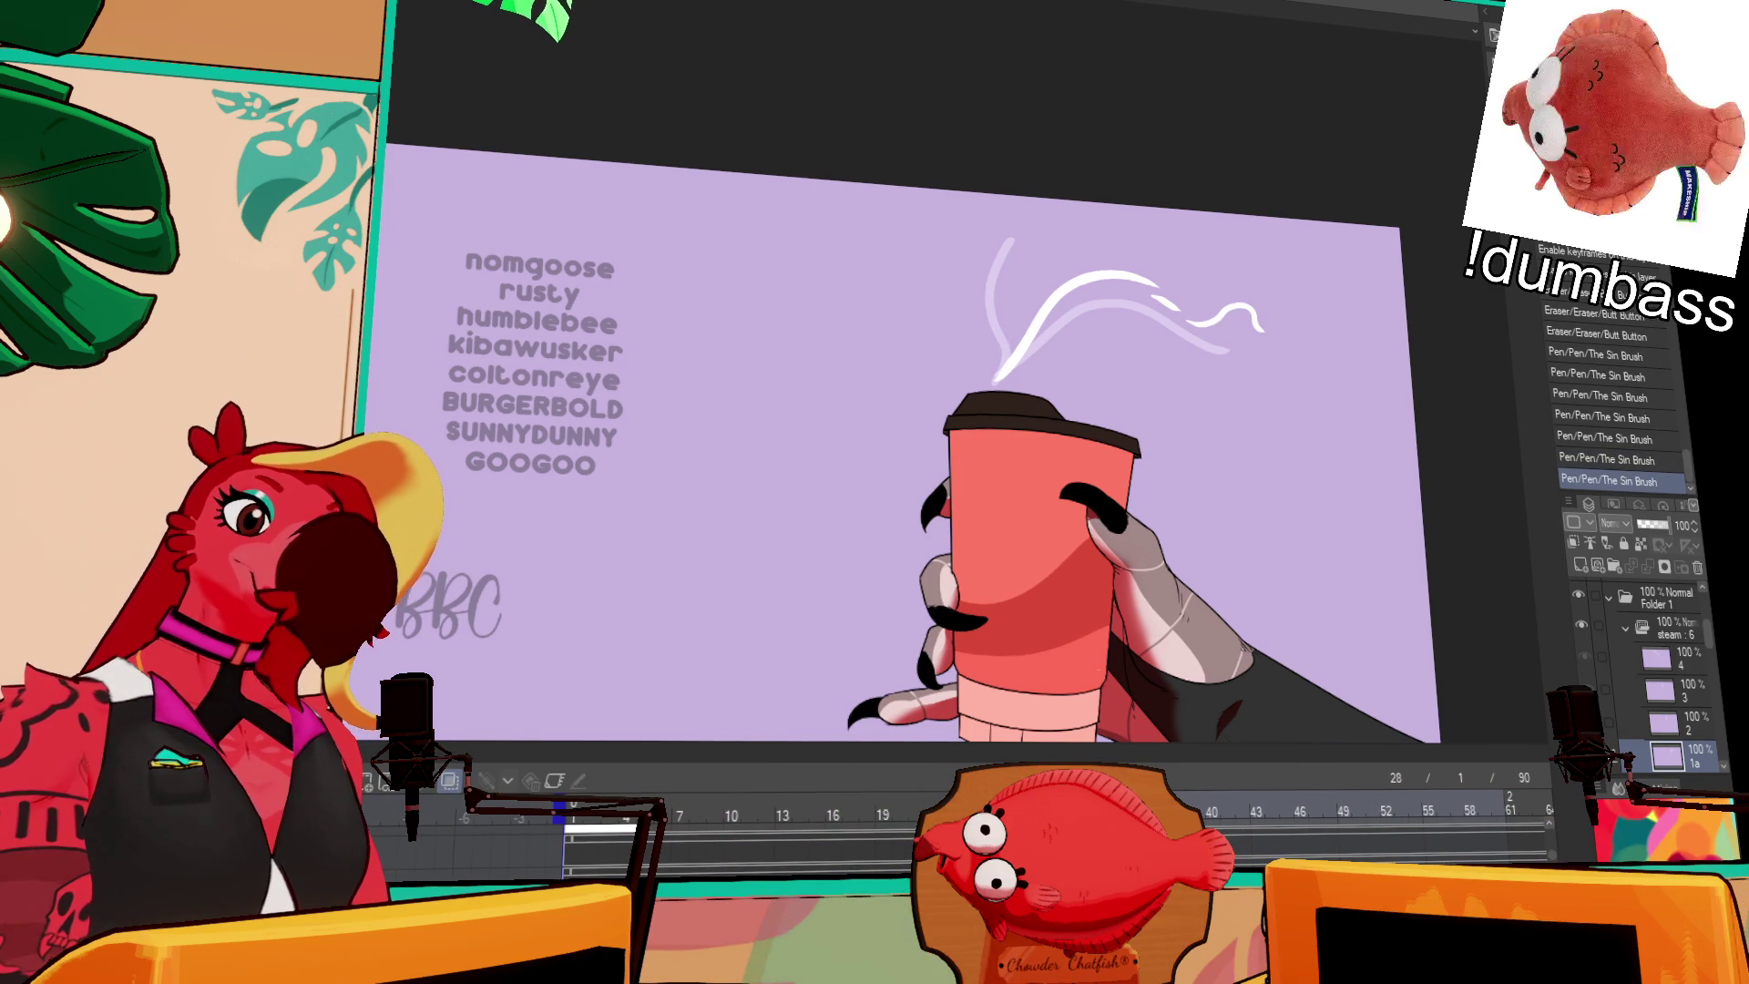
left_click_drag(1179, 341, 1243, 336)
key("ctrl+z")
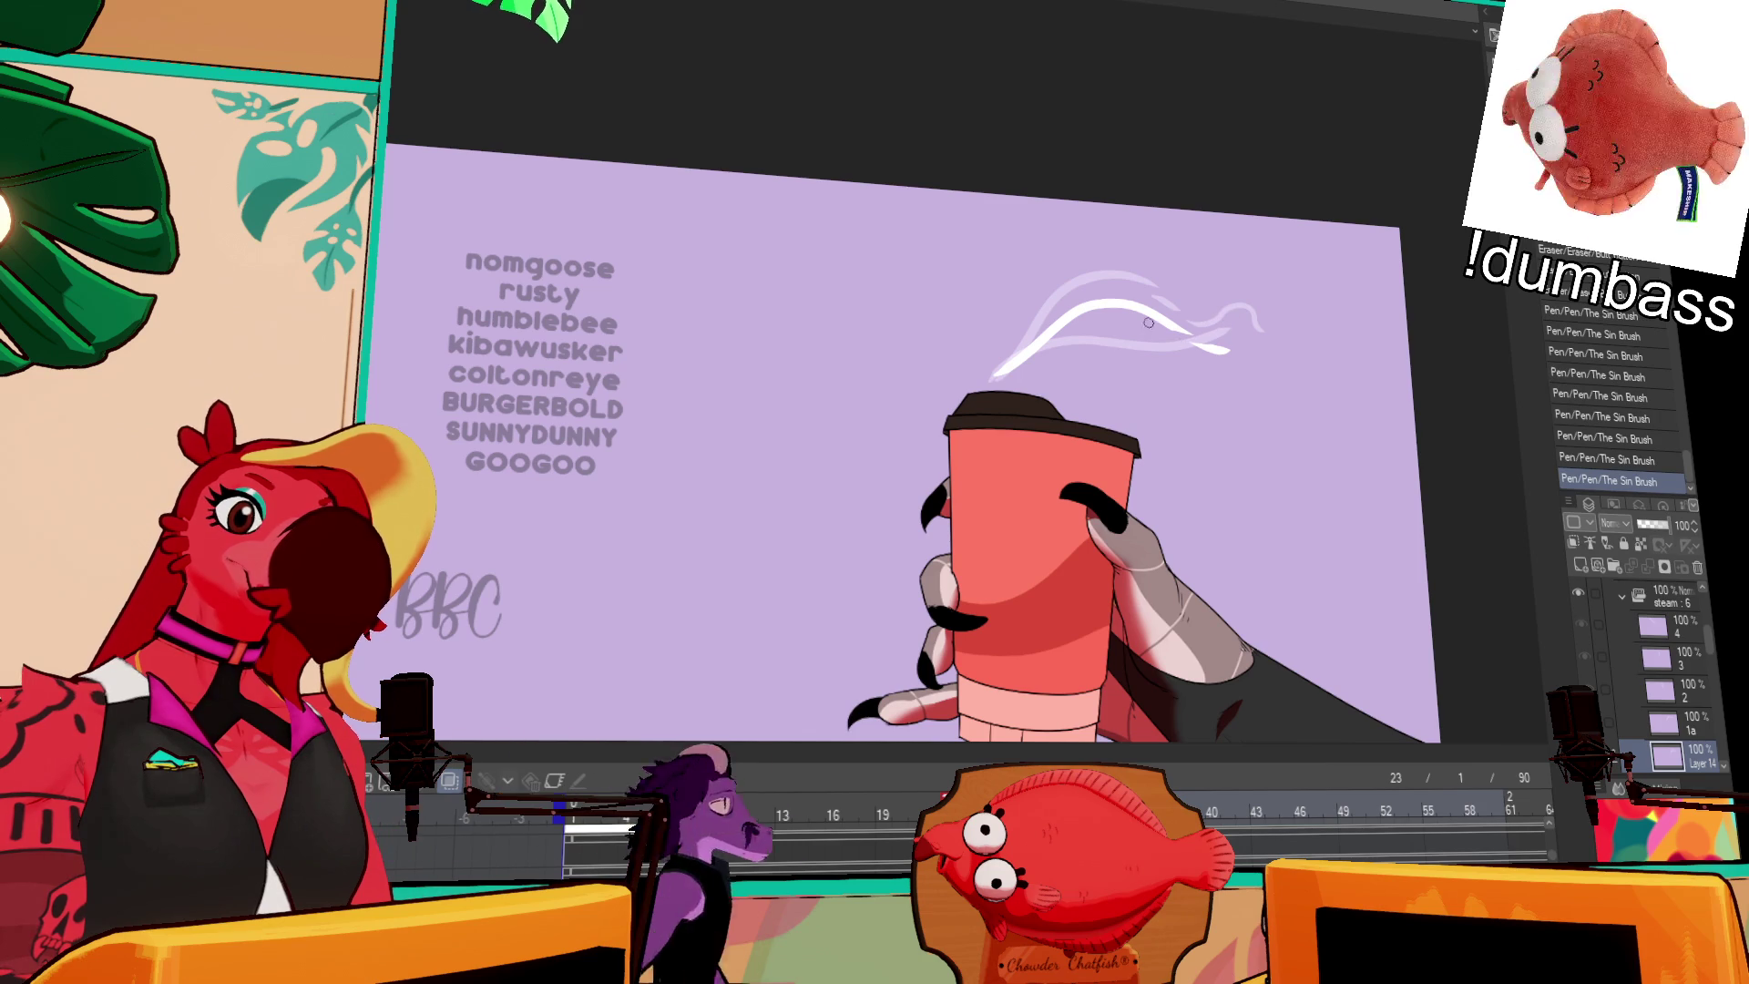
key("ctrl+y")
key("ctrl+z")
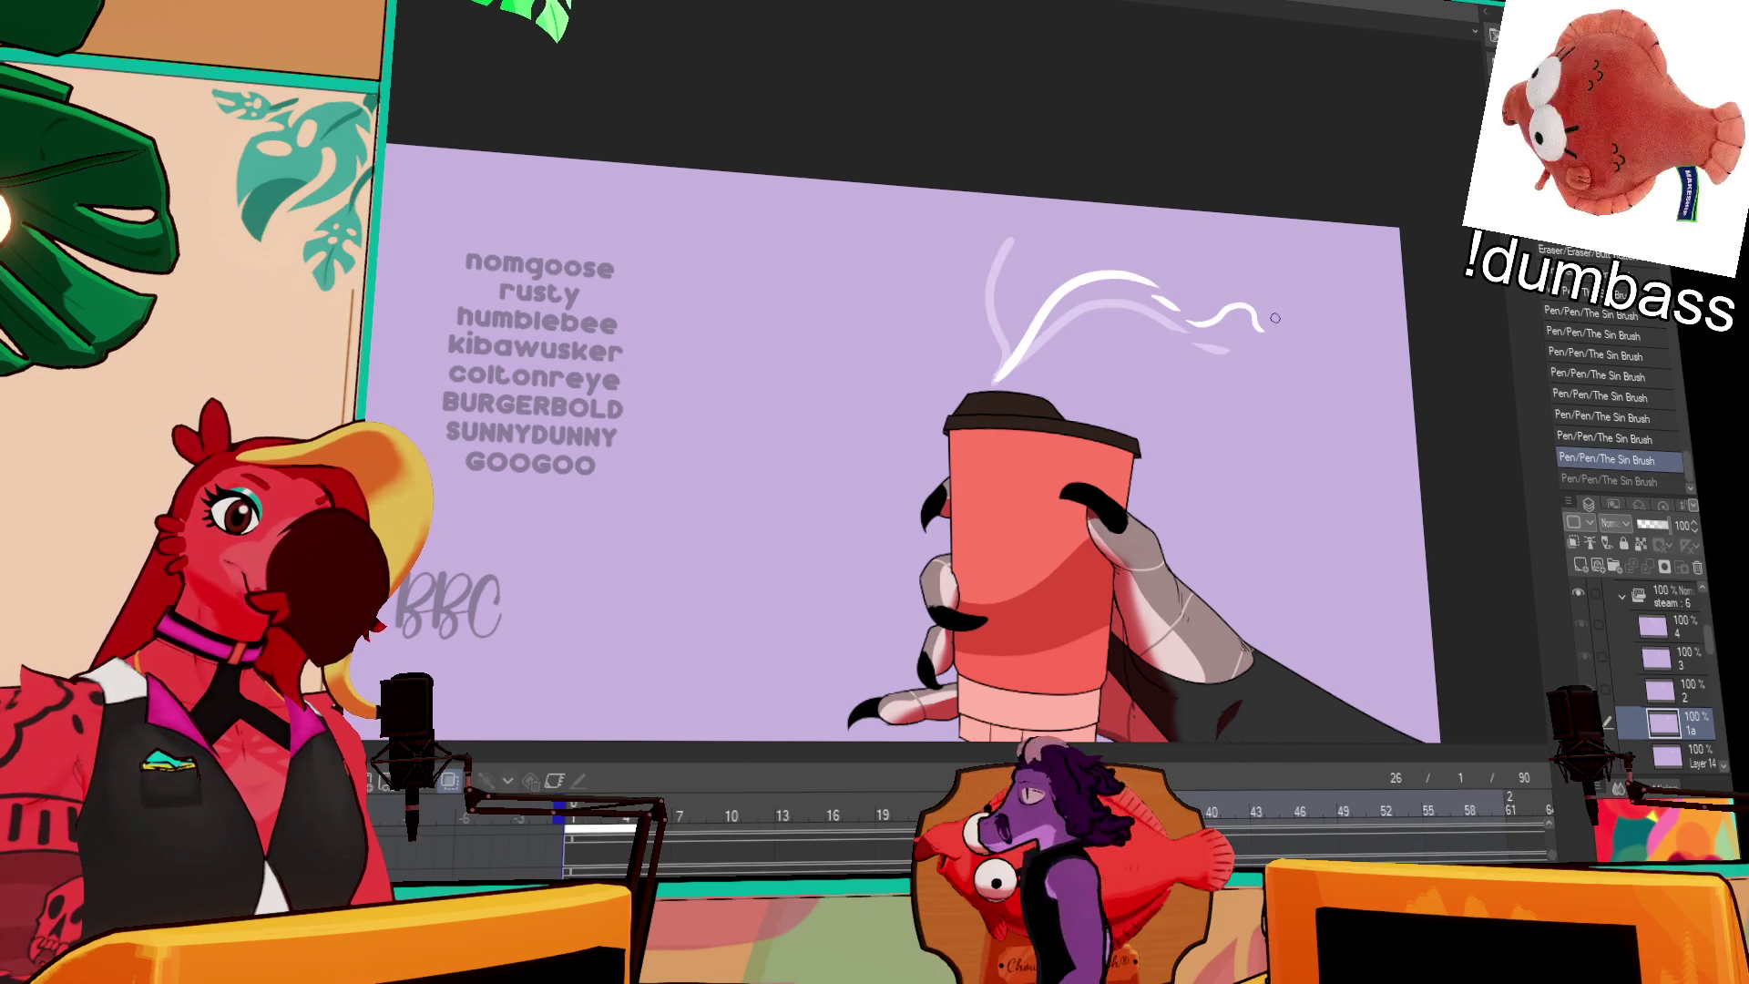
key("ctrl+z")
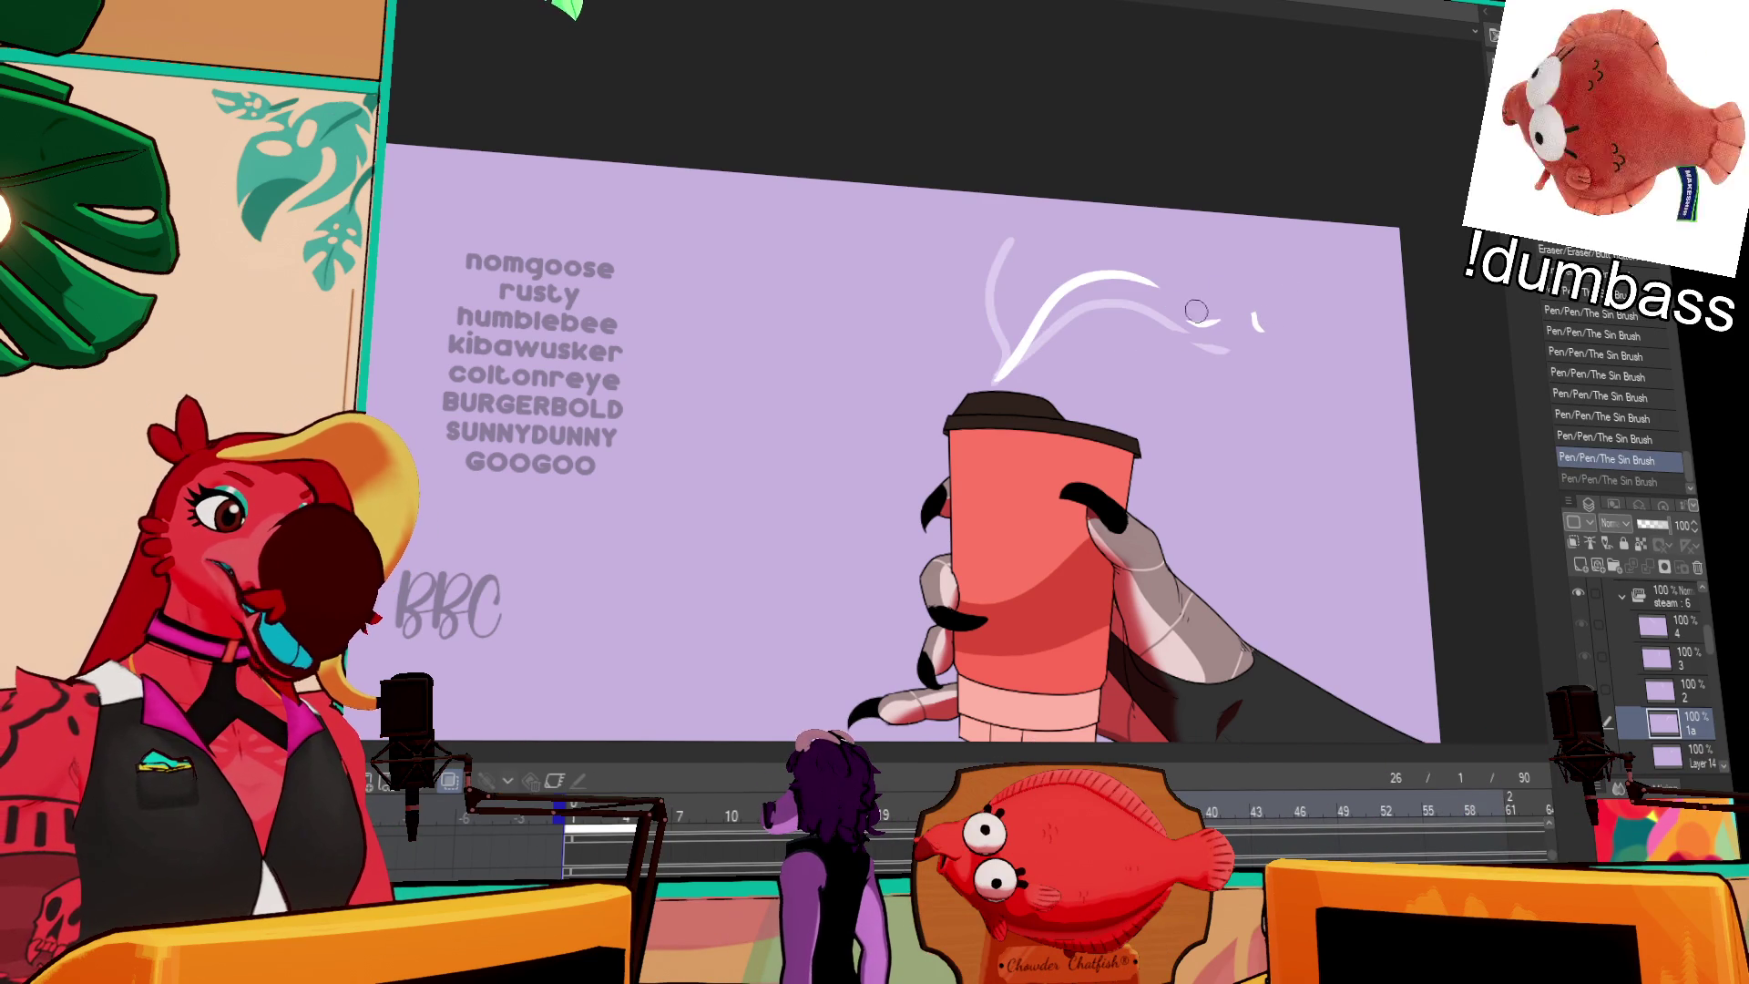
left_click_drag(1207, 330, 1138, 278)
mouse_move(1183, 337)
left_mouse_down()
mouse_move(1121, 273)
mouse_move(1179, 288)
left_mouse_up()
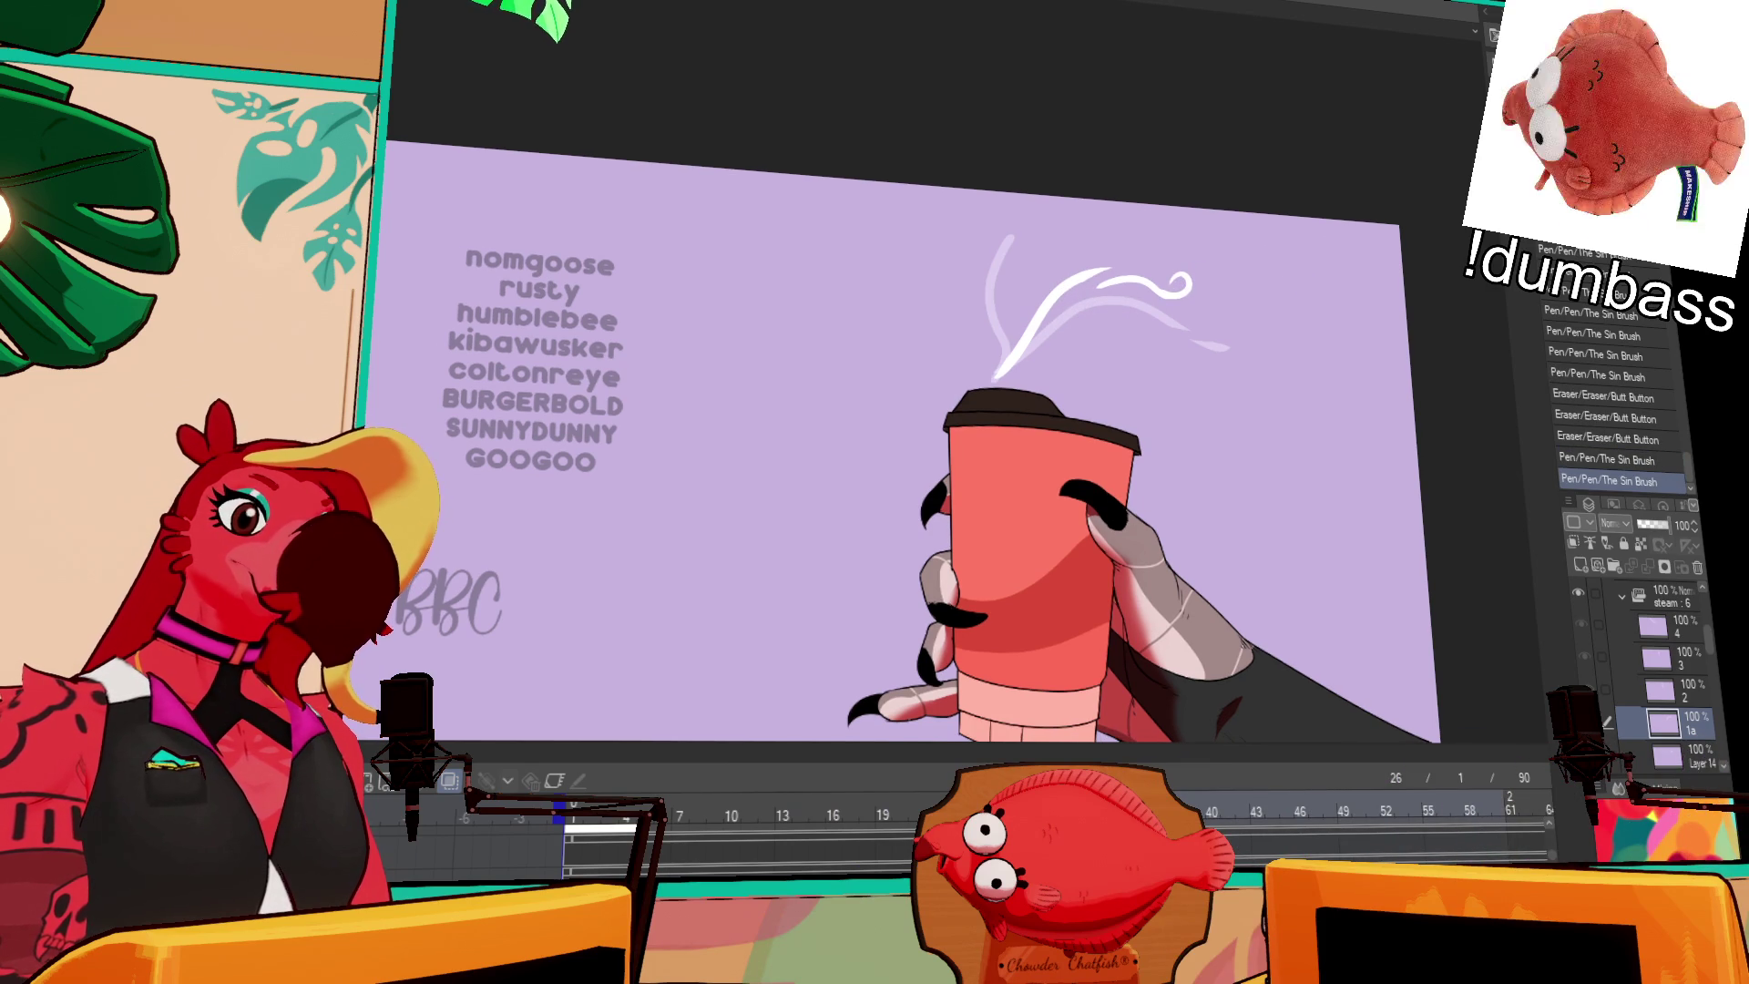
Step: Trim the steam tip on frame 23 and draw a new wisp curving up-right on frame 18
key("Left")
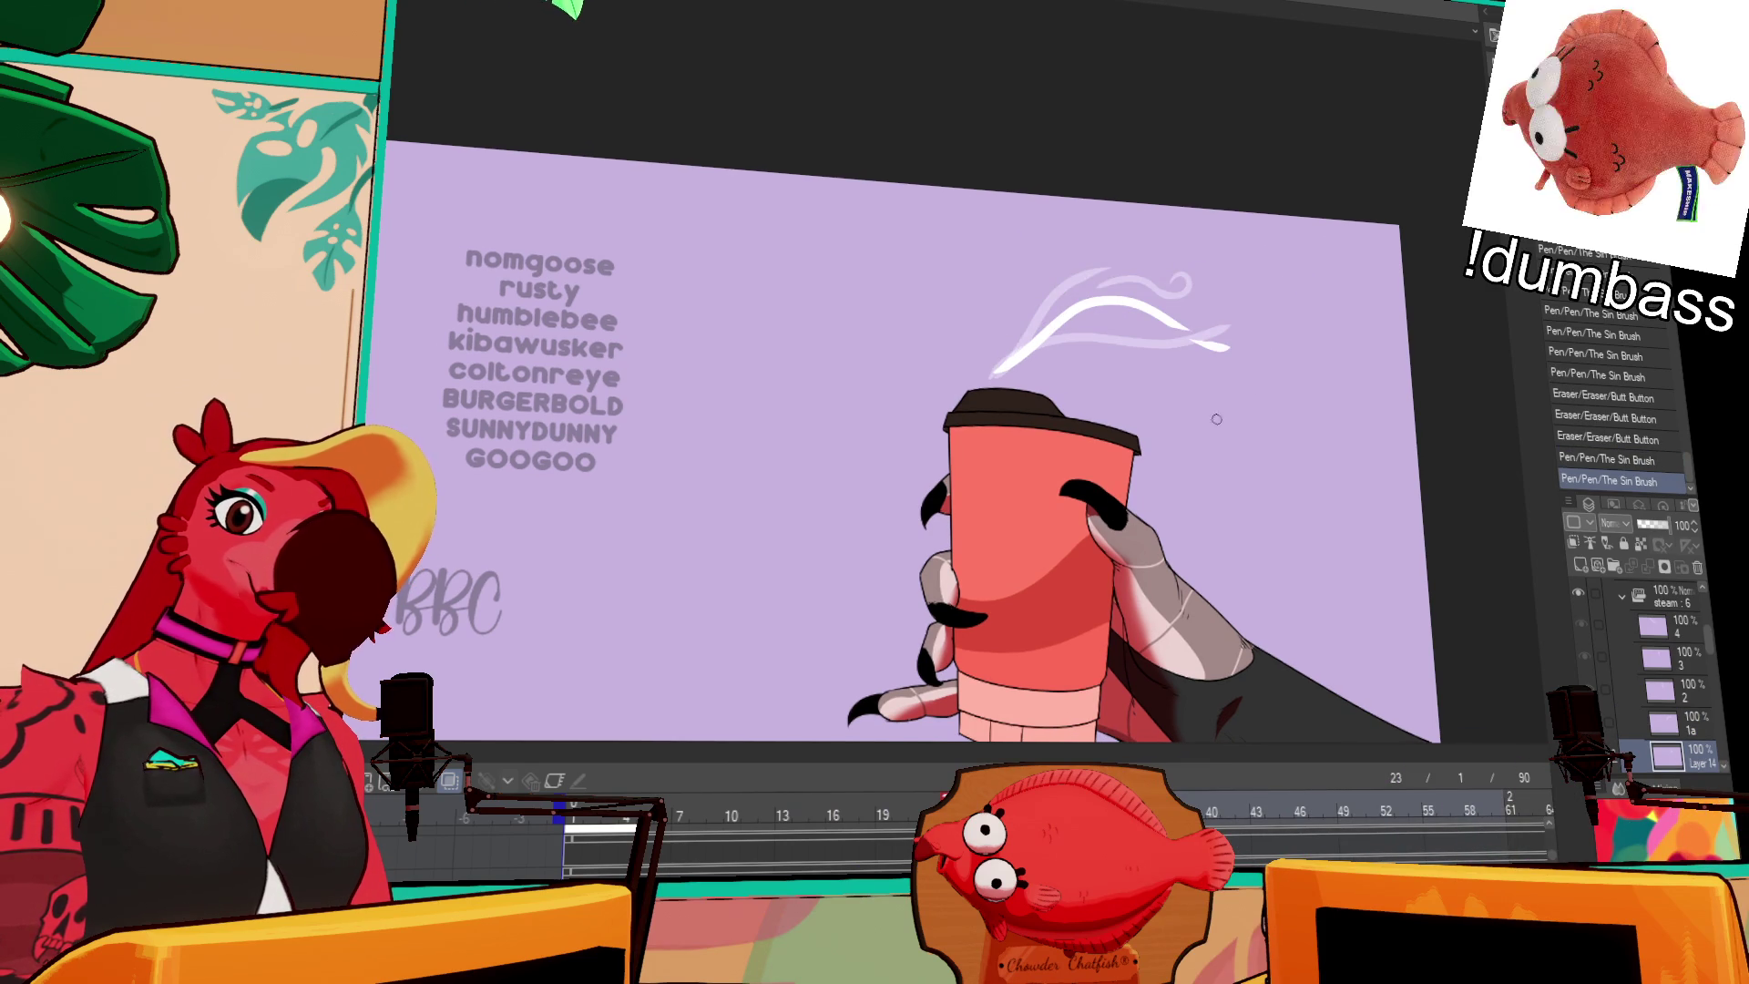
key("e")
mouse_move(1230, 344)
left_mouse_down()
mouse_move(1261, 350)
mouse_move(1183, 350)
left_mouse_up()
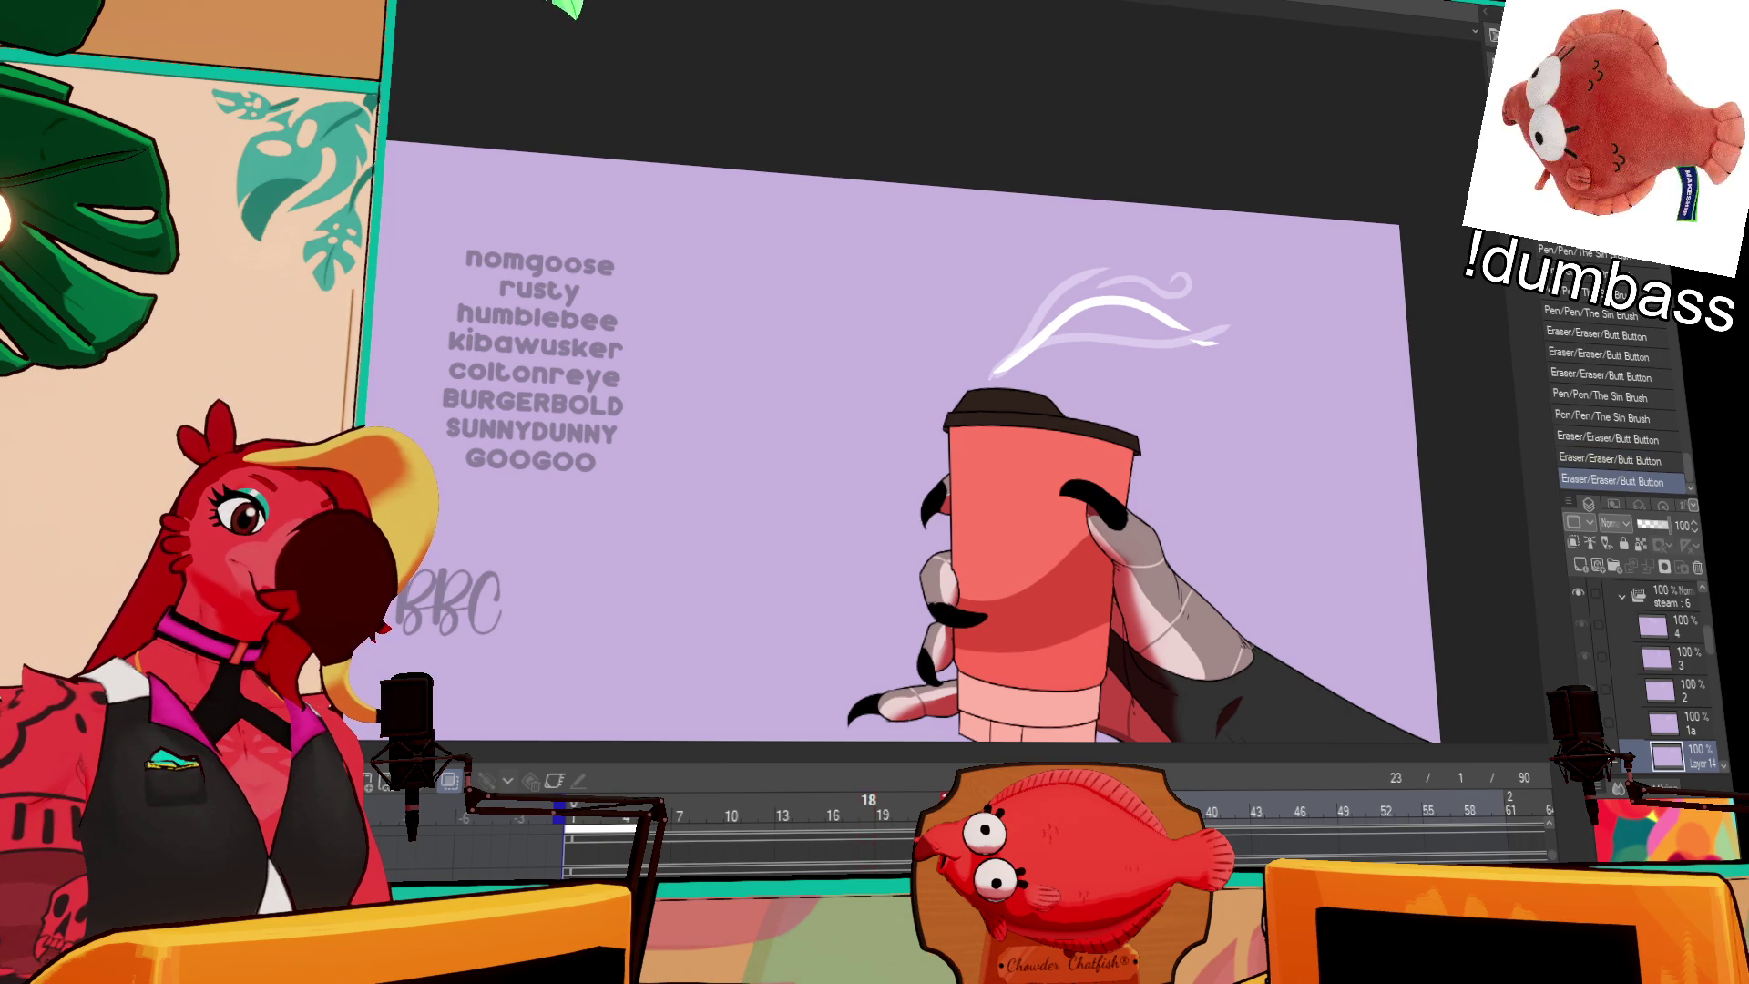
key("Left")
mouse_move(1156, 329)
left_mouse_down()
mouse_move(1265, 307)
mouse_move(1253, 322)
left_mouse_up()
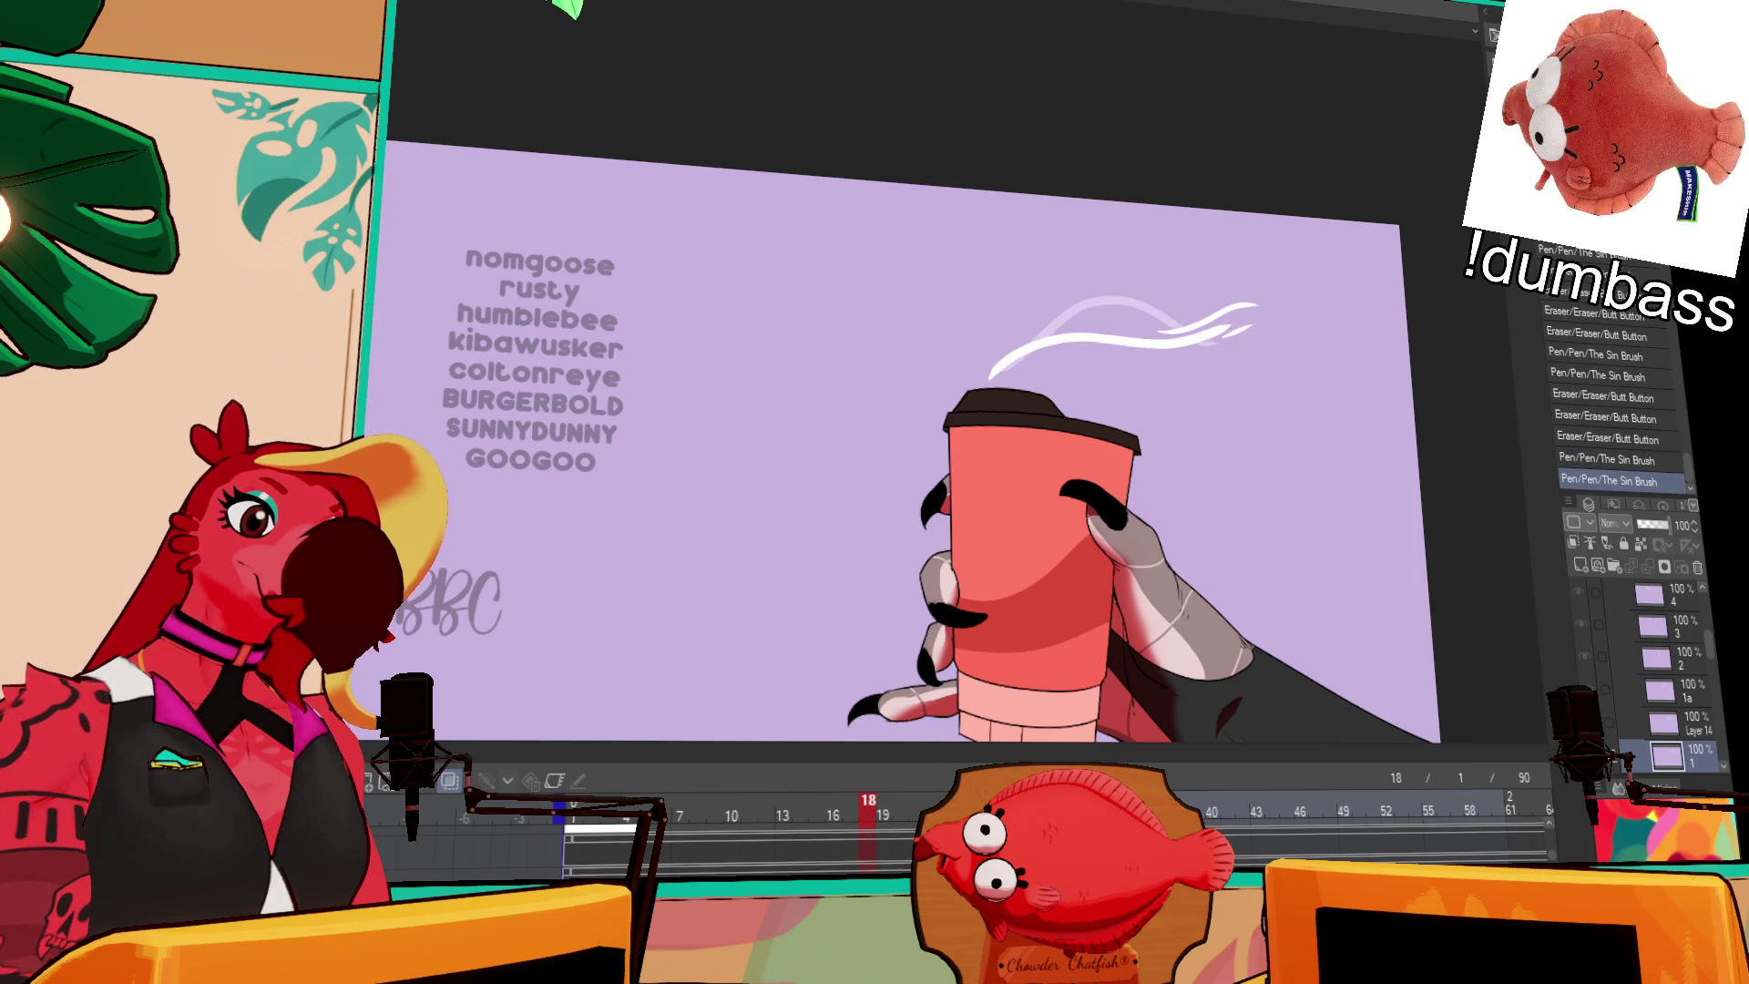
key("Left")
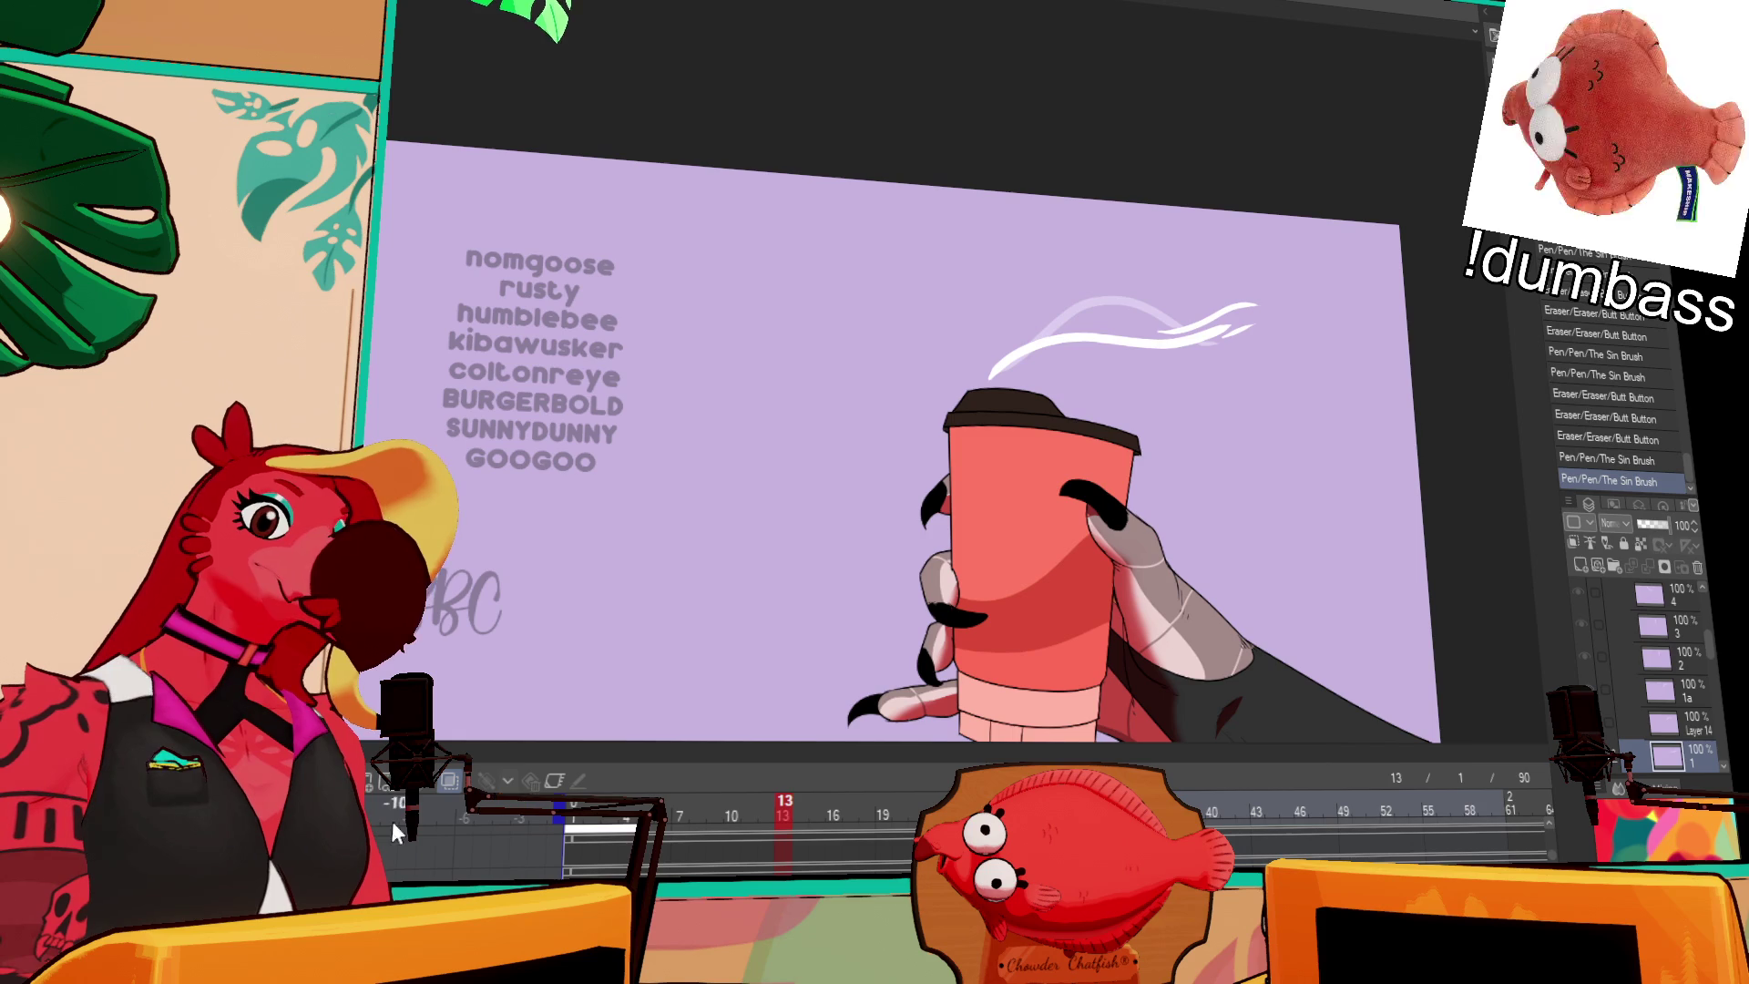
Step: Add a new animation cel at frame 13 and draw a horizontal steam wisp, retrying several strokes
left_click(370, 782)
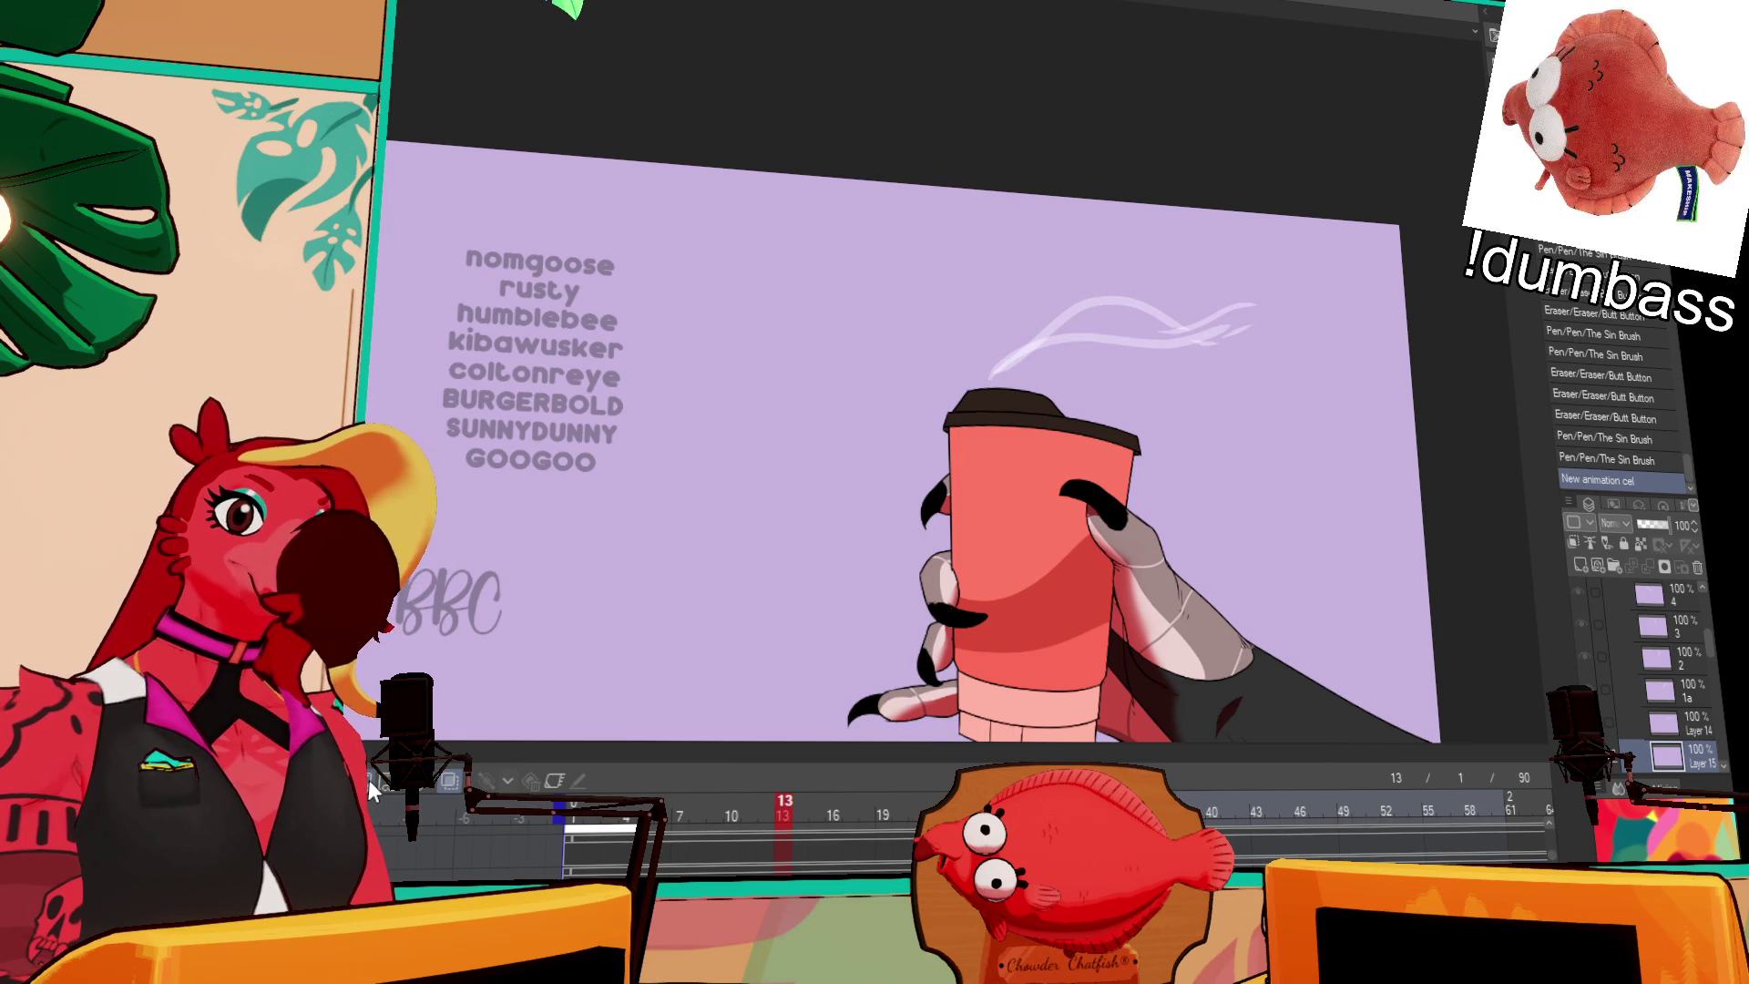
mouse_move(986, 378)
left_mouse_down()
mouse_move(1107, 320)
mouse_move(1239, 310)
mouse_move(1027, 348)
mouse_move(1251, 304)
left_mouse_up()
key("ctrl+z")
key("ctrl+z")
mouse_move(988, 378)
left_mouse_down()
mouse_move(1029, 346)
mouse_move(1220, 326)
left_mouse_up()
key("ctrl+z")
key("ctrl+z")
key("ctrl+z")
mouse_move(992, 376)
left_mouse_down()
mouse_move(1243, 312)
mouse_move(1302, 315)
mouse_move(1289, 326)
left_mouse_up()
key("ctrl+z")
left_click_drag(1091, 344, 1306, 305)
key("ctrl+z")
Step: Compare frames 10–15 with onion skin while adding and refining steam strokes on the new cel
key("Left")
key("Left")
key("Left")
key("Right")
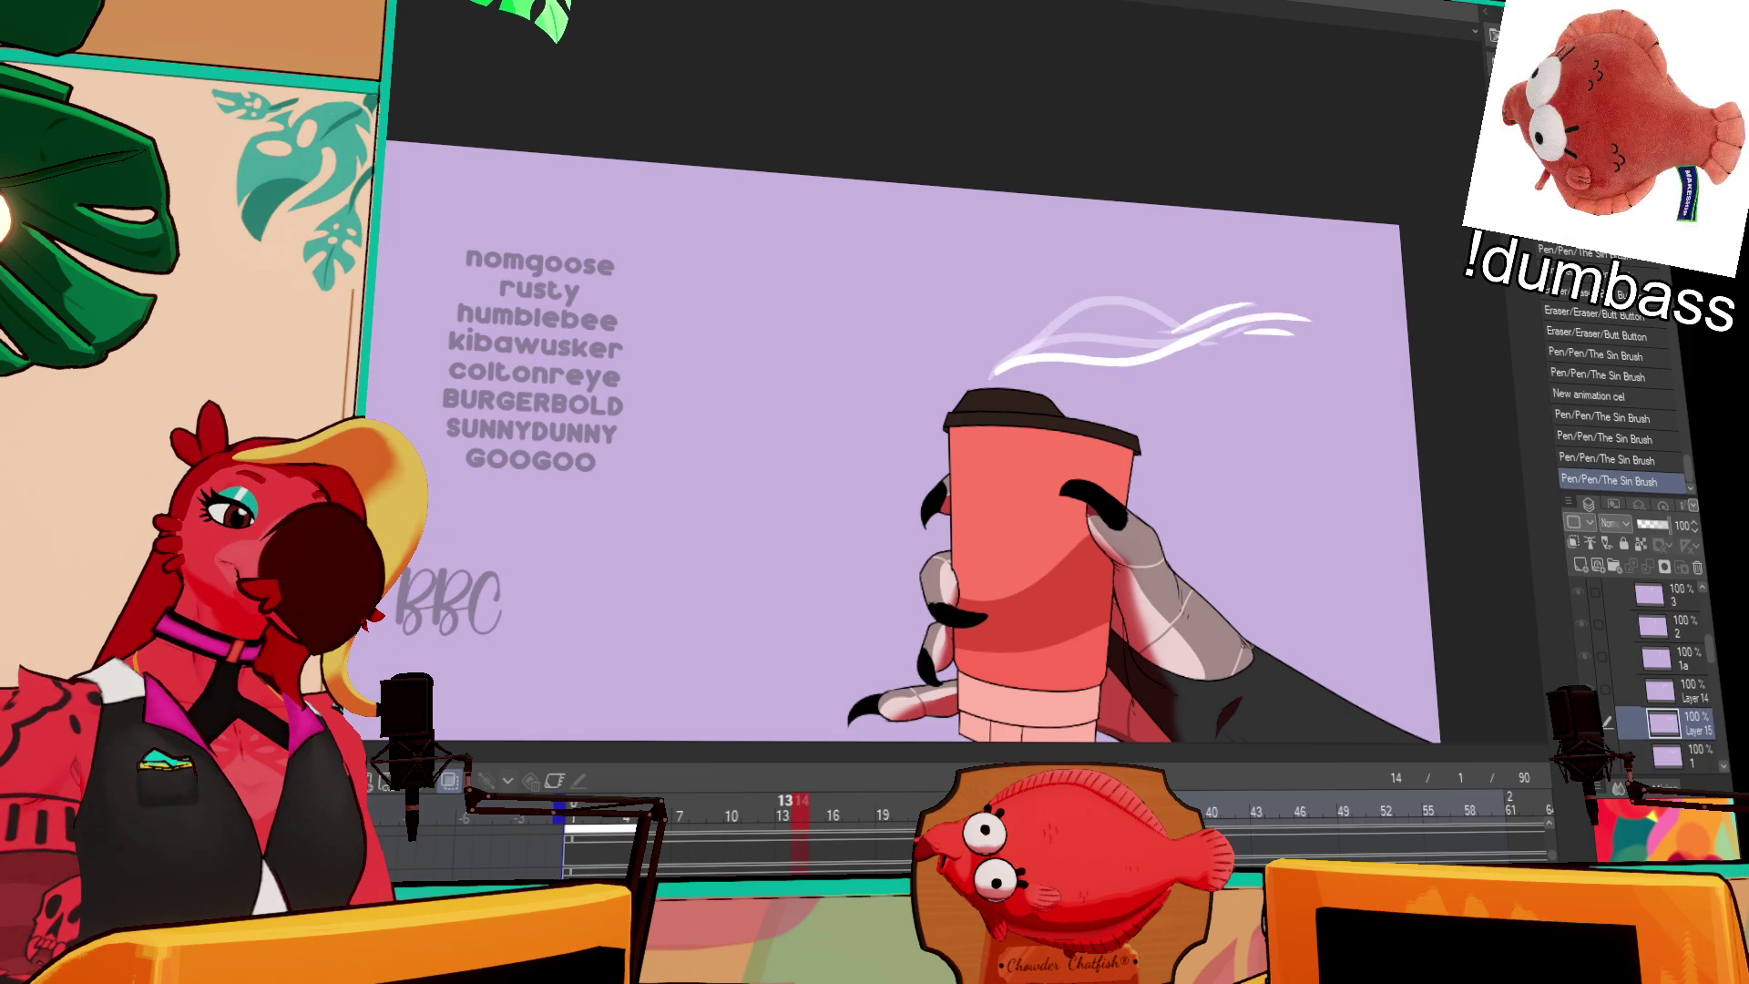
key("ctrl+z")
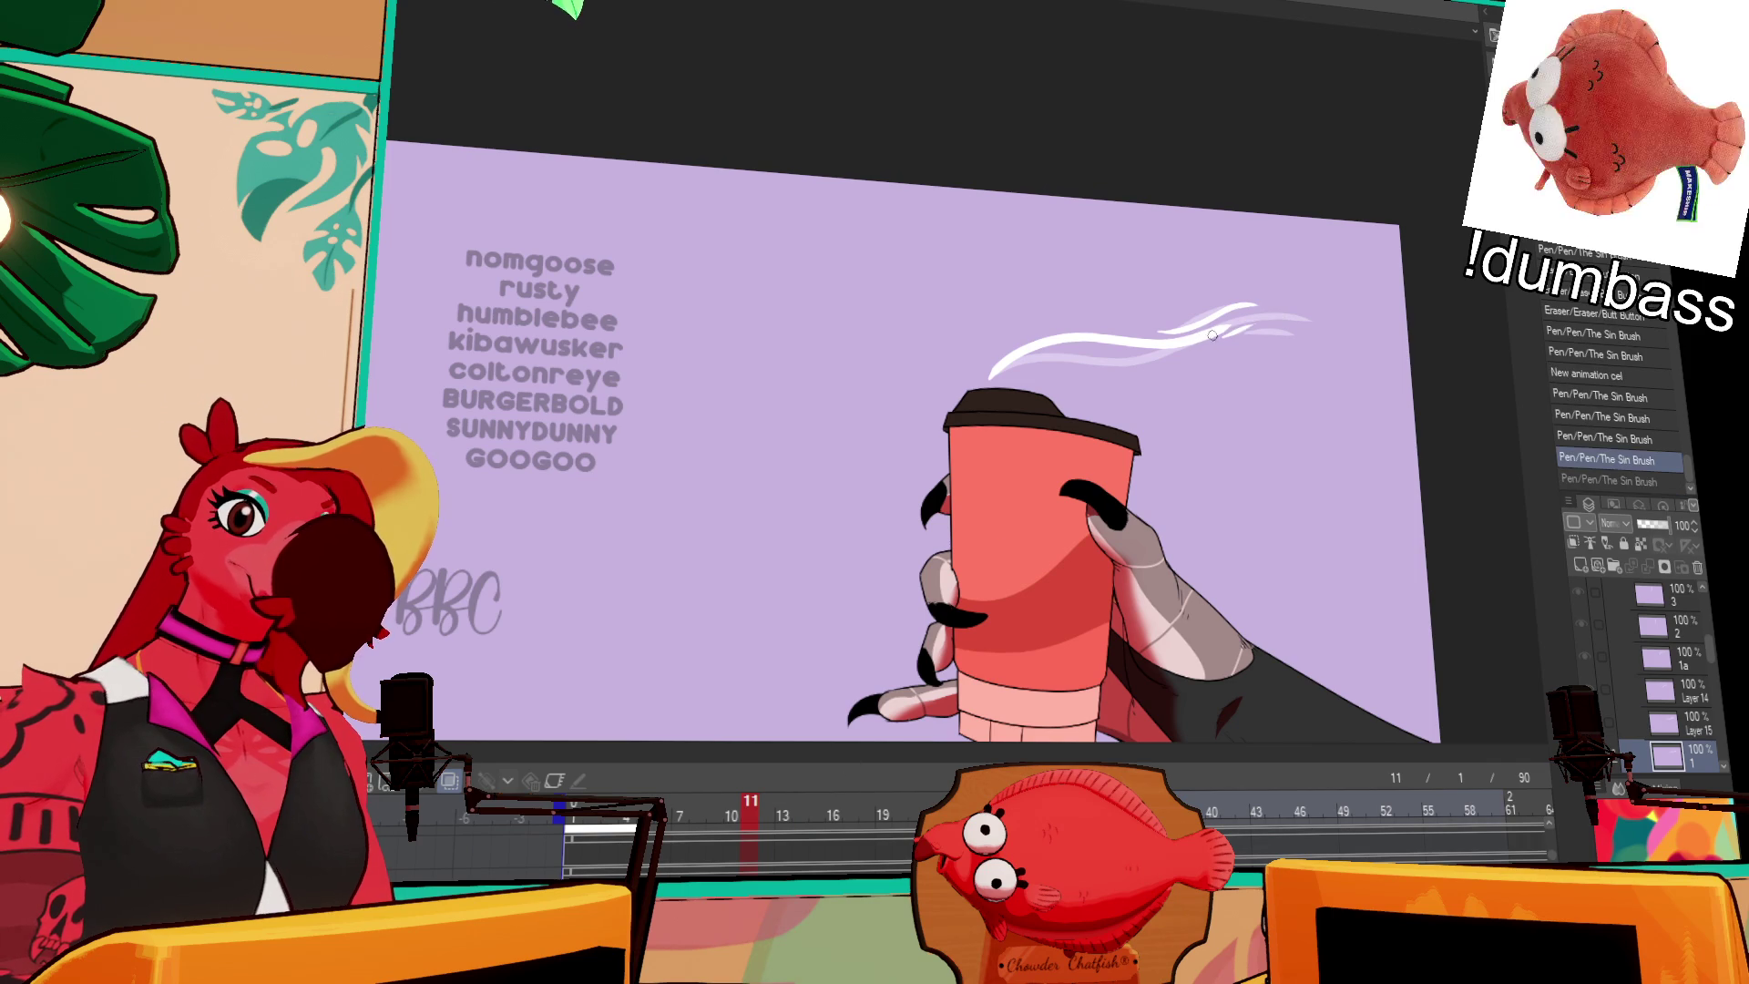
key("Right")
key("Right")
key("Right")
left_click_drag(1285, 320, 1185, 356)
key("Left")
key("Left")
key("Left")
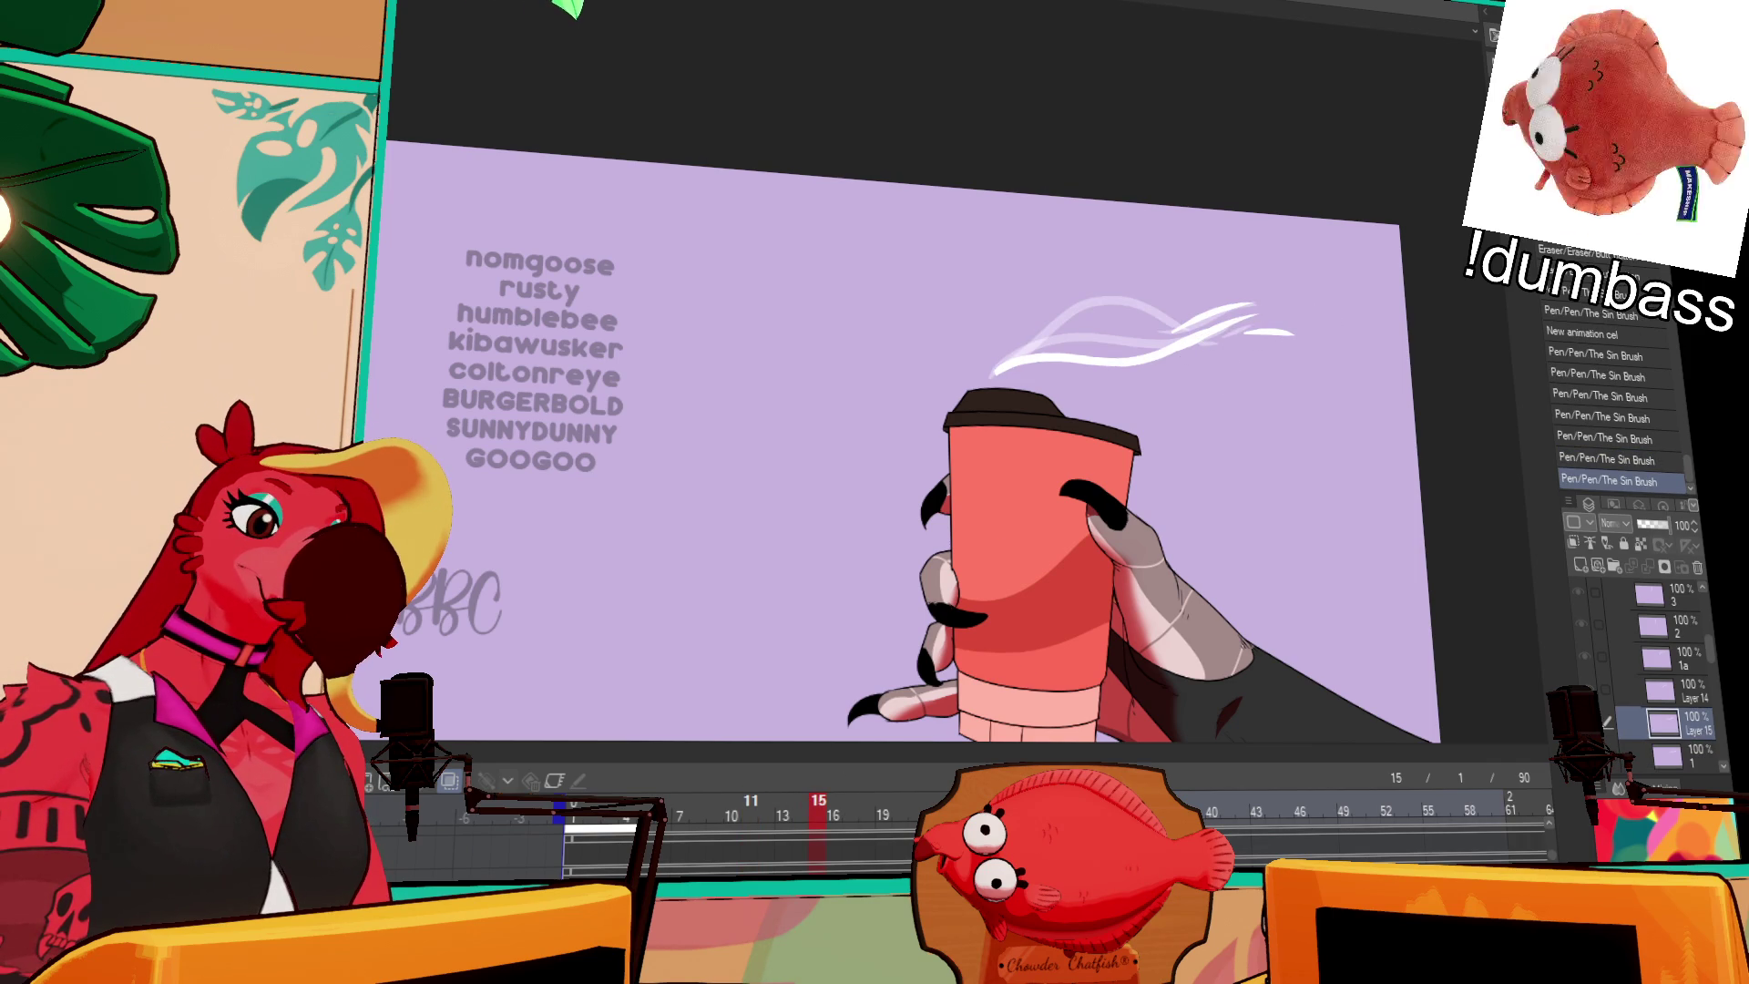
left_click_drag(1260, 321, 1220, 334)
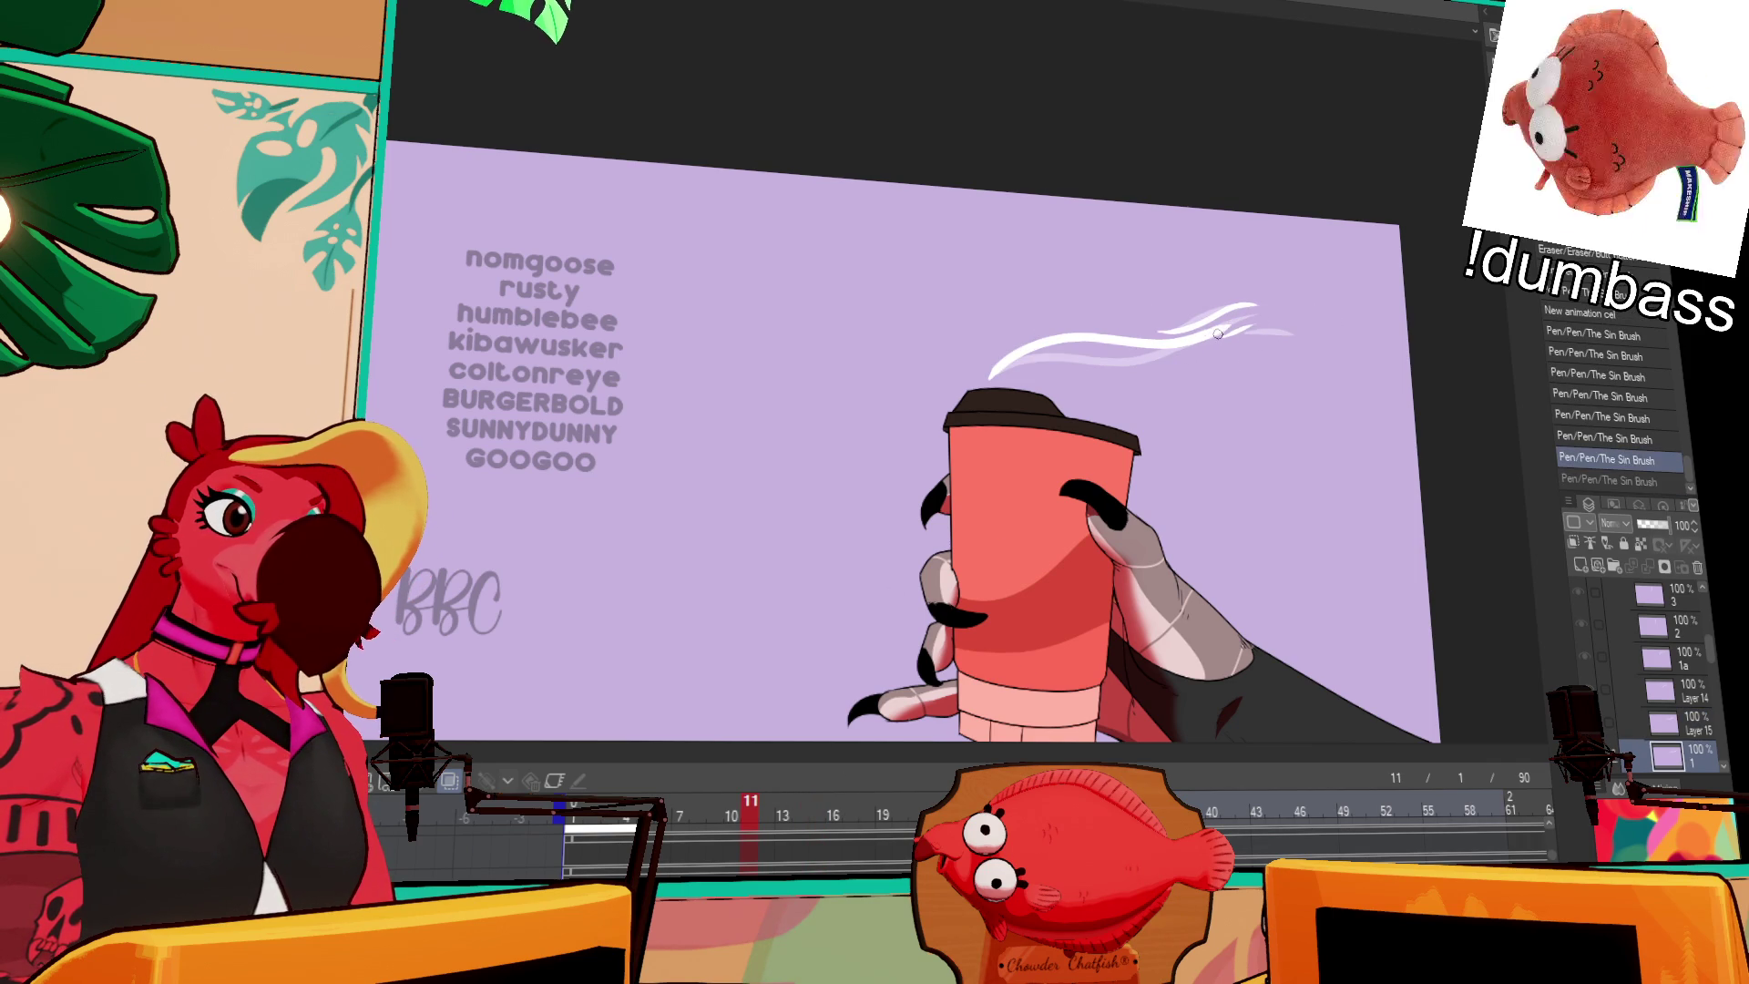
key("ctrl+z")
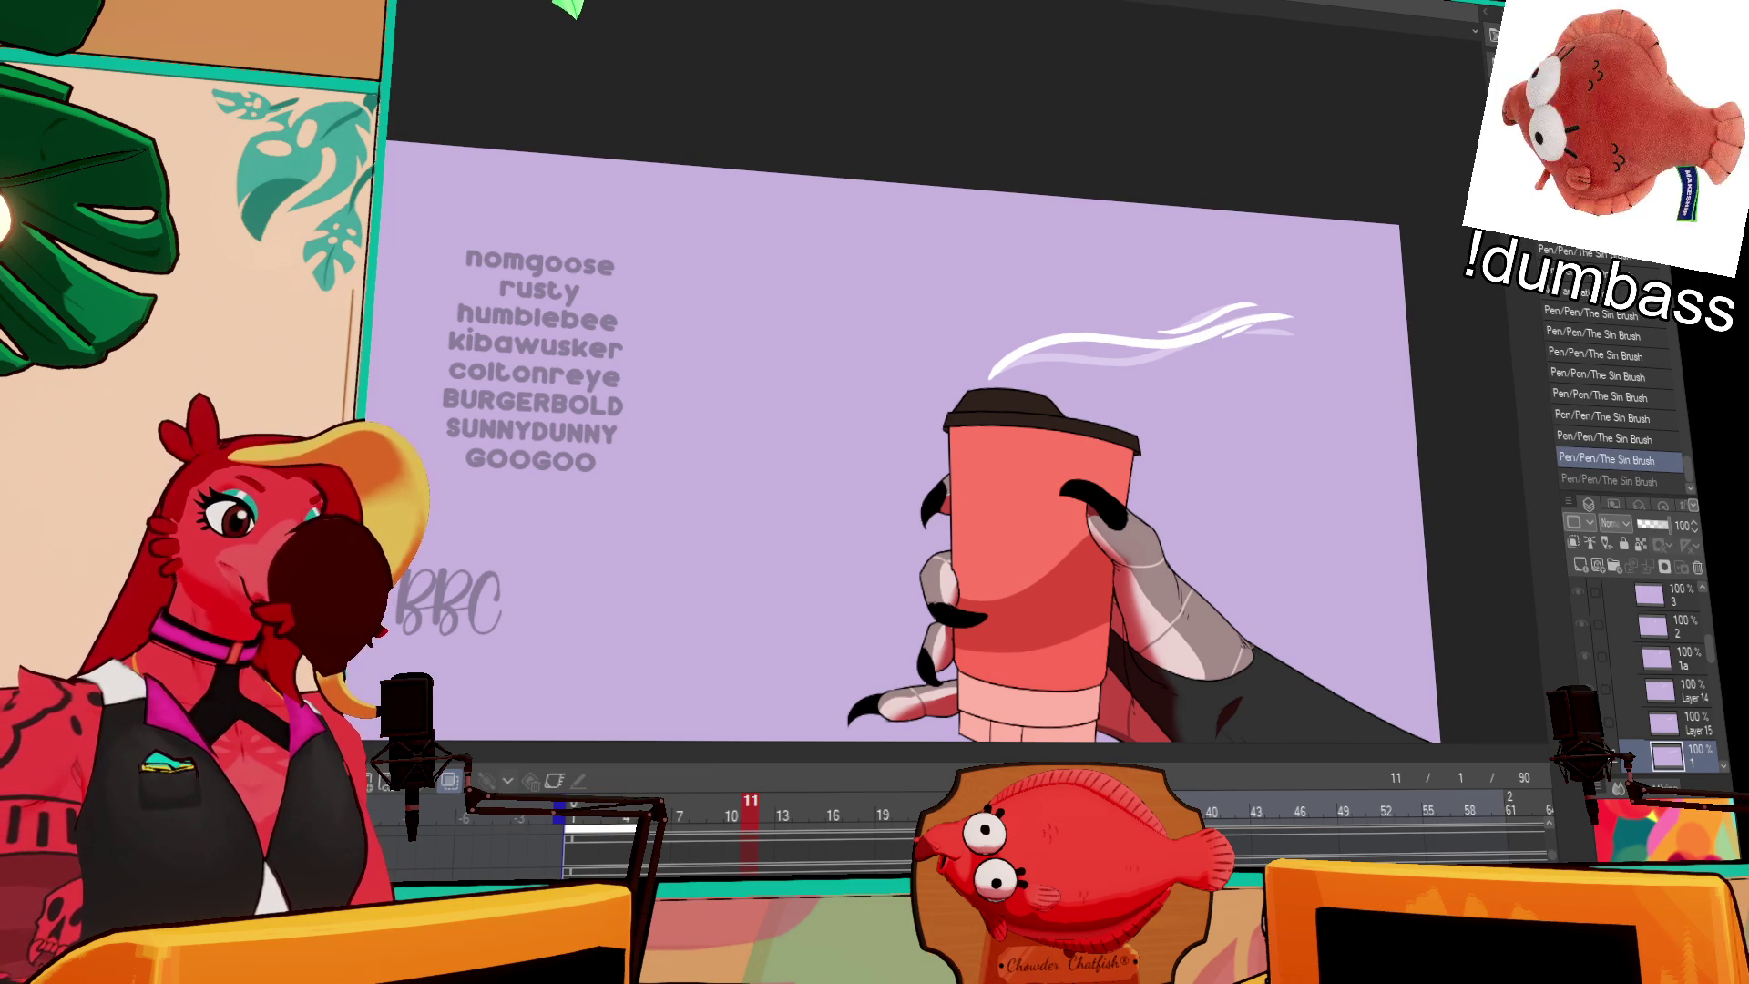
key("Return")
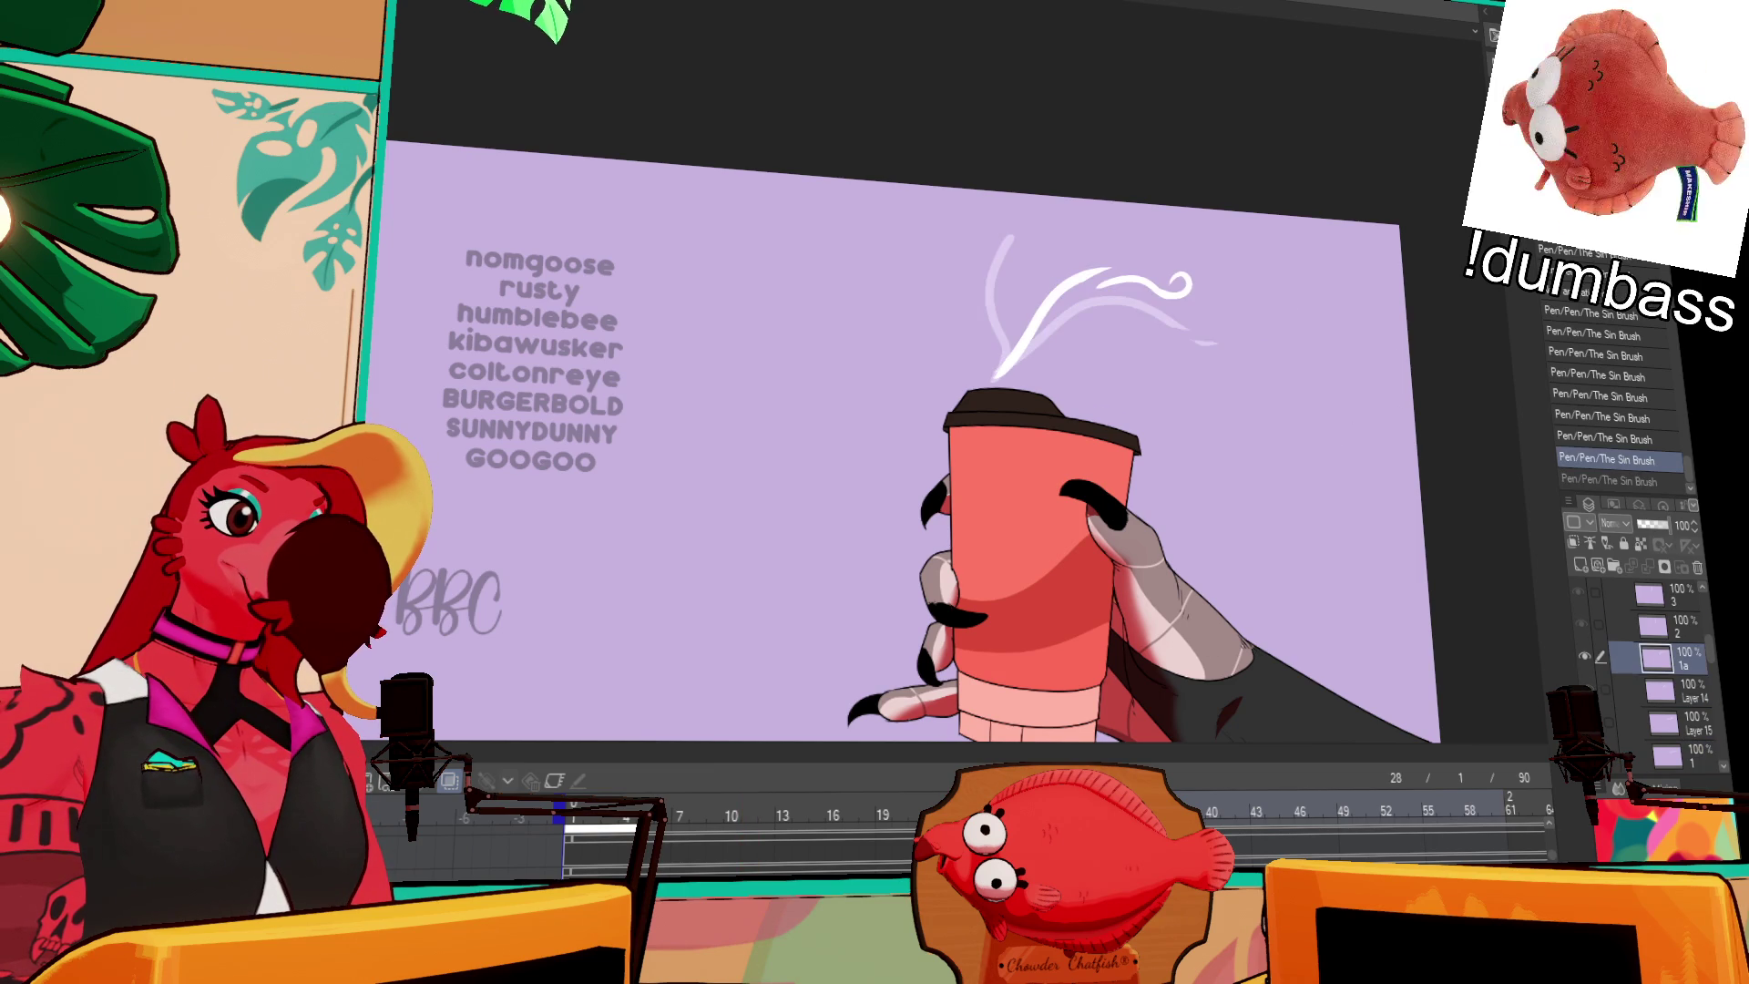
key("ctrl+y")
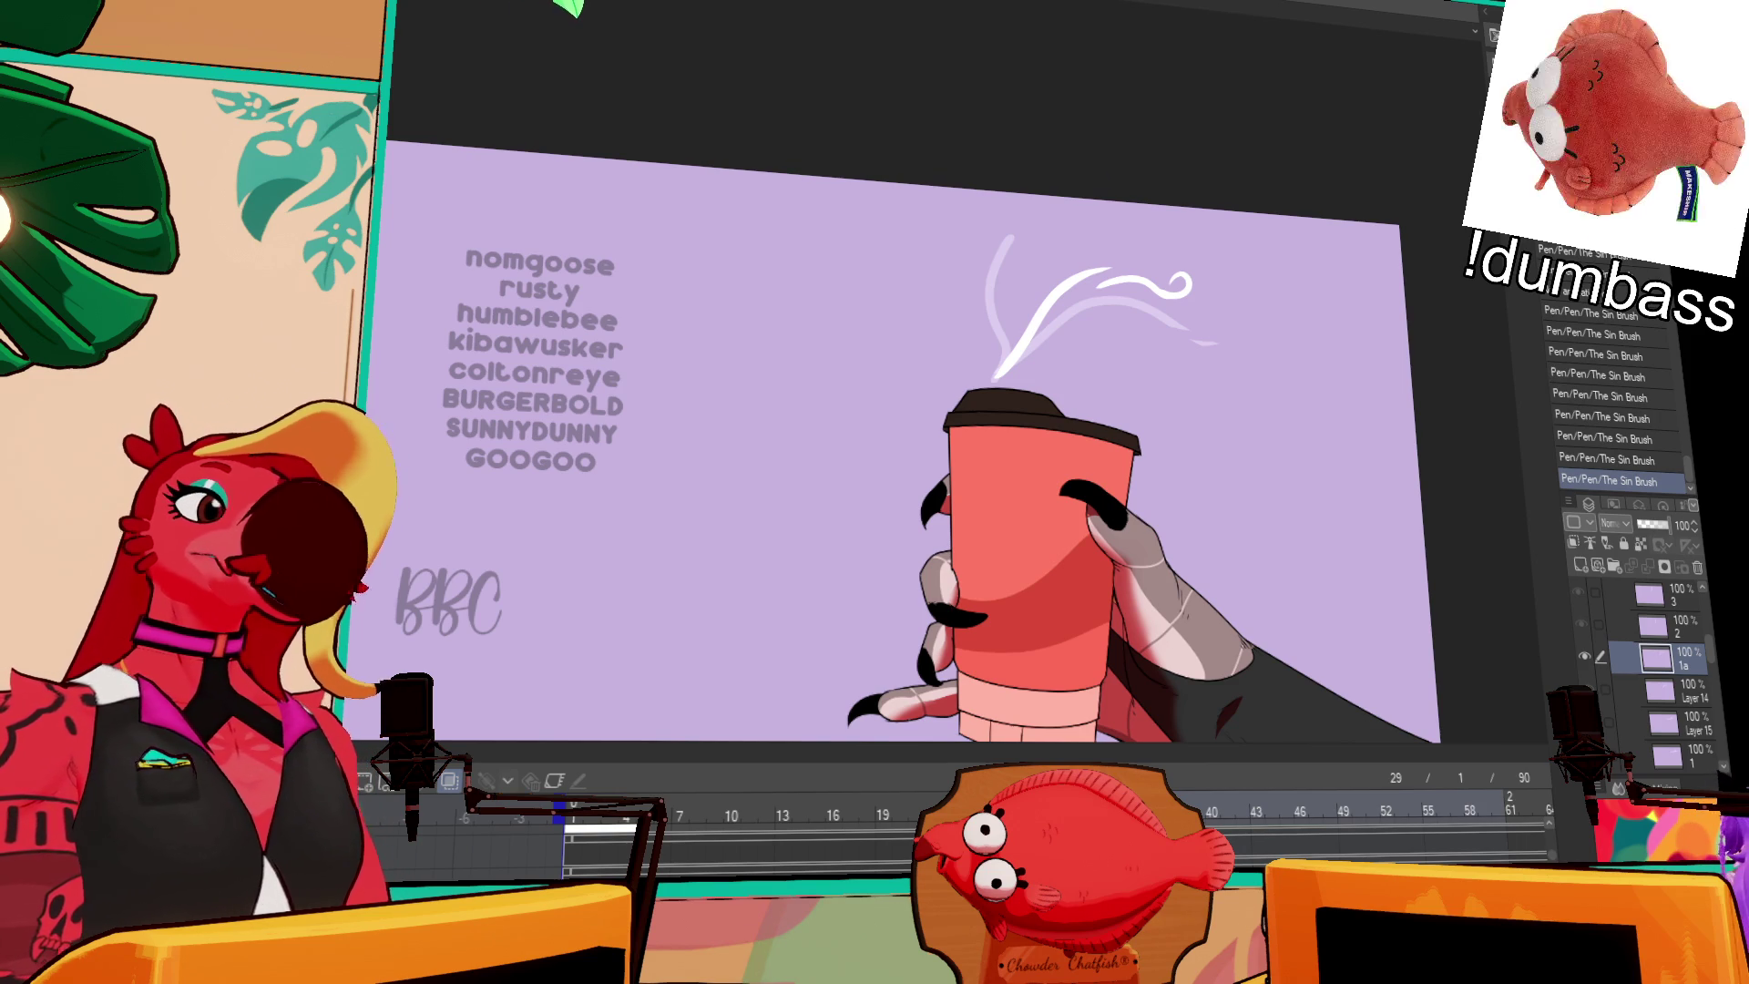
Step: On frame 32, erase and reshape the top of the steam rising from the cup
left_click_drag(1179, 503, 1209, 498)
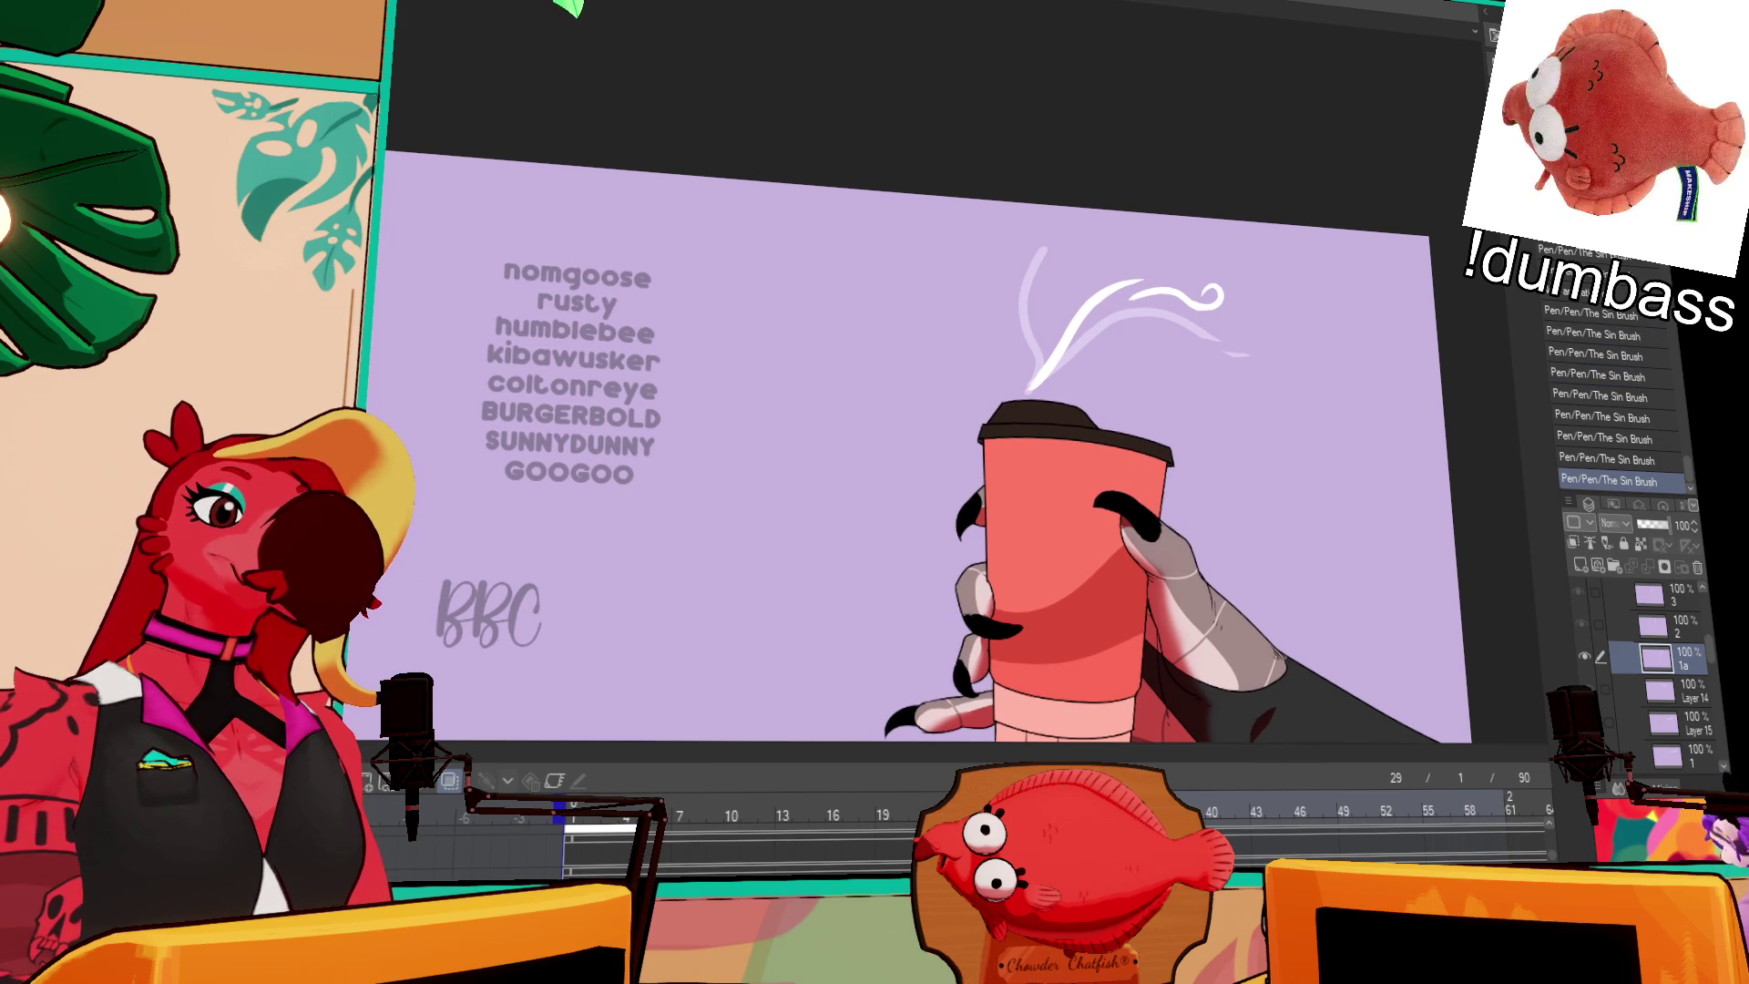
key("Right")
mouse_move(1029, 259)
left_mouse_down()
mouse_move(1029, 300)
mouse_move(1043, 250)
mouse_move(1051, 271)
mouse_move(1037, 255)
left_mouse_up()
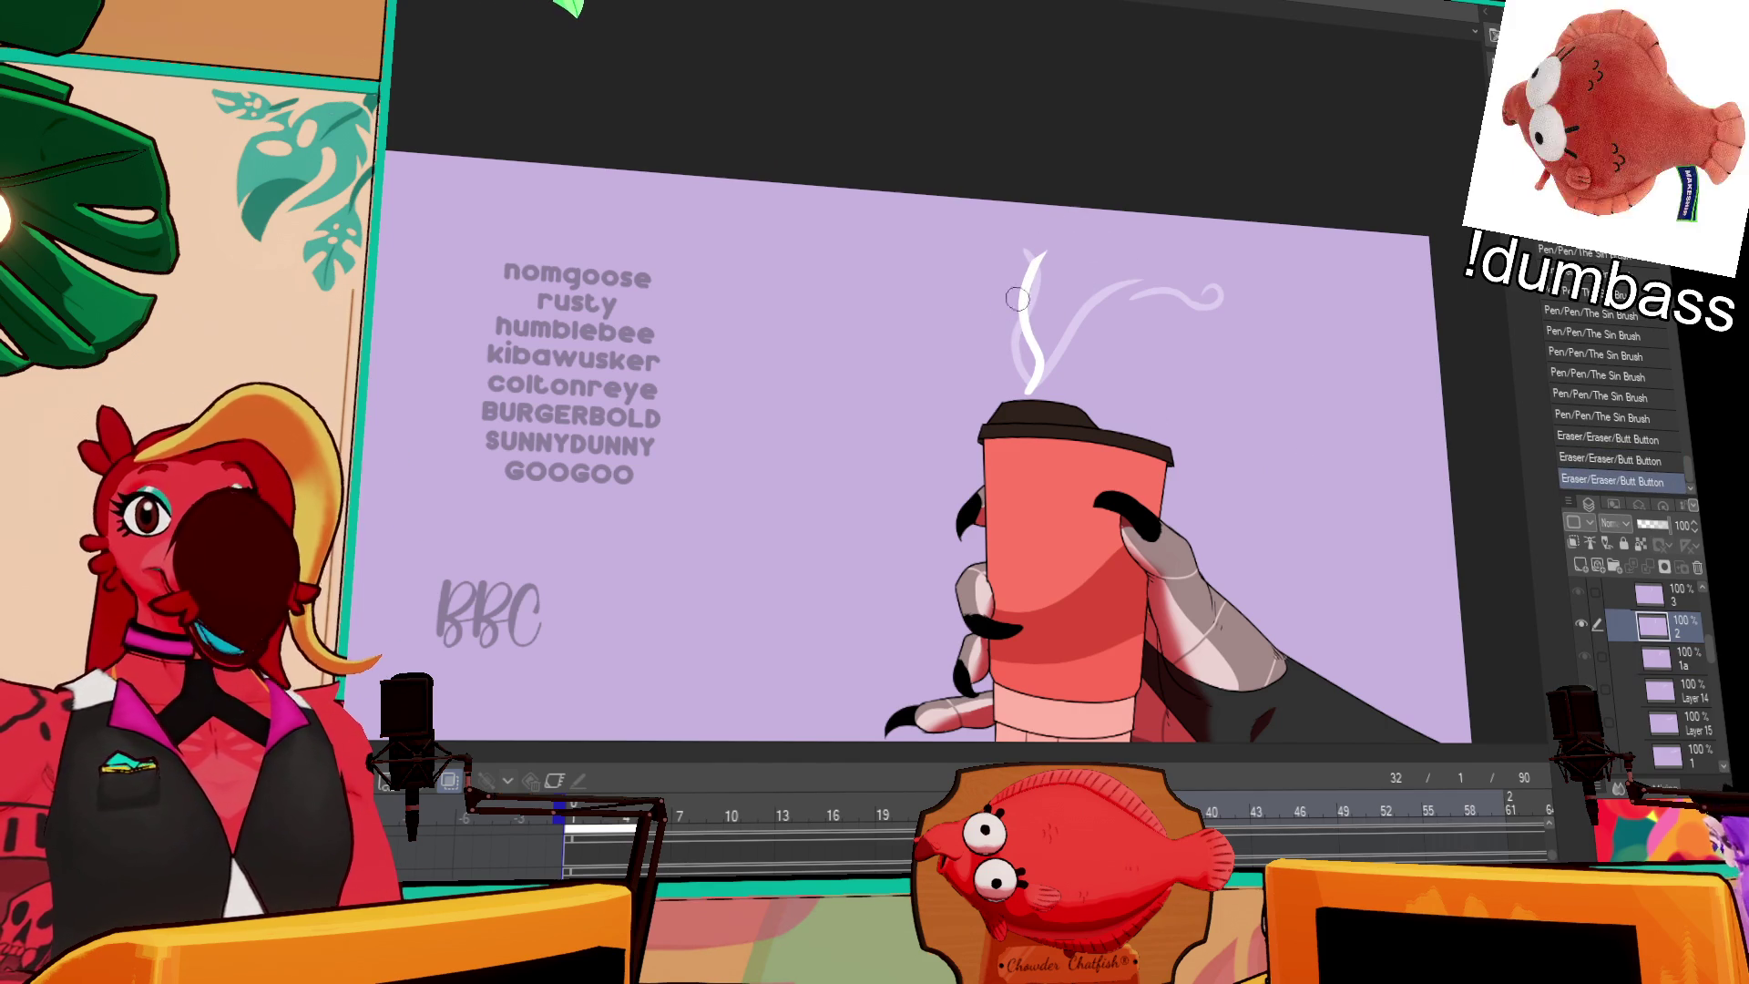
mouse_move(1008, 338)
left_mouse_down()
mouse_move(1002, 293)
mouse_move(1049, 264)
left_mouse_up()
key("ctrl+z")
key("ctrl+z")
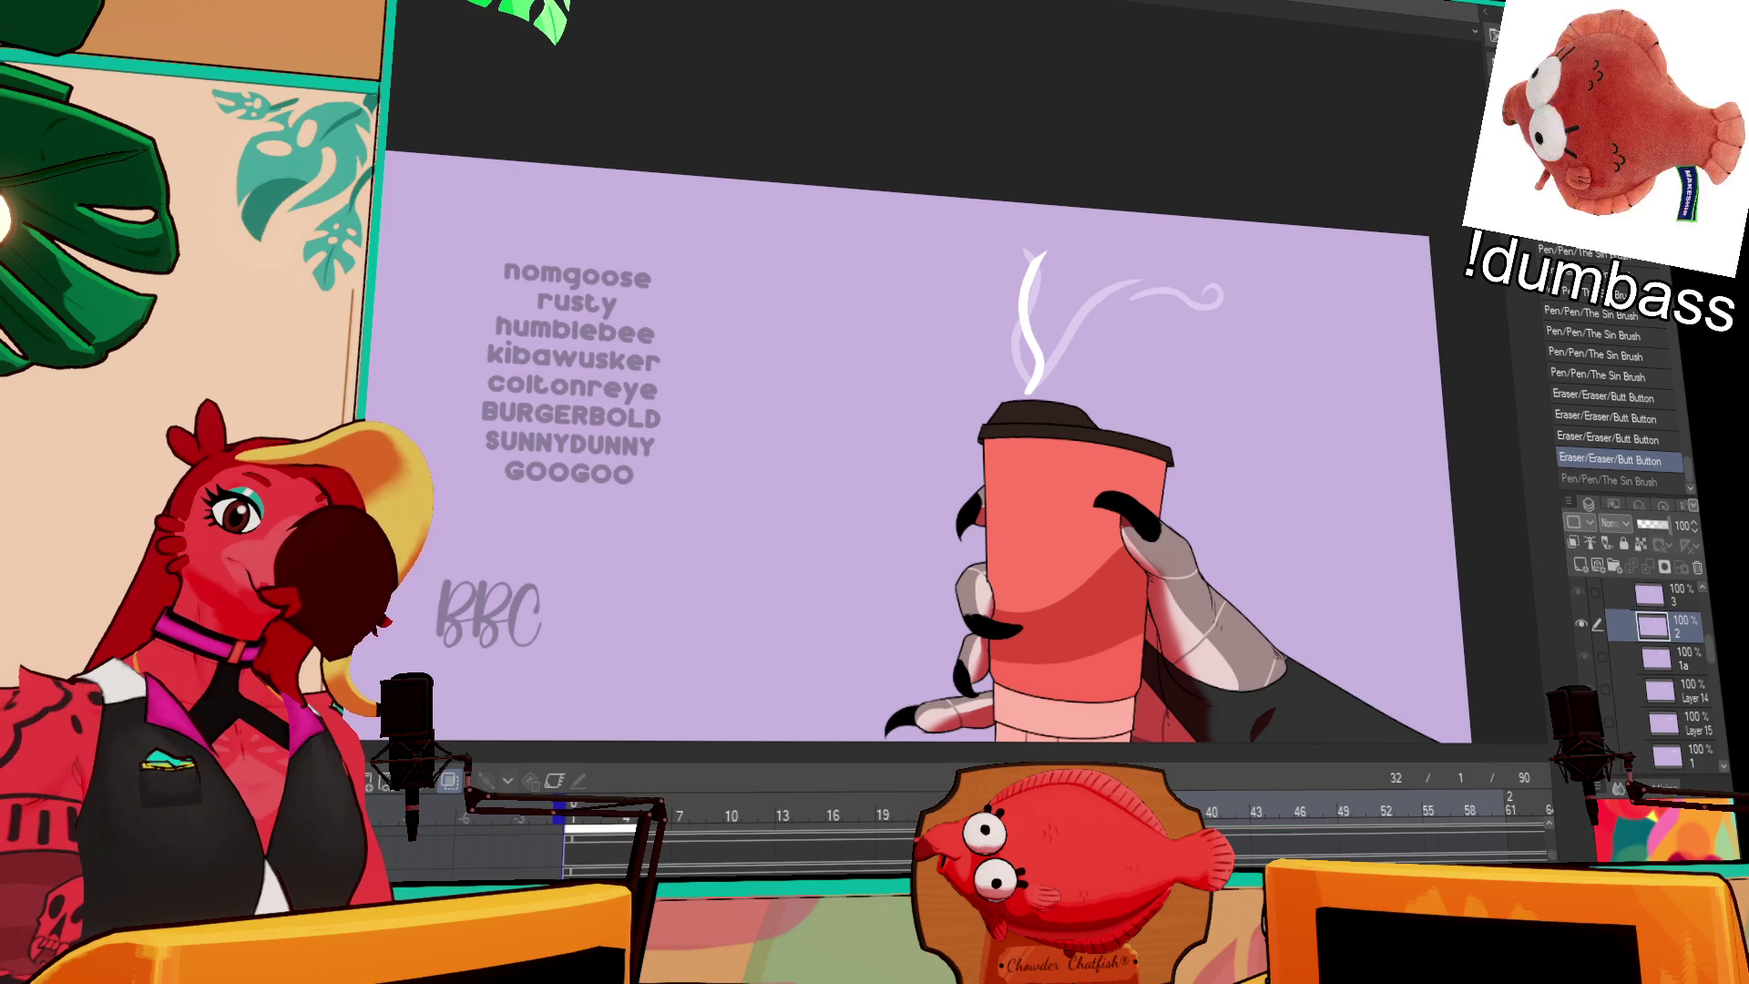
left_click_drag(1035, 312, 1047, 272)
key("ctrl+z")
key("ctrl+z")
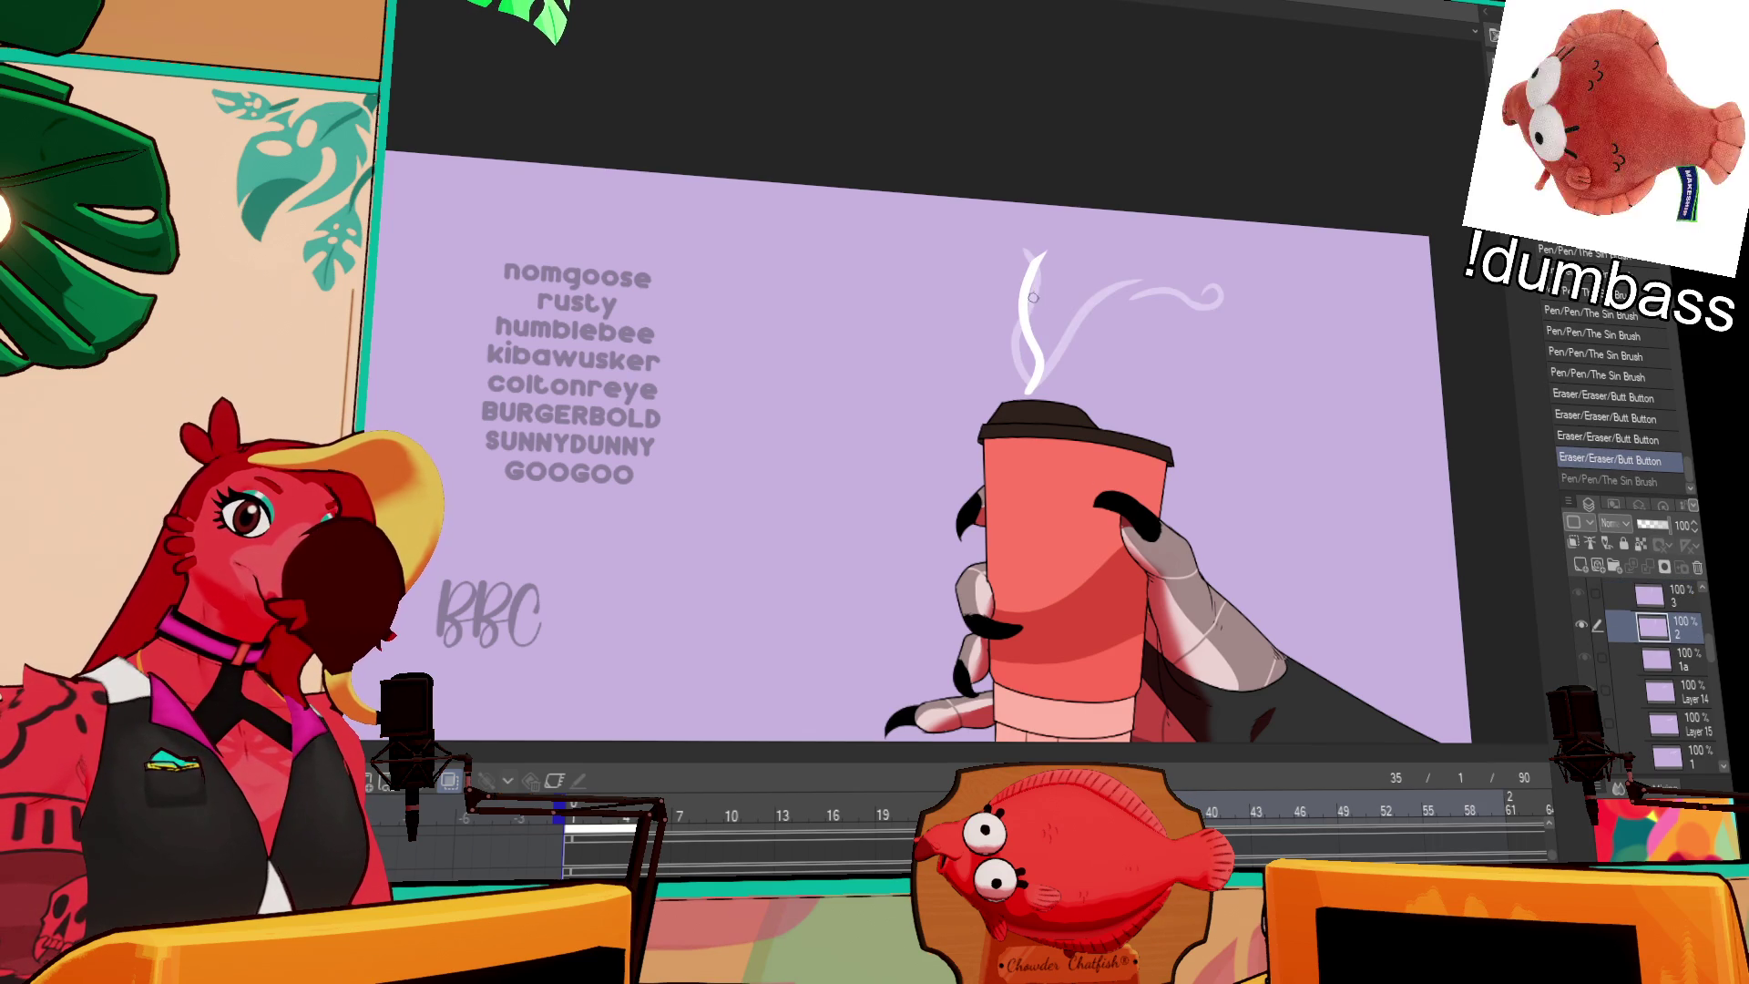
left_click_drag(1029, 389, 1059, 250)
key("ctrl+z")
key("ctrl+z")
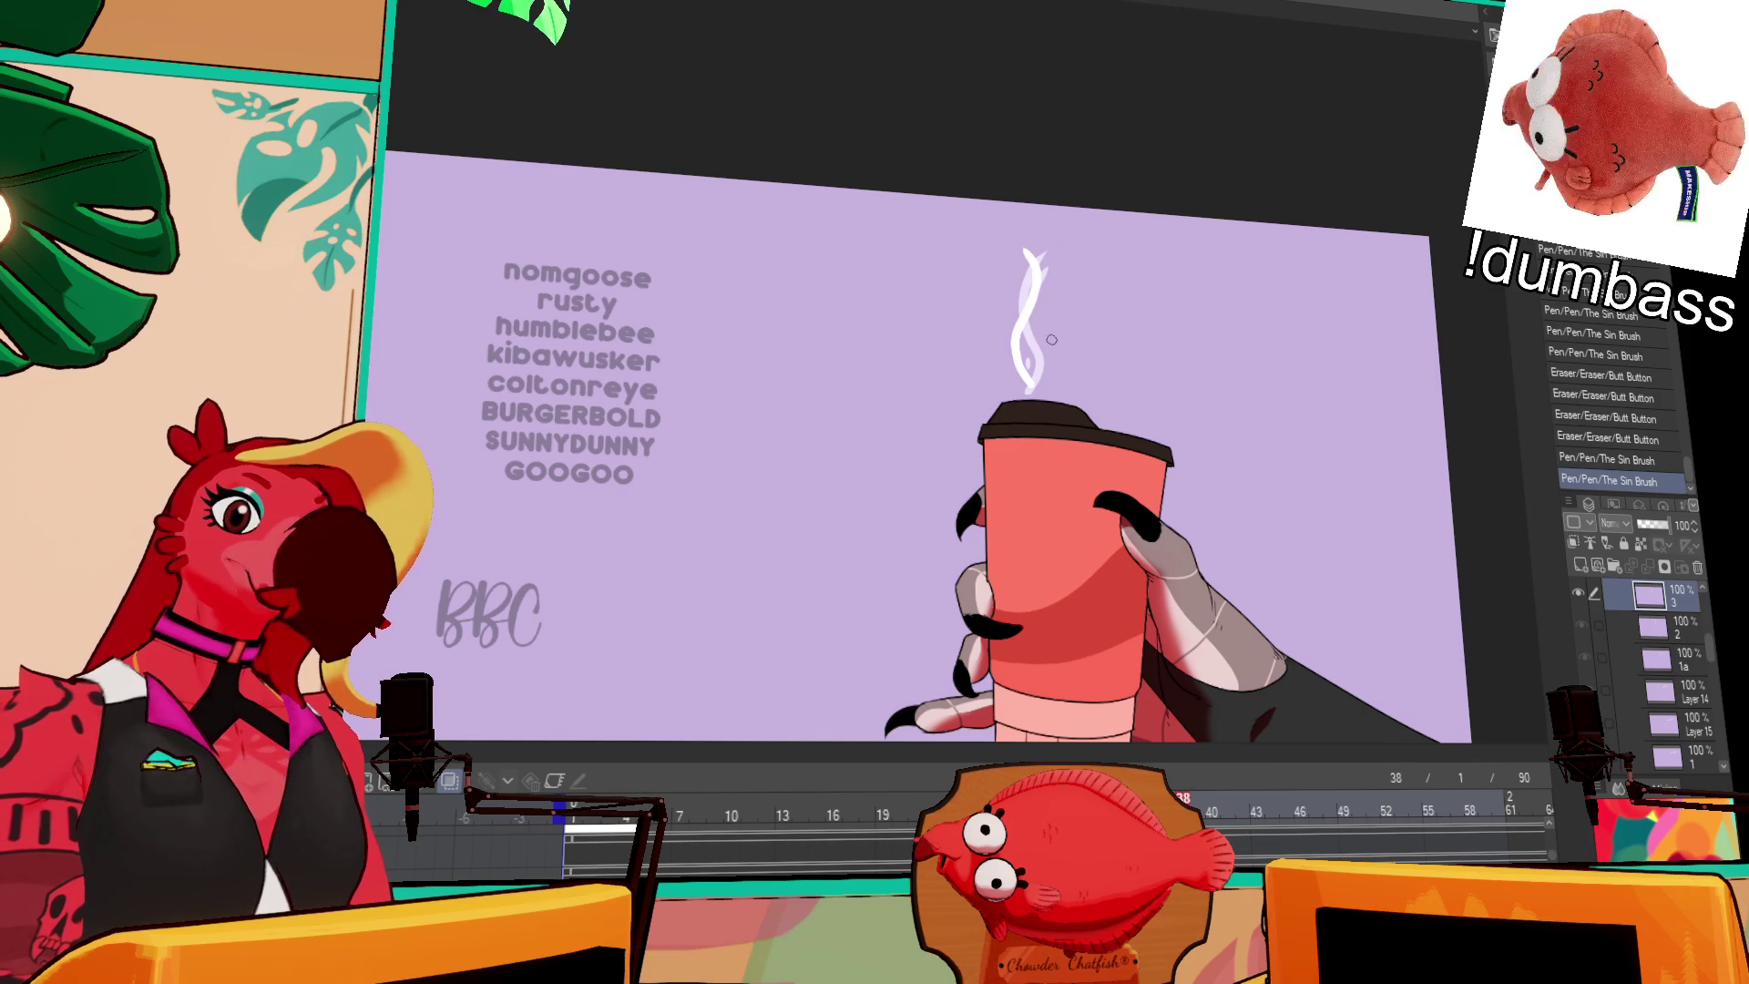
Step: Touch up the upper steam curls, comparing each stroke with undo and redo
left_click_drag(1032, 333, 1017, 252)
key("ctrl+z")
key("ctrl+y")
key("ctrl+z")
mouse_move(1045, 296)
left_mouse_down()
mouse_move(1036, 323)
mouse_move(1046, 281)
mouse_move(1018, 271)
left_mouse_up()
key("ctrl+z")
key("ctrl+y")
key("ctrl+z")
key("ctrl+y")
left_click_drag(1027, 369, 1026, 382)
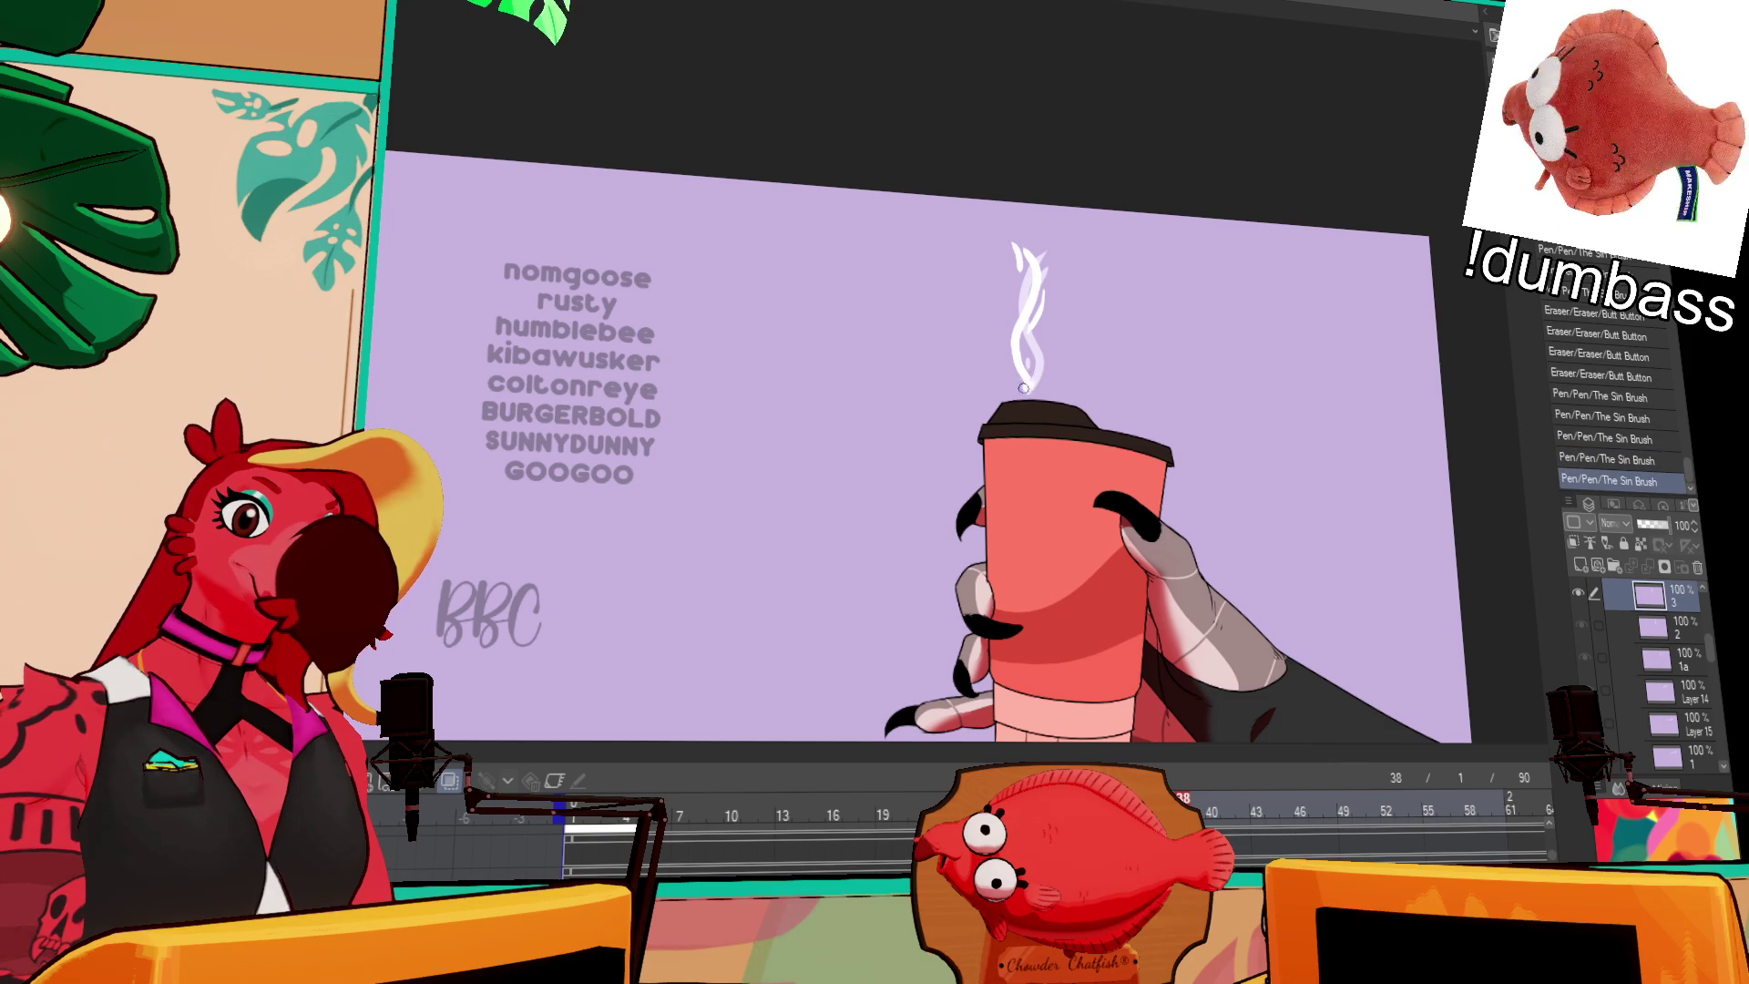
Step: Check the steam on frames 43 and 49, then play the animation
left_click(1257, 802)
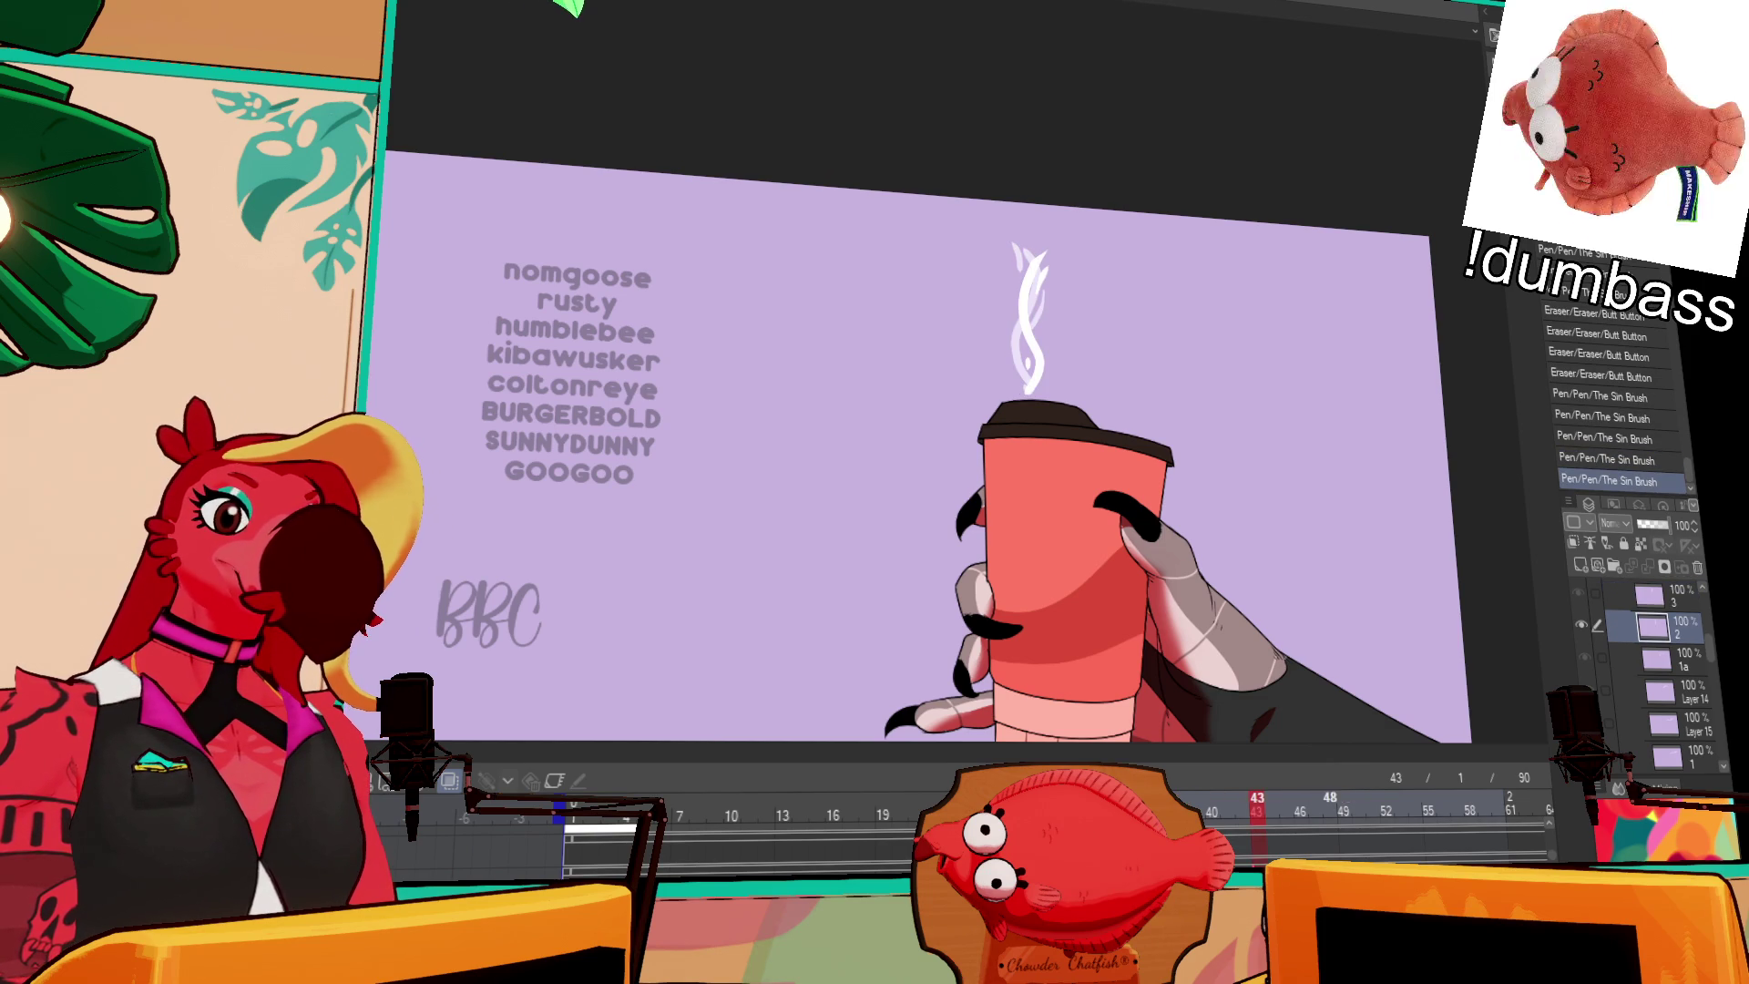
left_click(1343, 802)
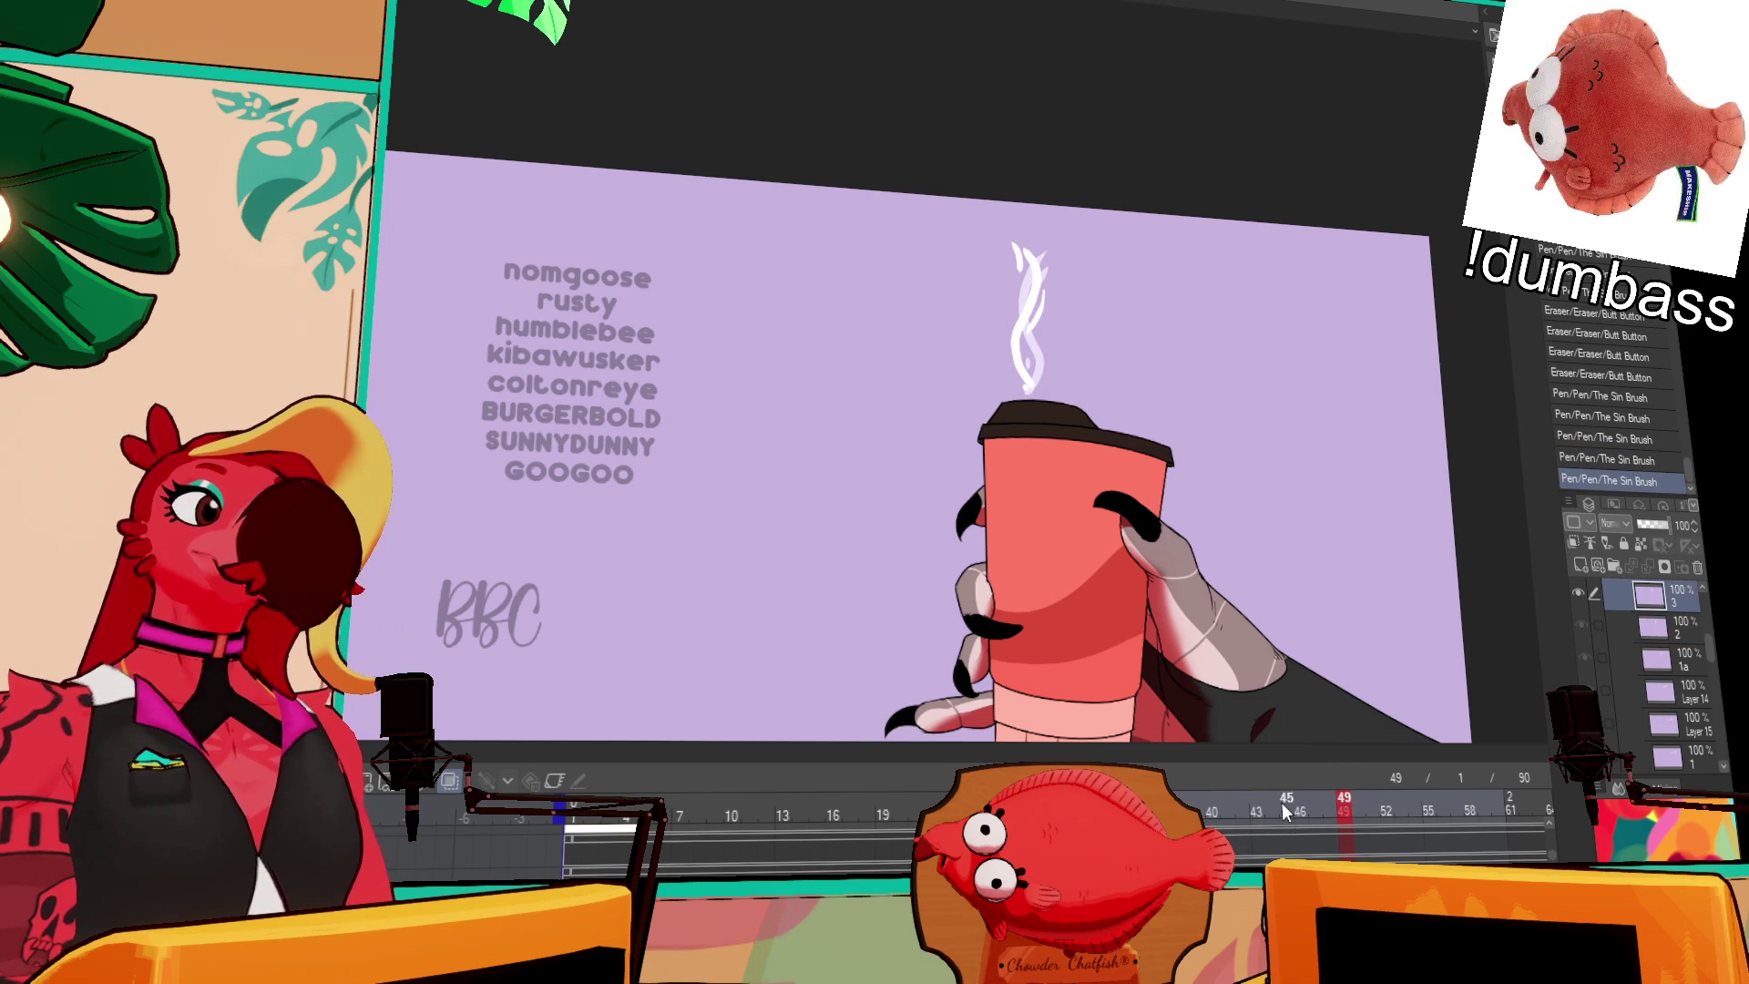
key("space")
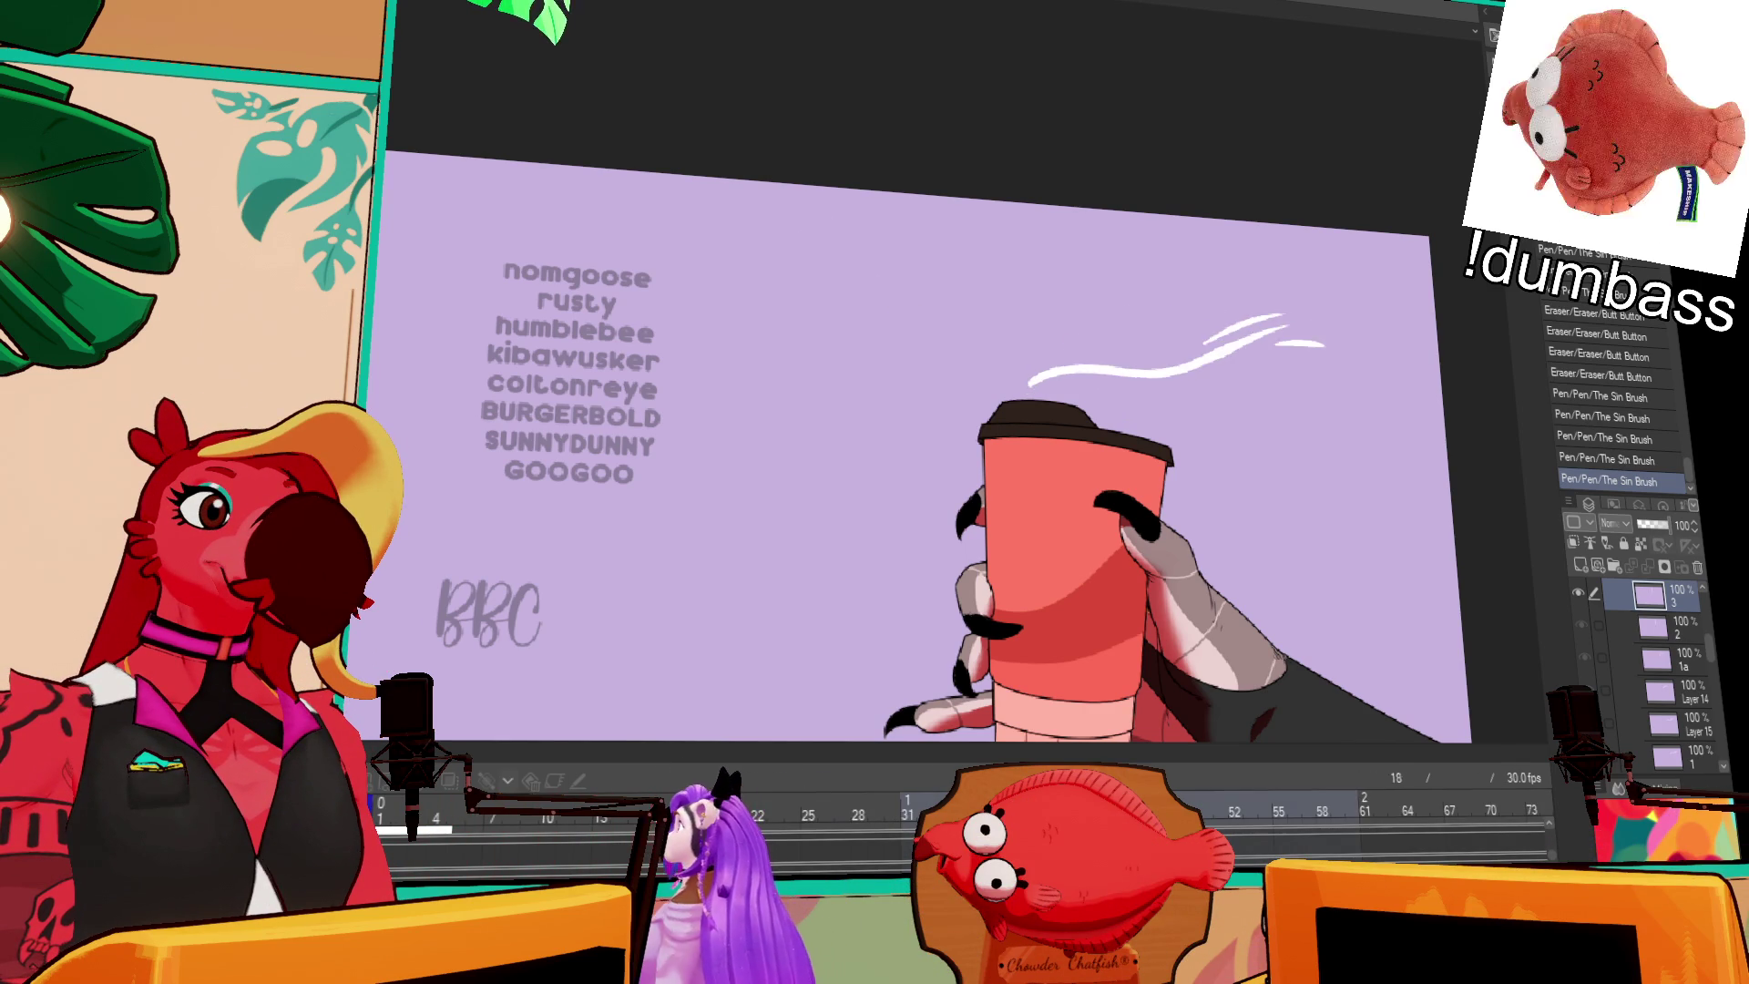
Step: Stop playback and assign steam cels 2 and 3 to frames 37, 43 and 61
key("space")
key("space")
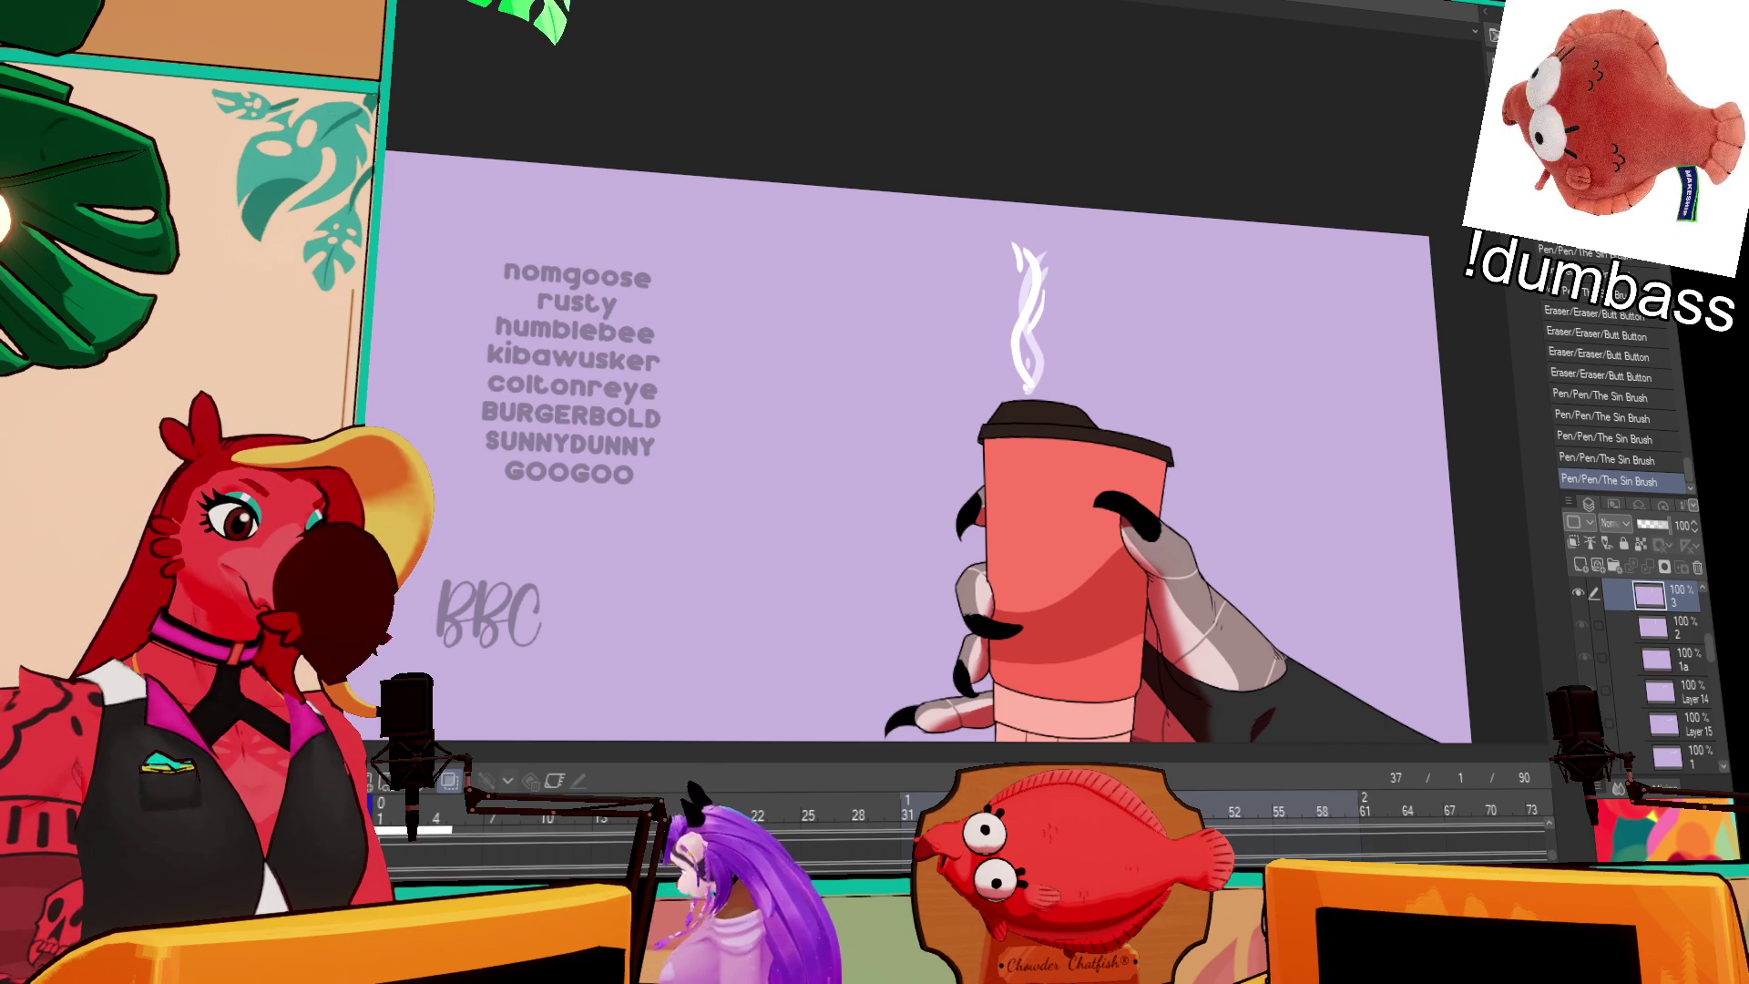
left_click(1659, 690)
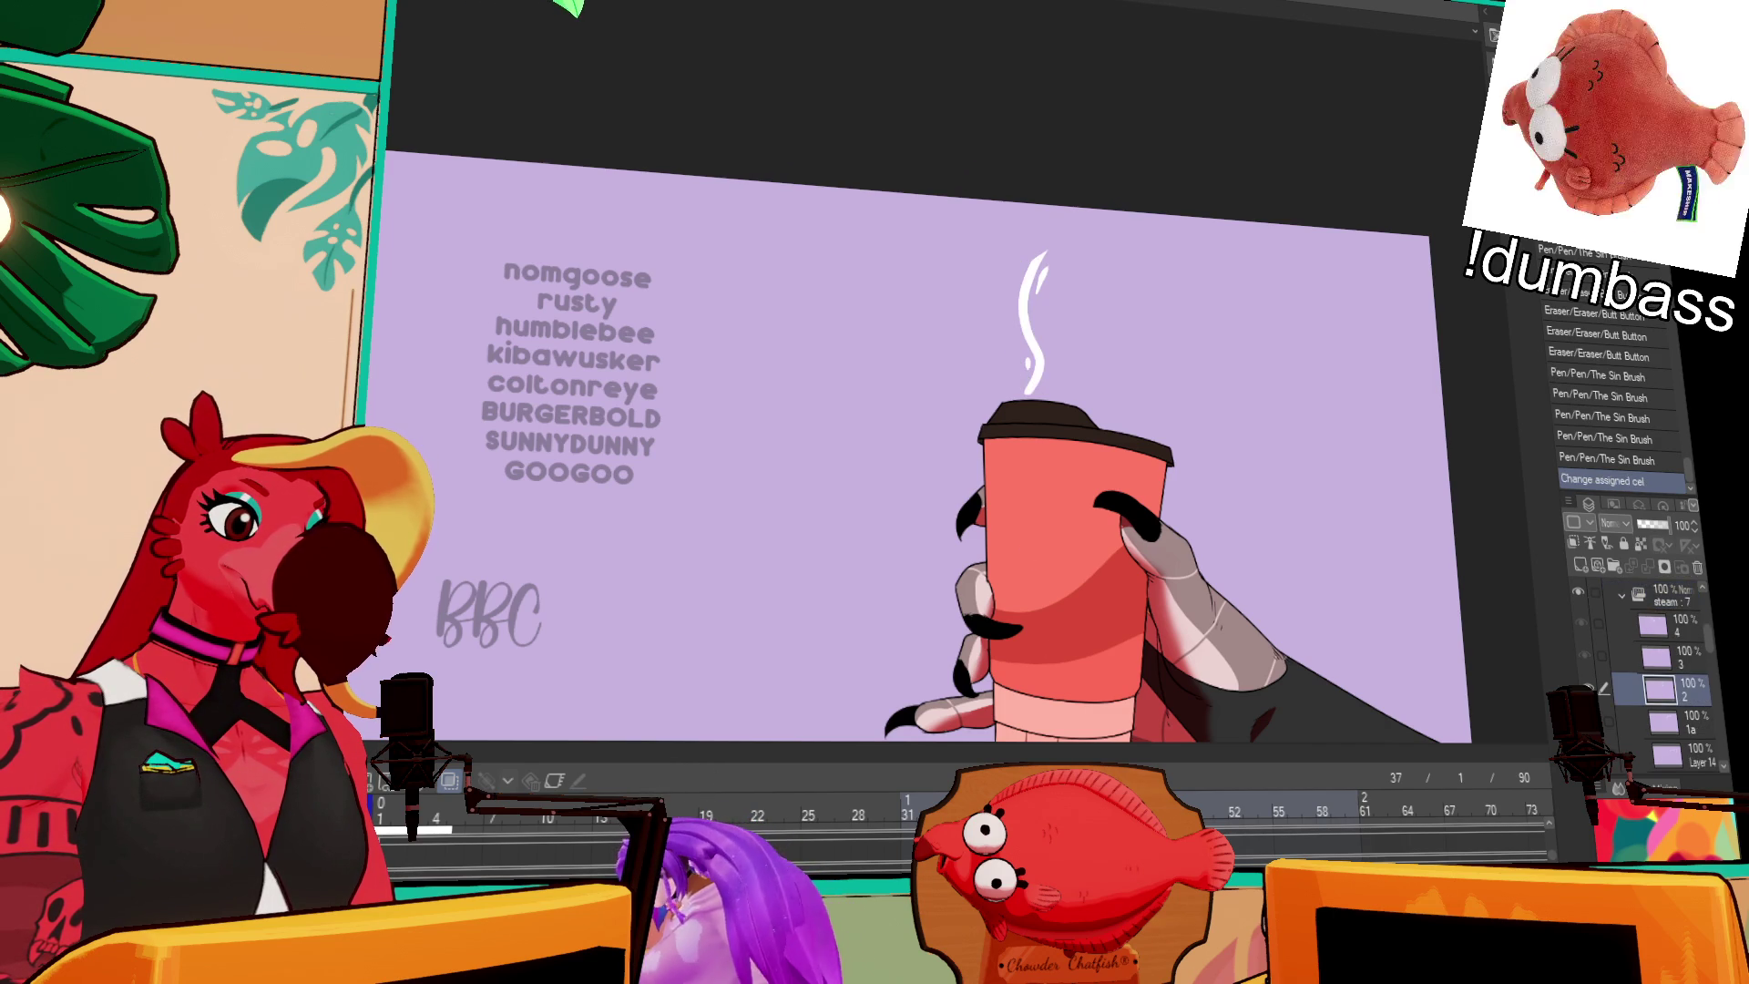
key("space")
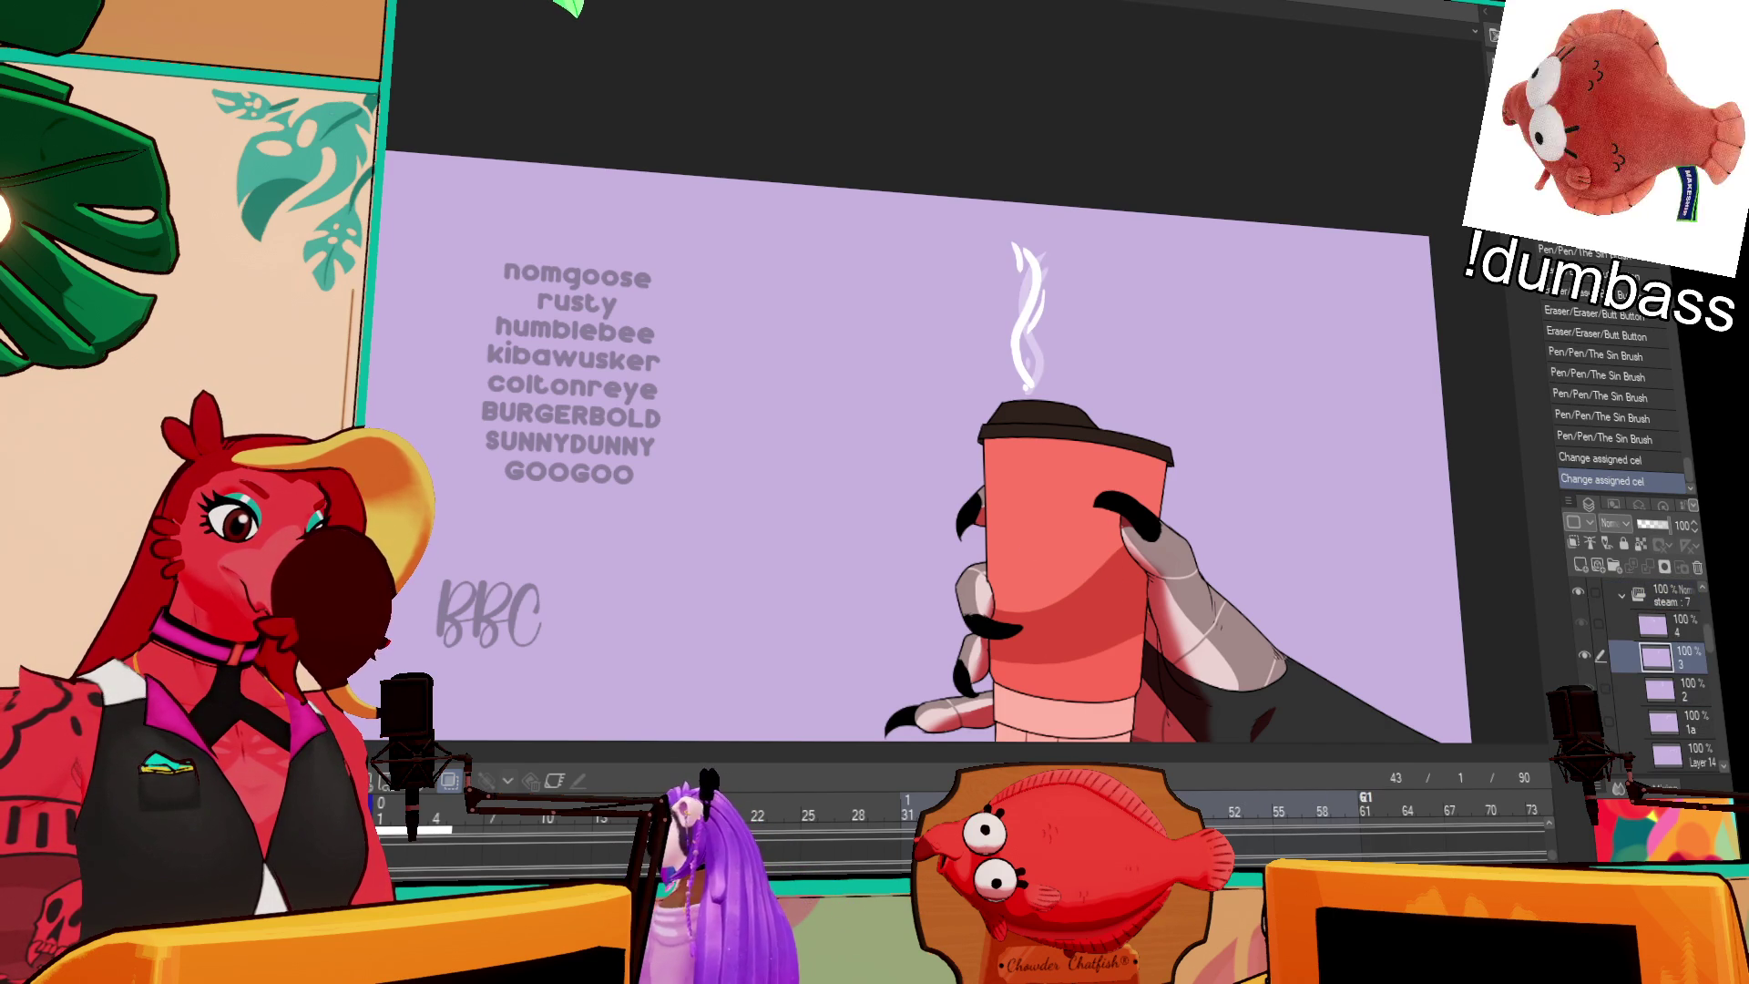
key("space")
key("space")
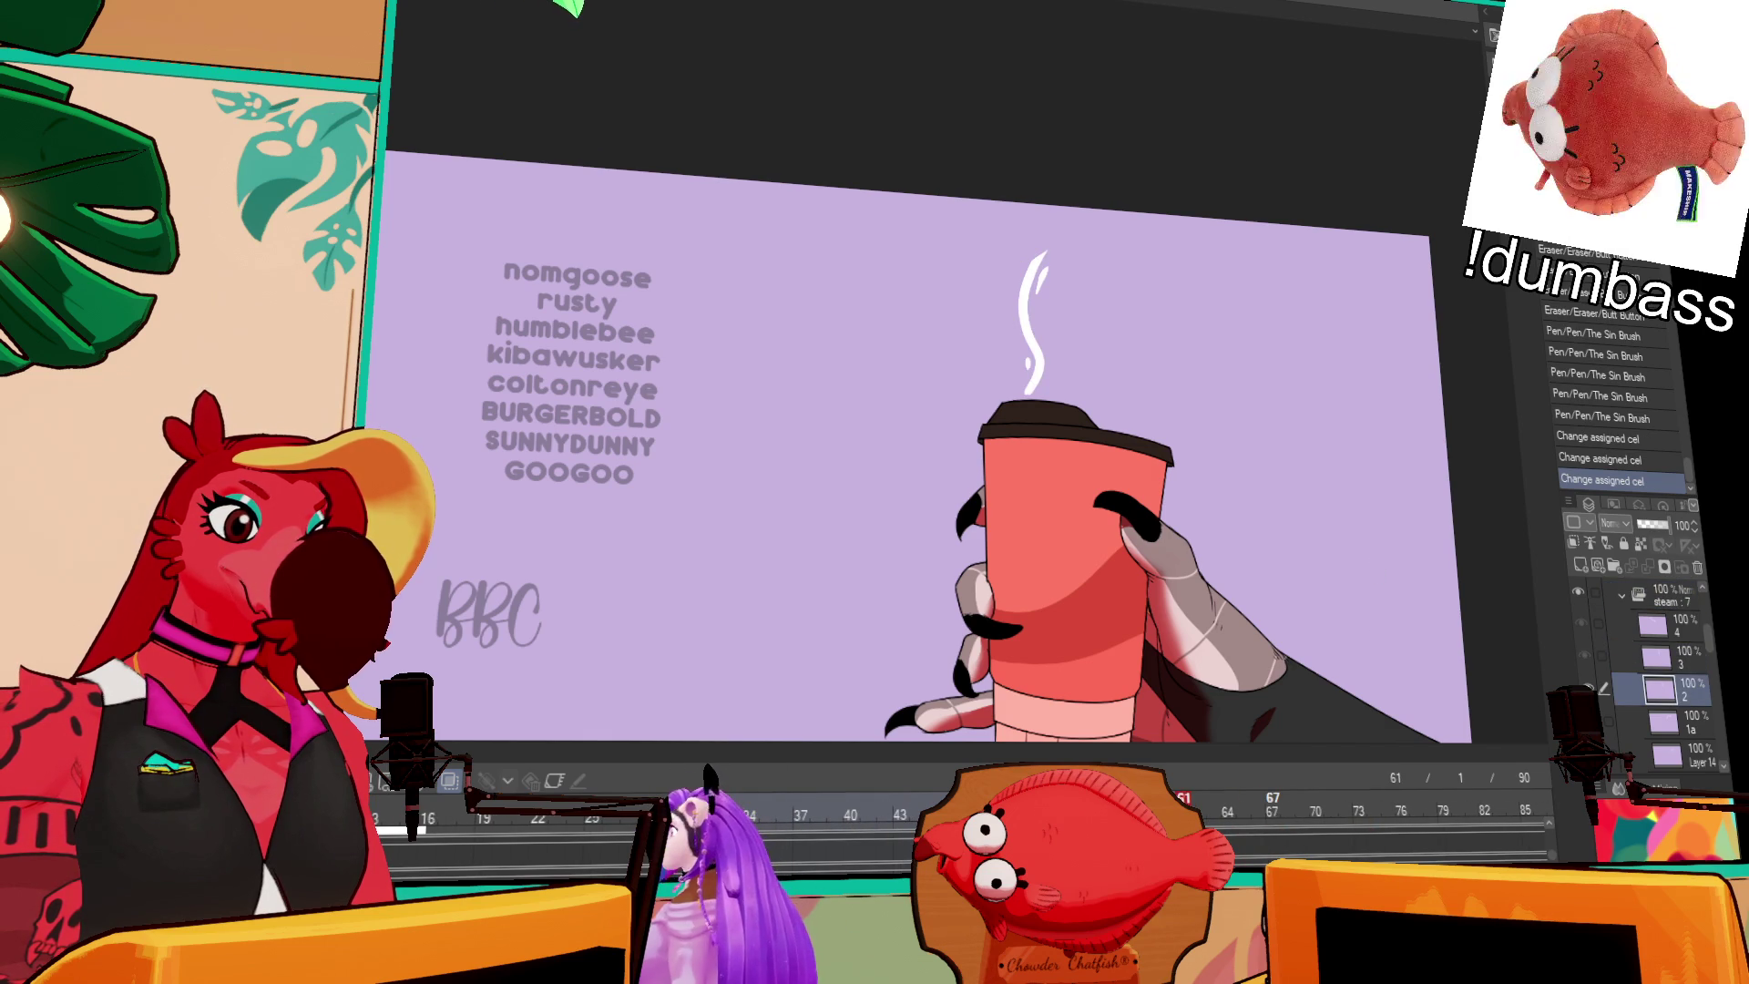
key("space")
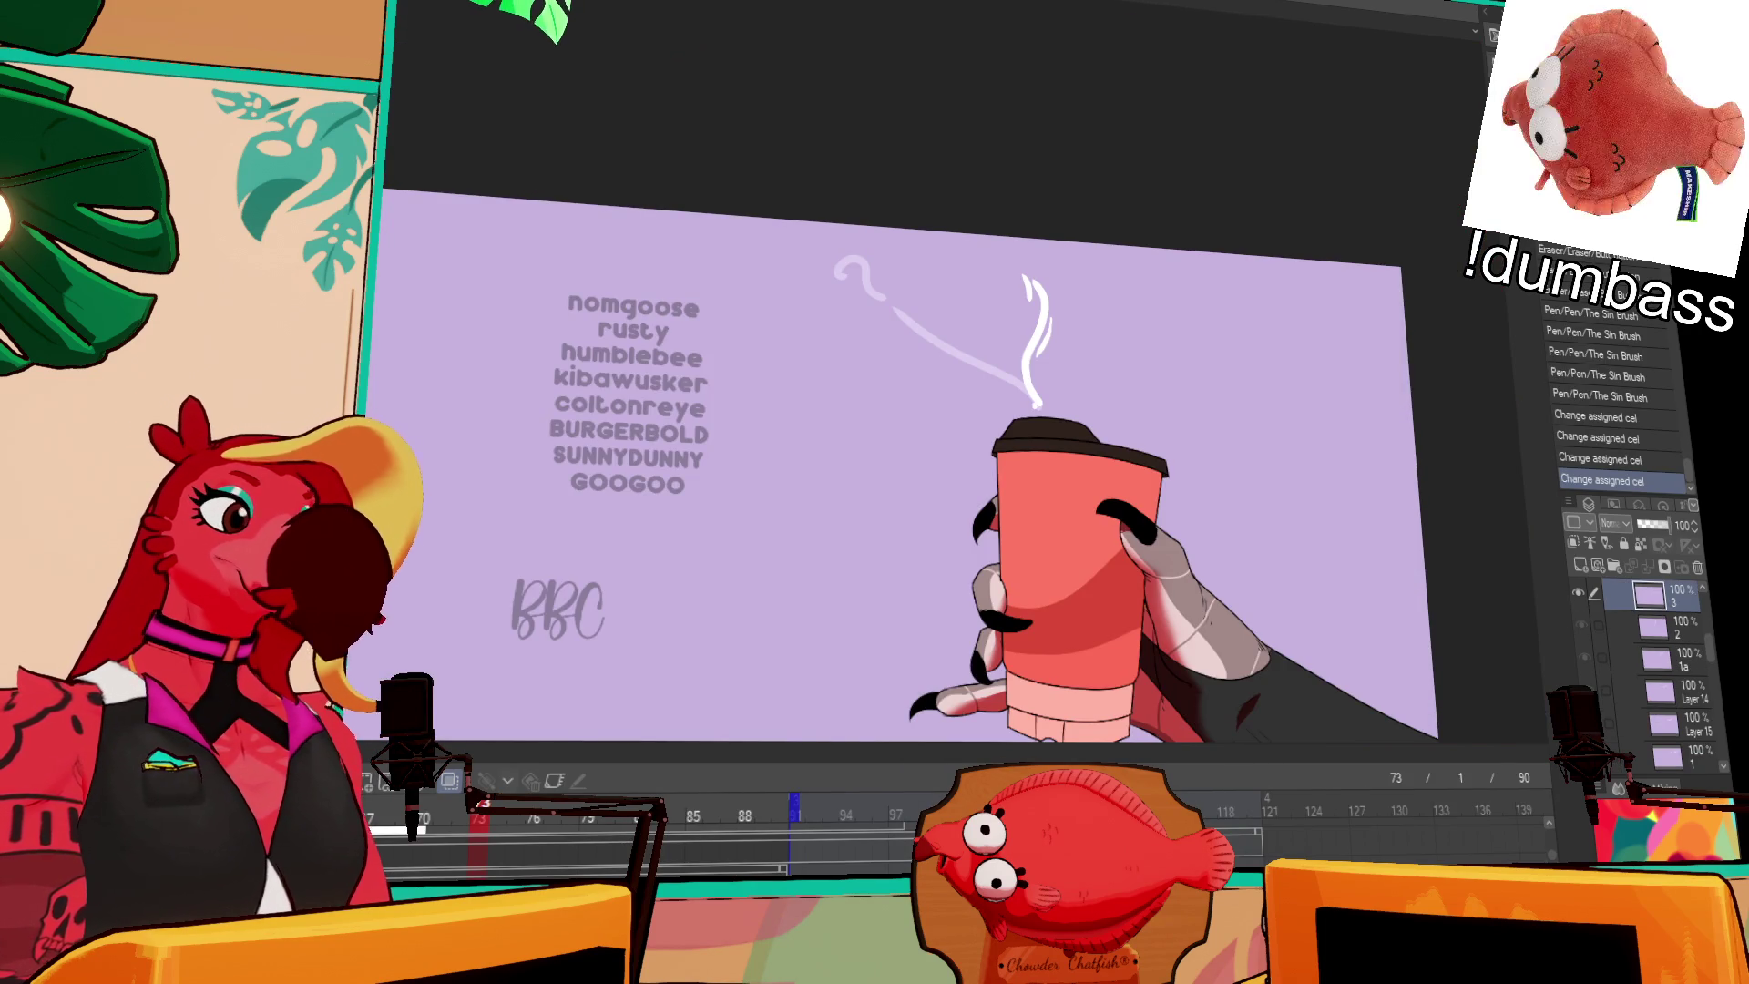
Step: Scroll the timeline to the start, preview the steam animation, then switch to the other open document
scroll(613, 844, "left", 5)
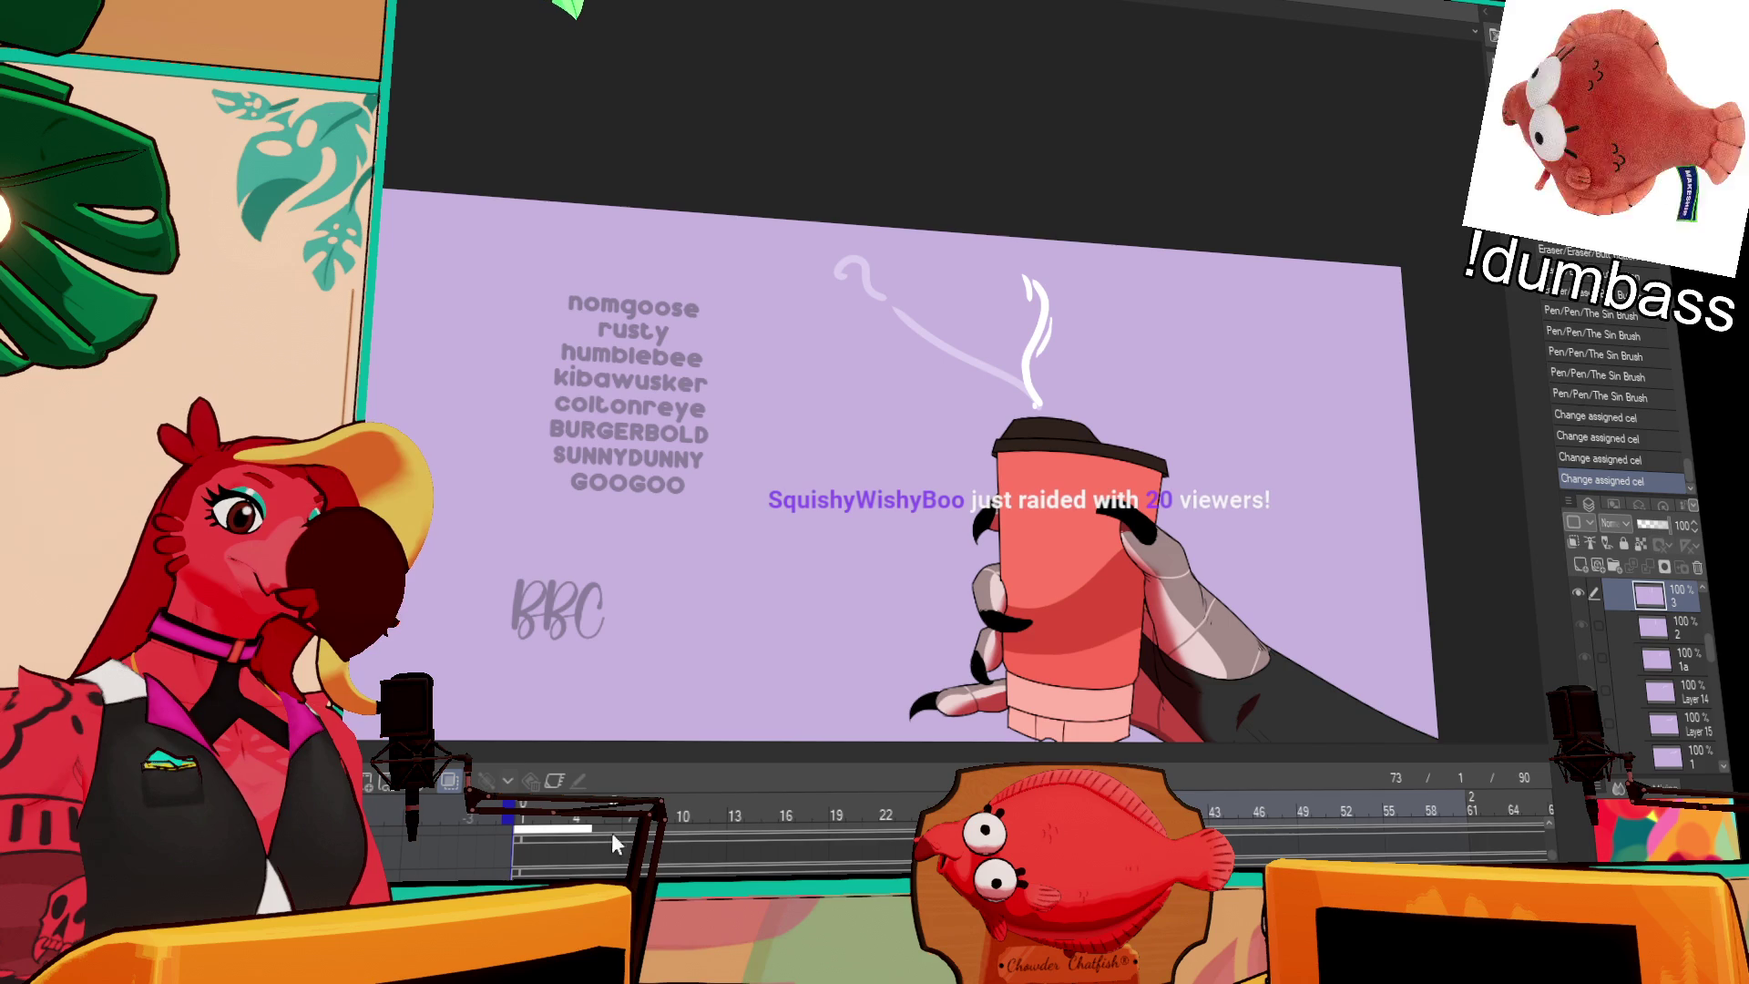
key("Return")
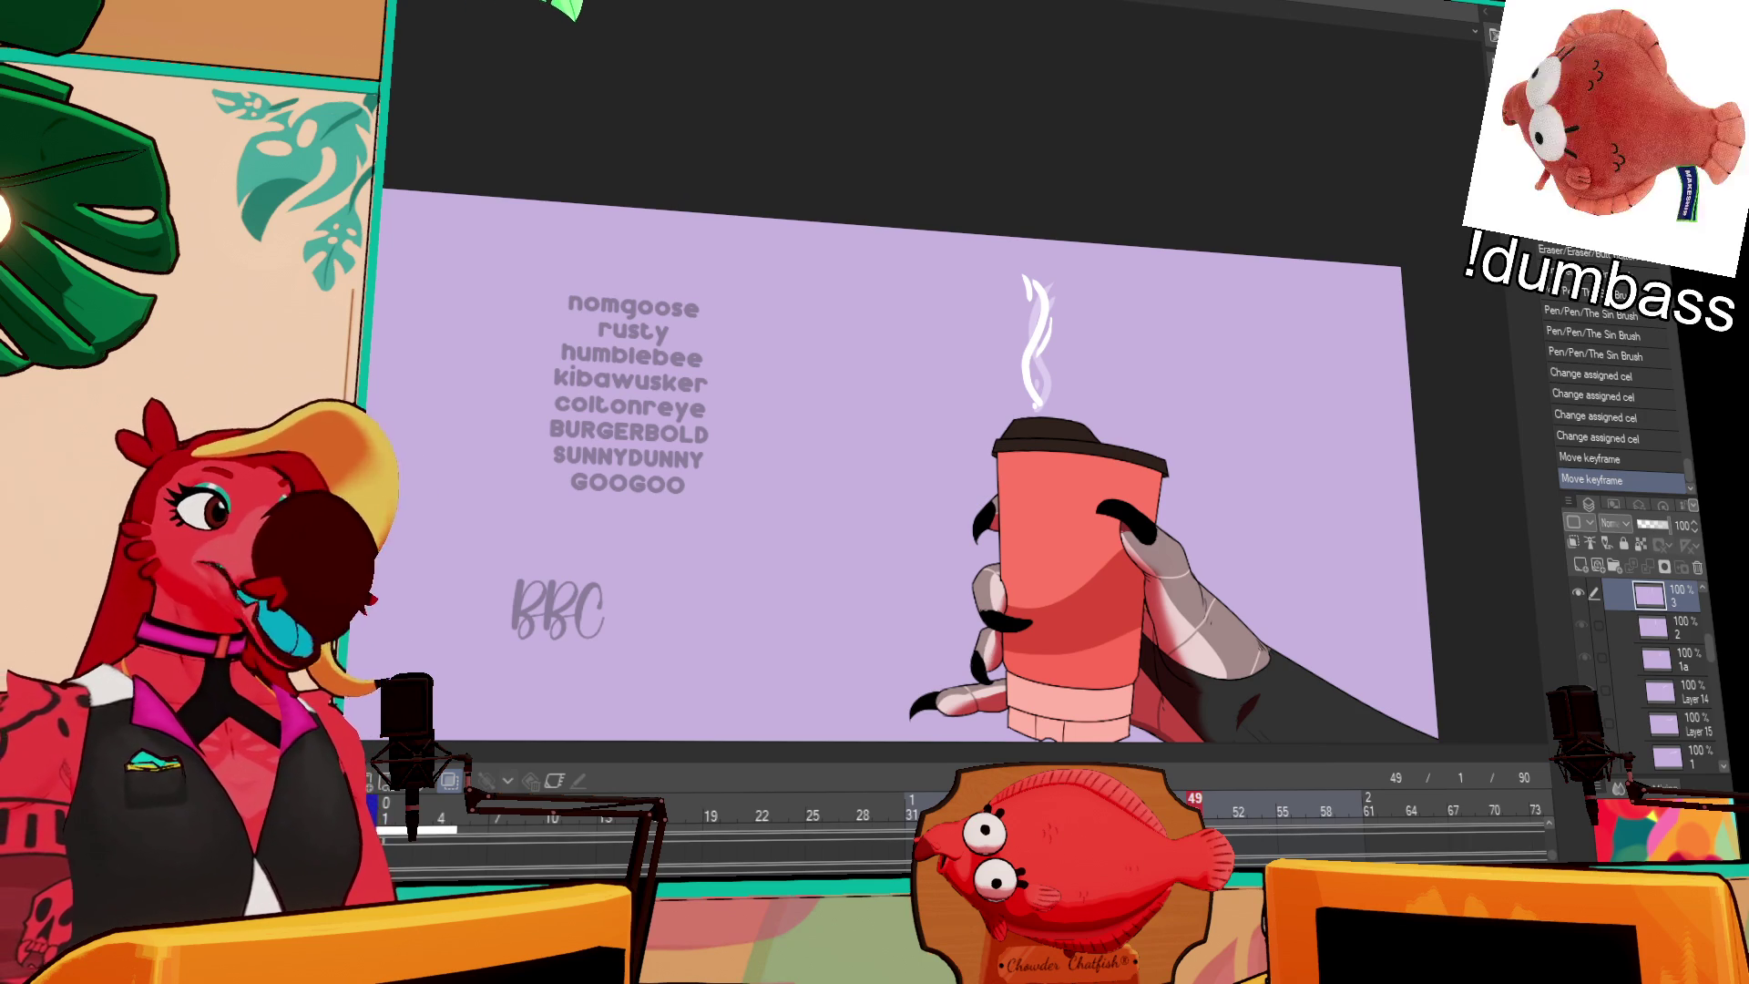
key("ctrl+Tab")
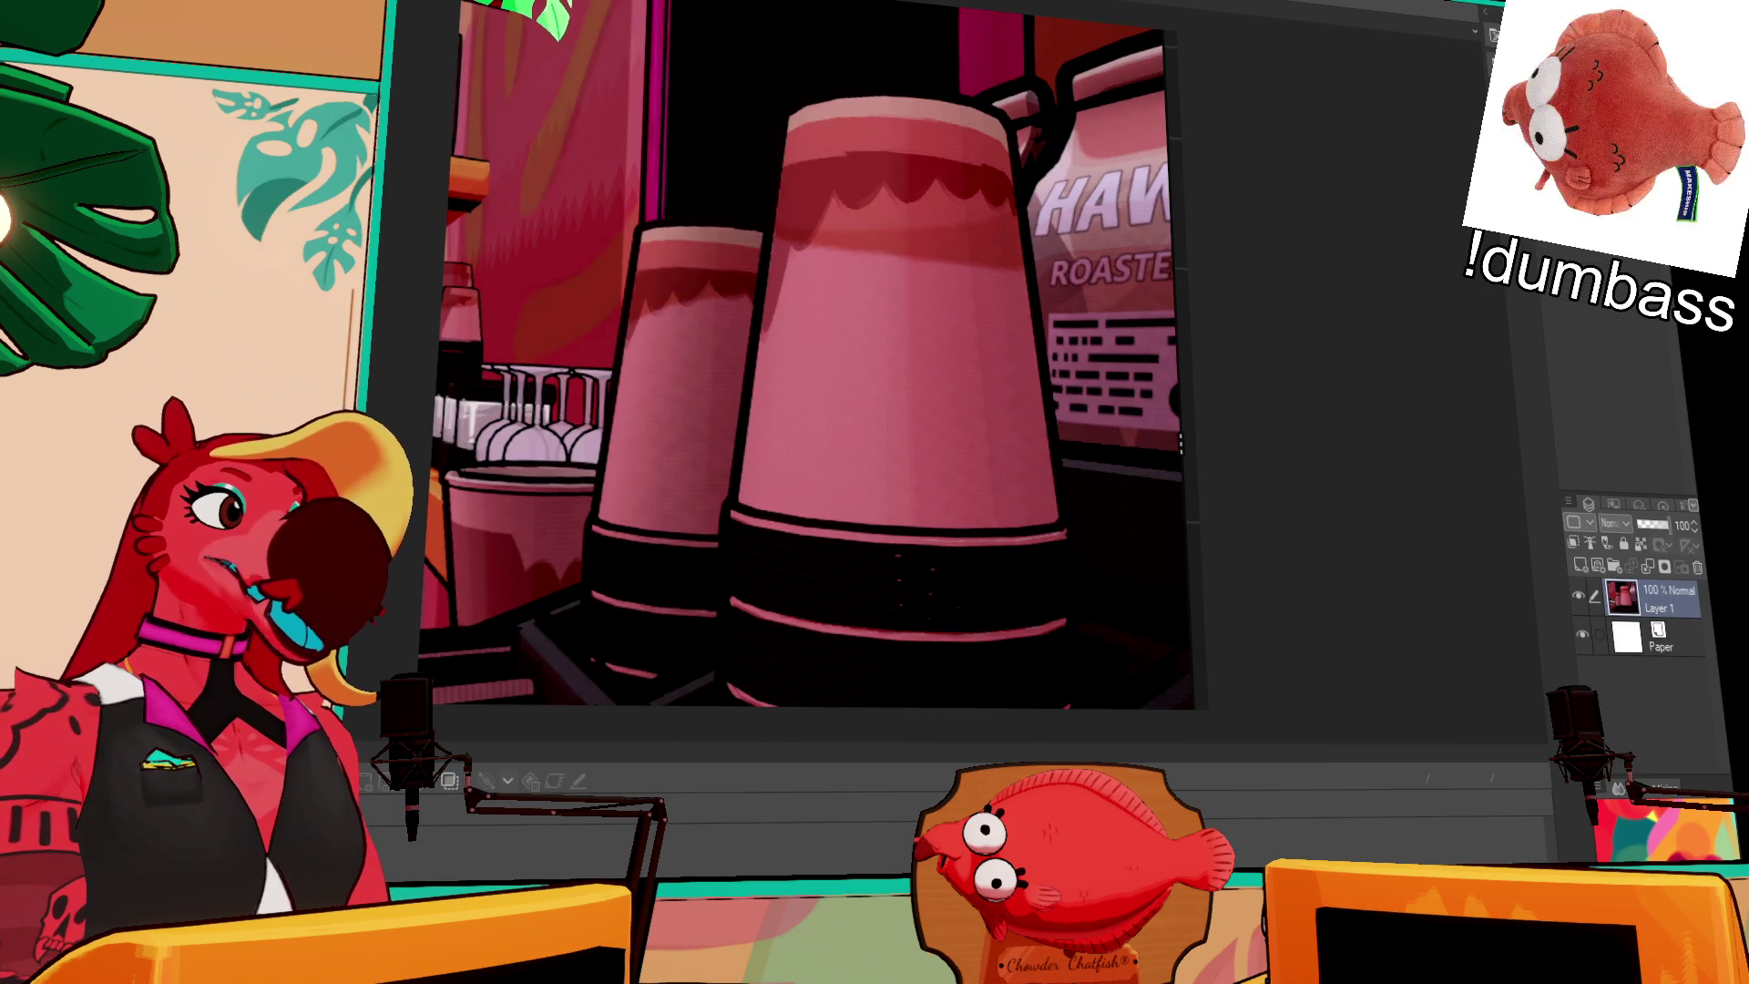
key("ctrl+Tab")
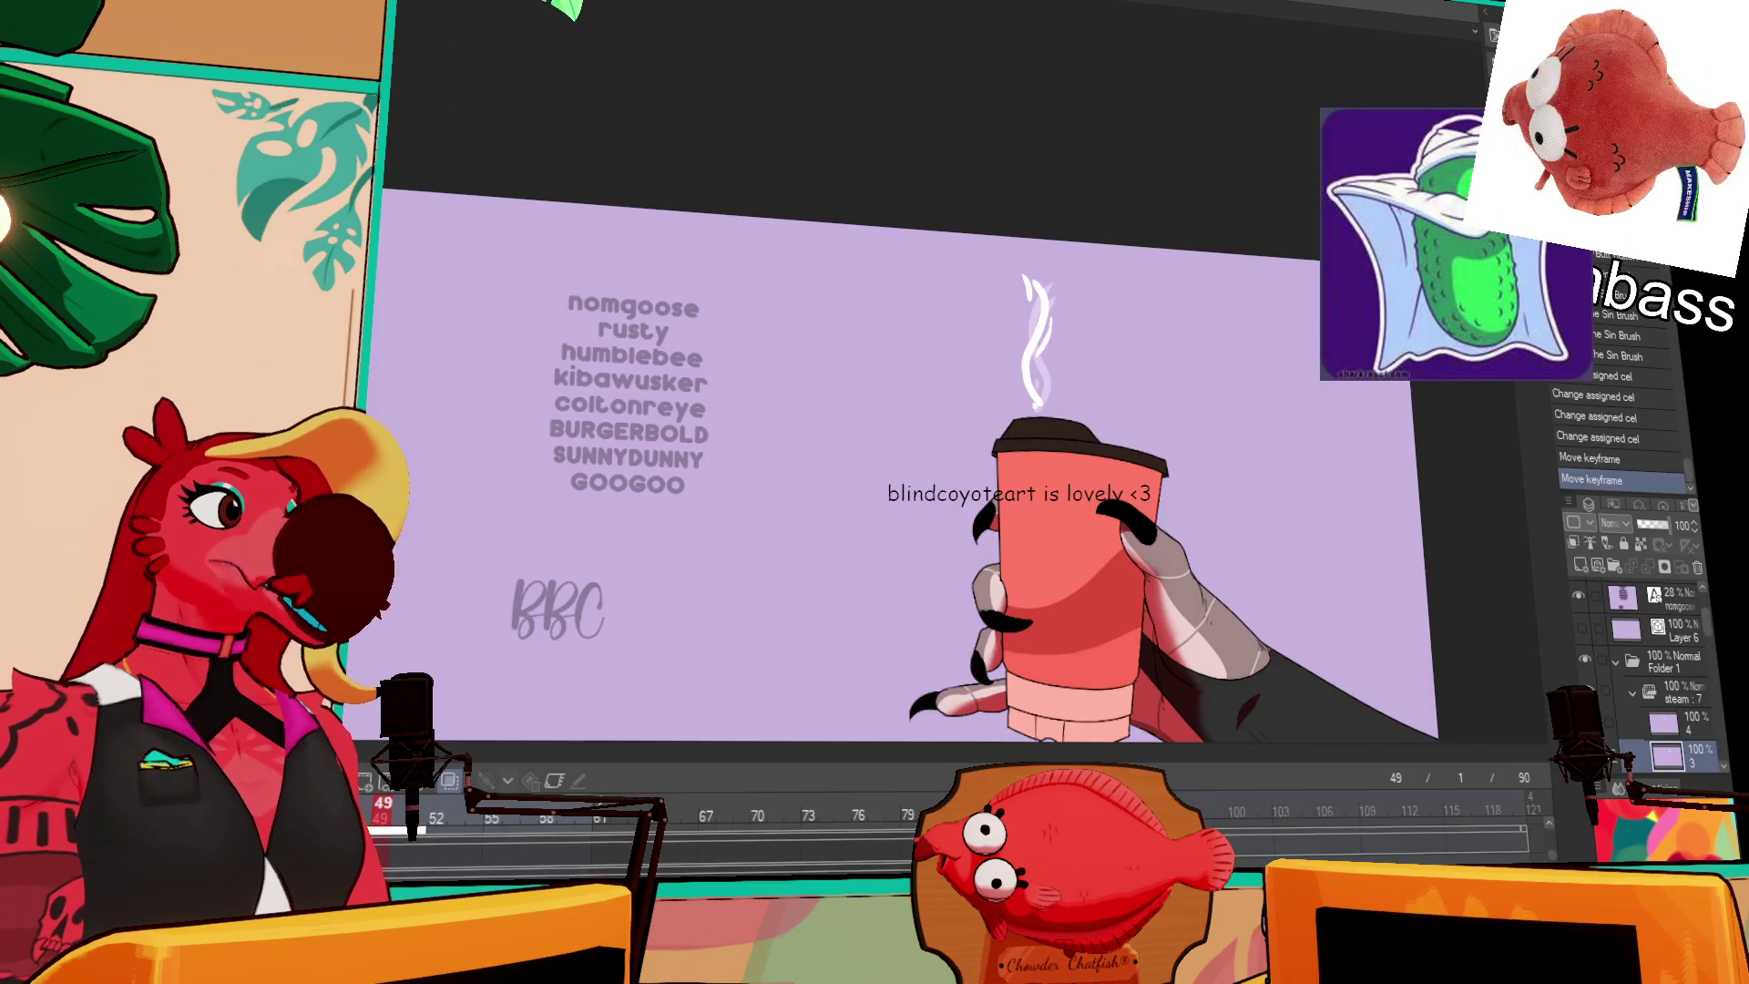
key("ctrl+Tab")
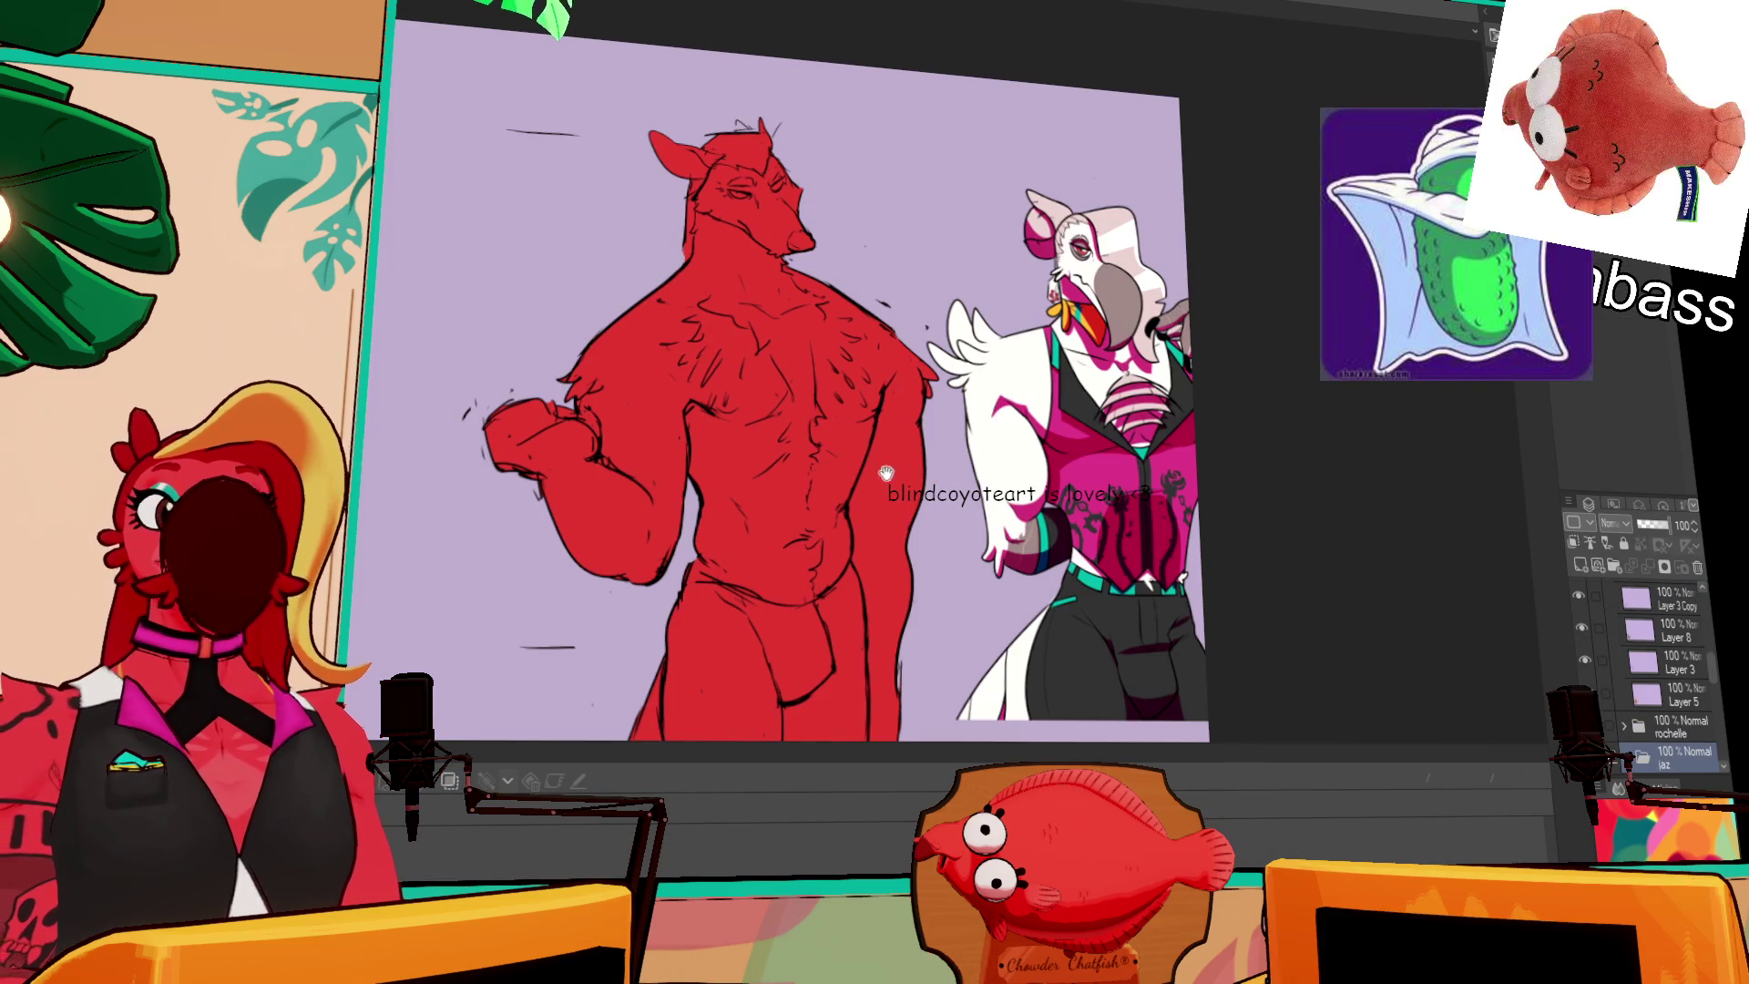
left_click_drag(886, 471, 995, 460)
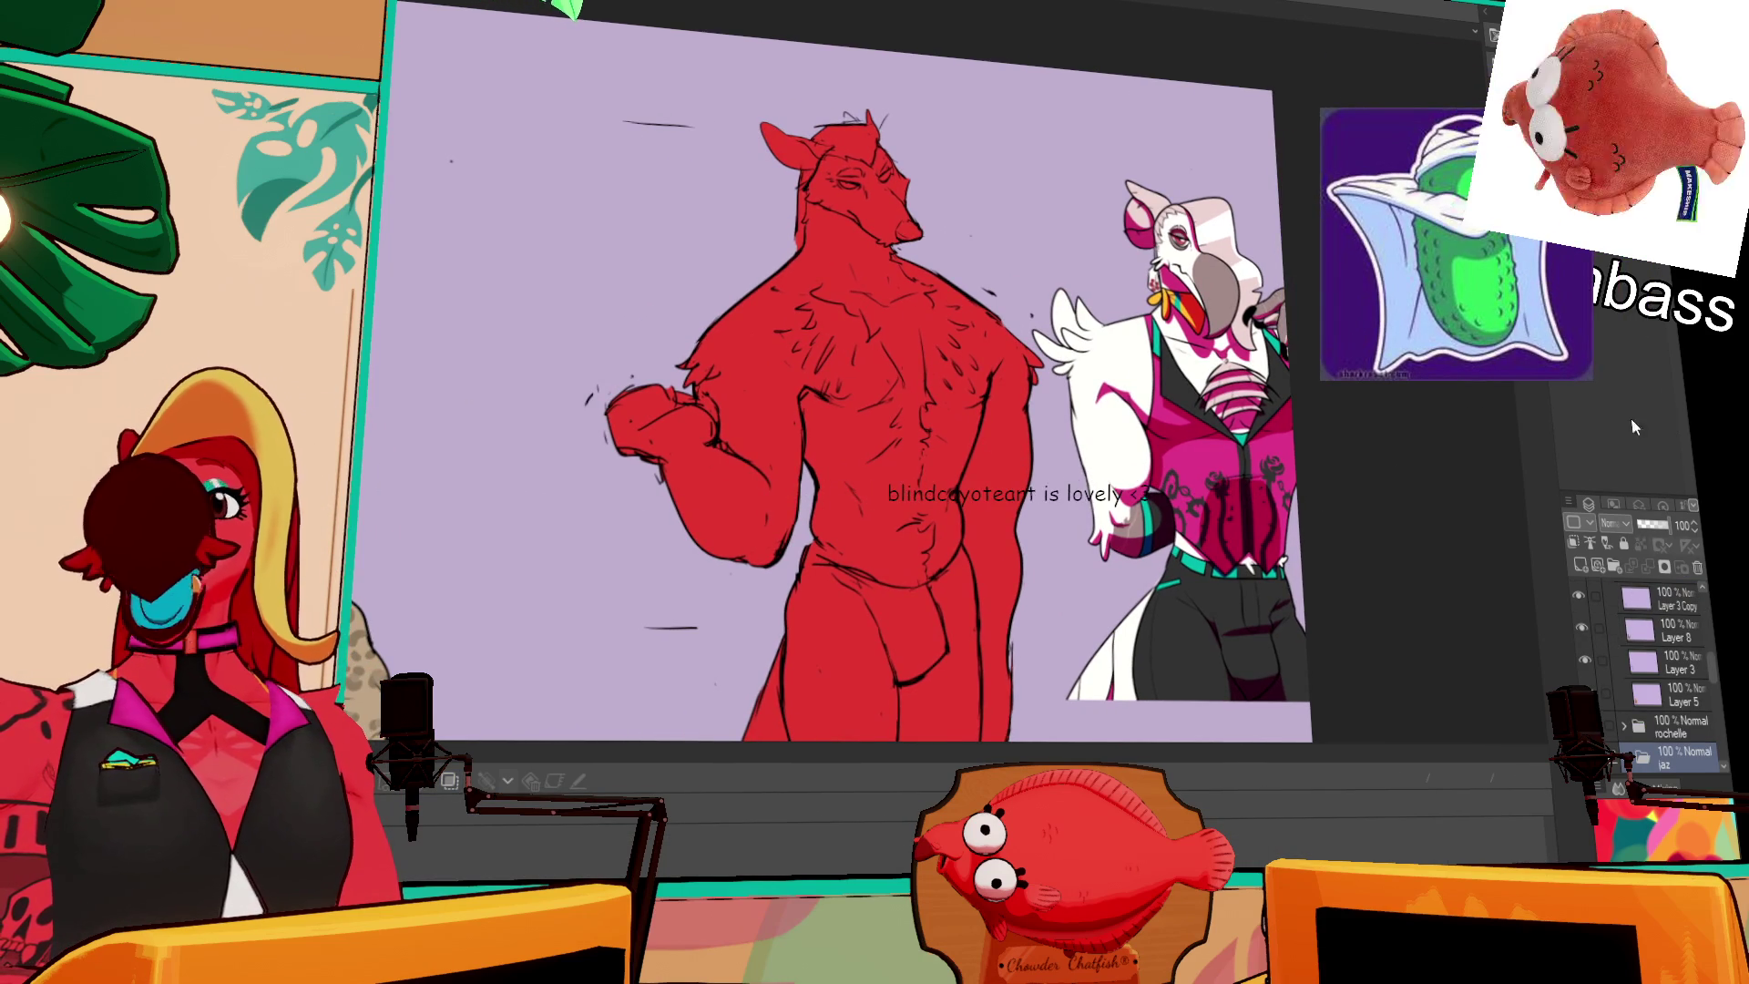
mouse_move(605, 665)
left_mouse_down()
mouse_move(1011, 583)
mouse_move(1438, 424)
left_mouse_up()
scroll(1438, 423, "down", 5)
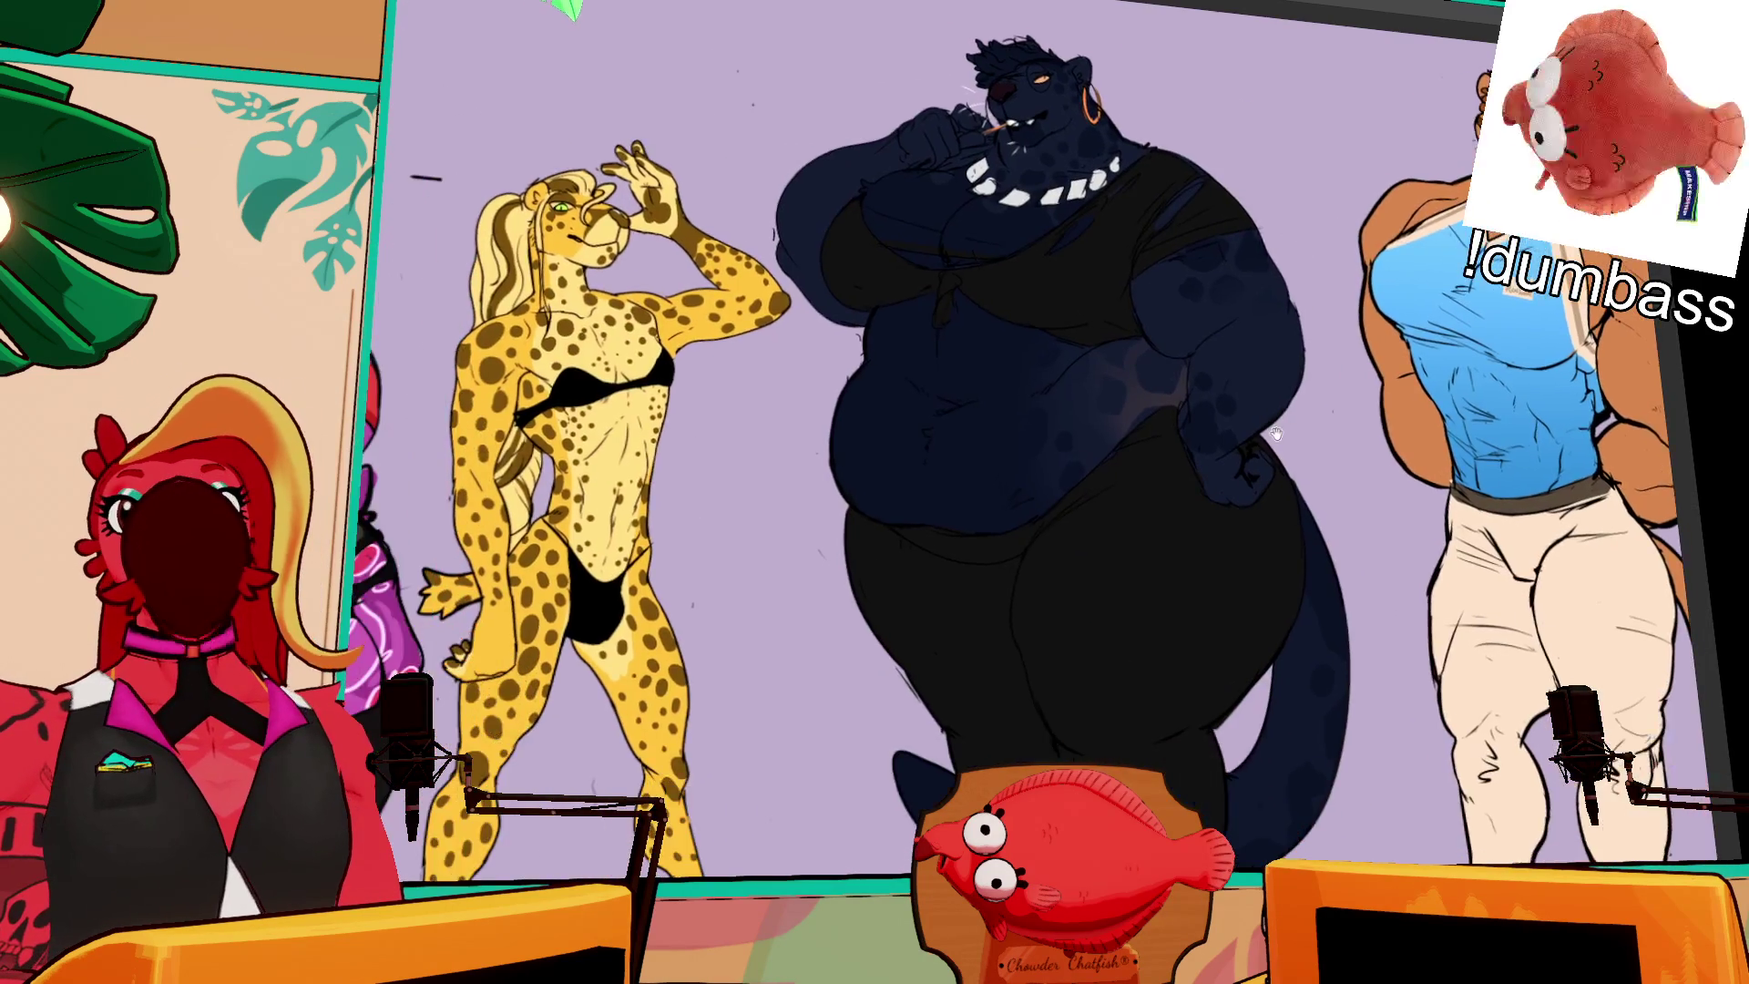
scroll(1048, 437, "right", 4)
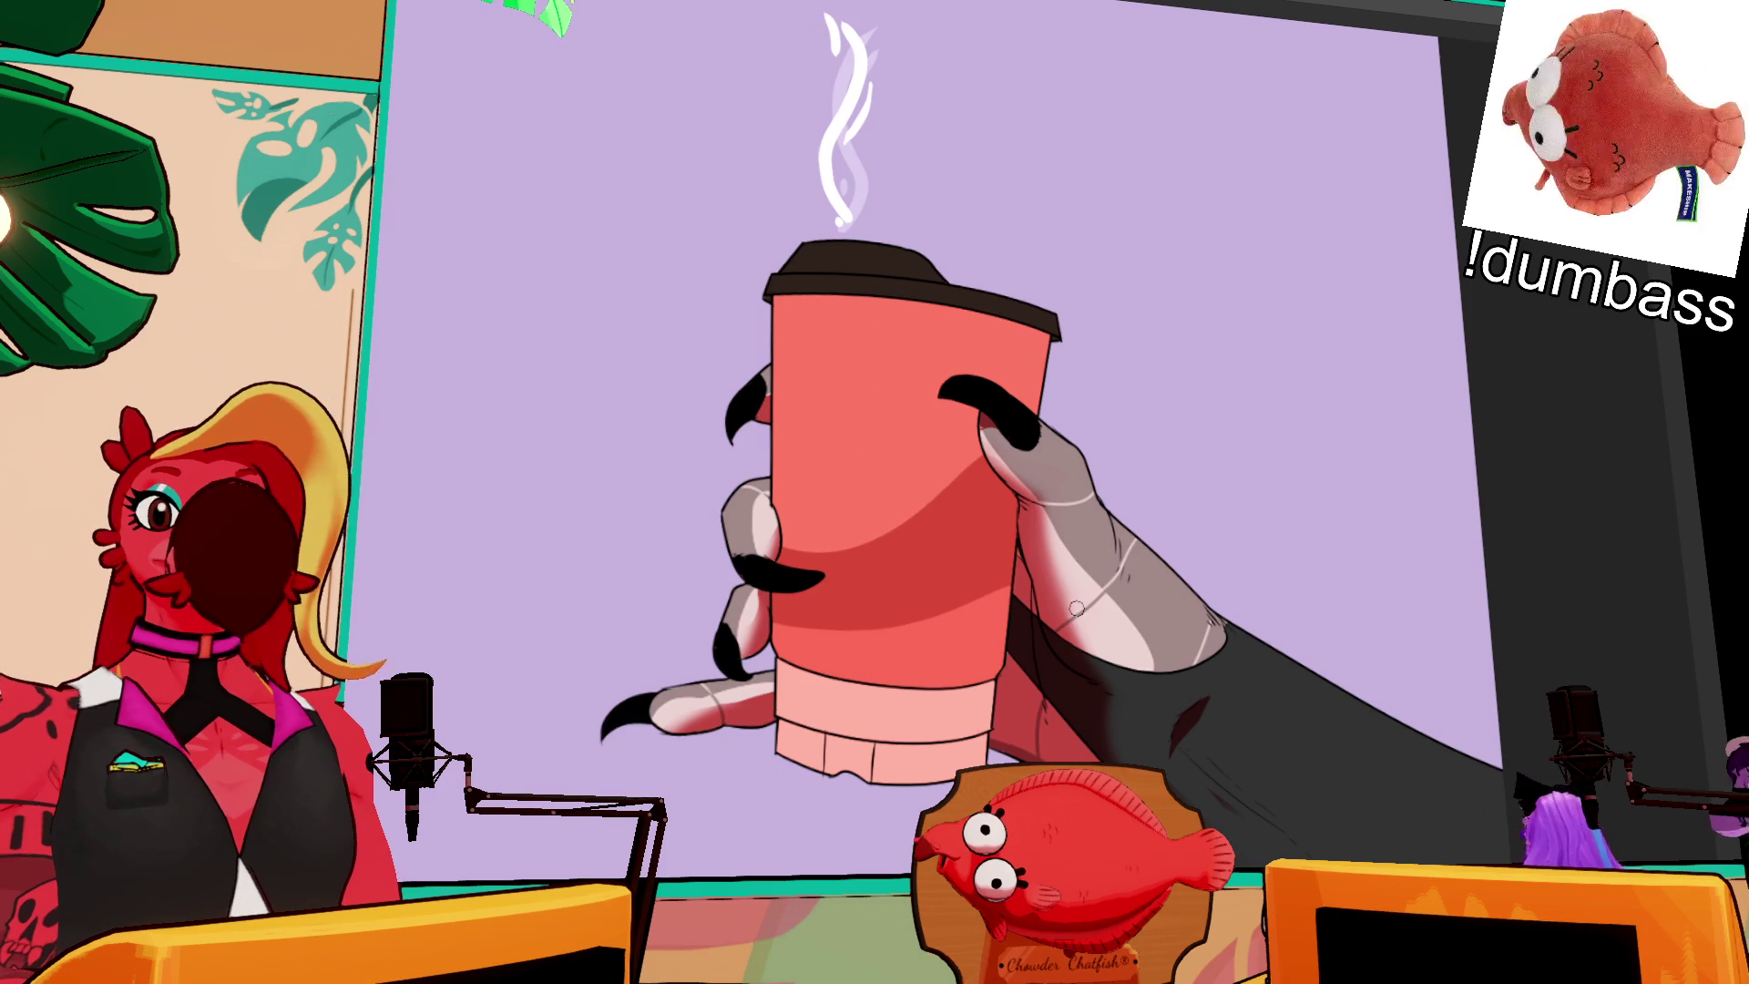
key("Tab")
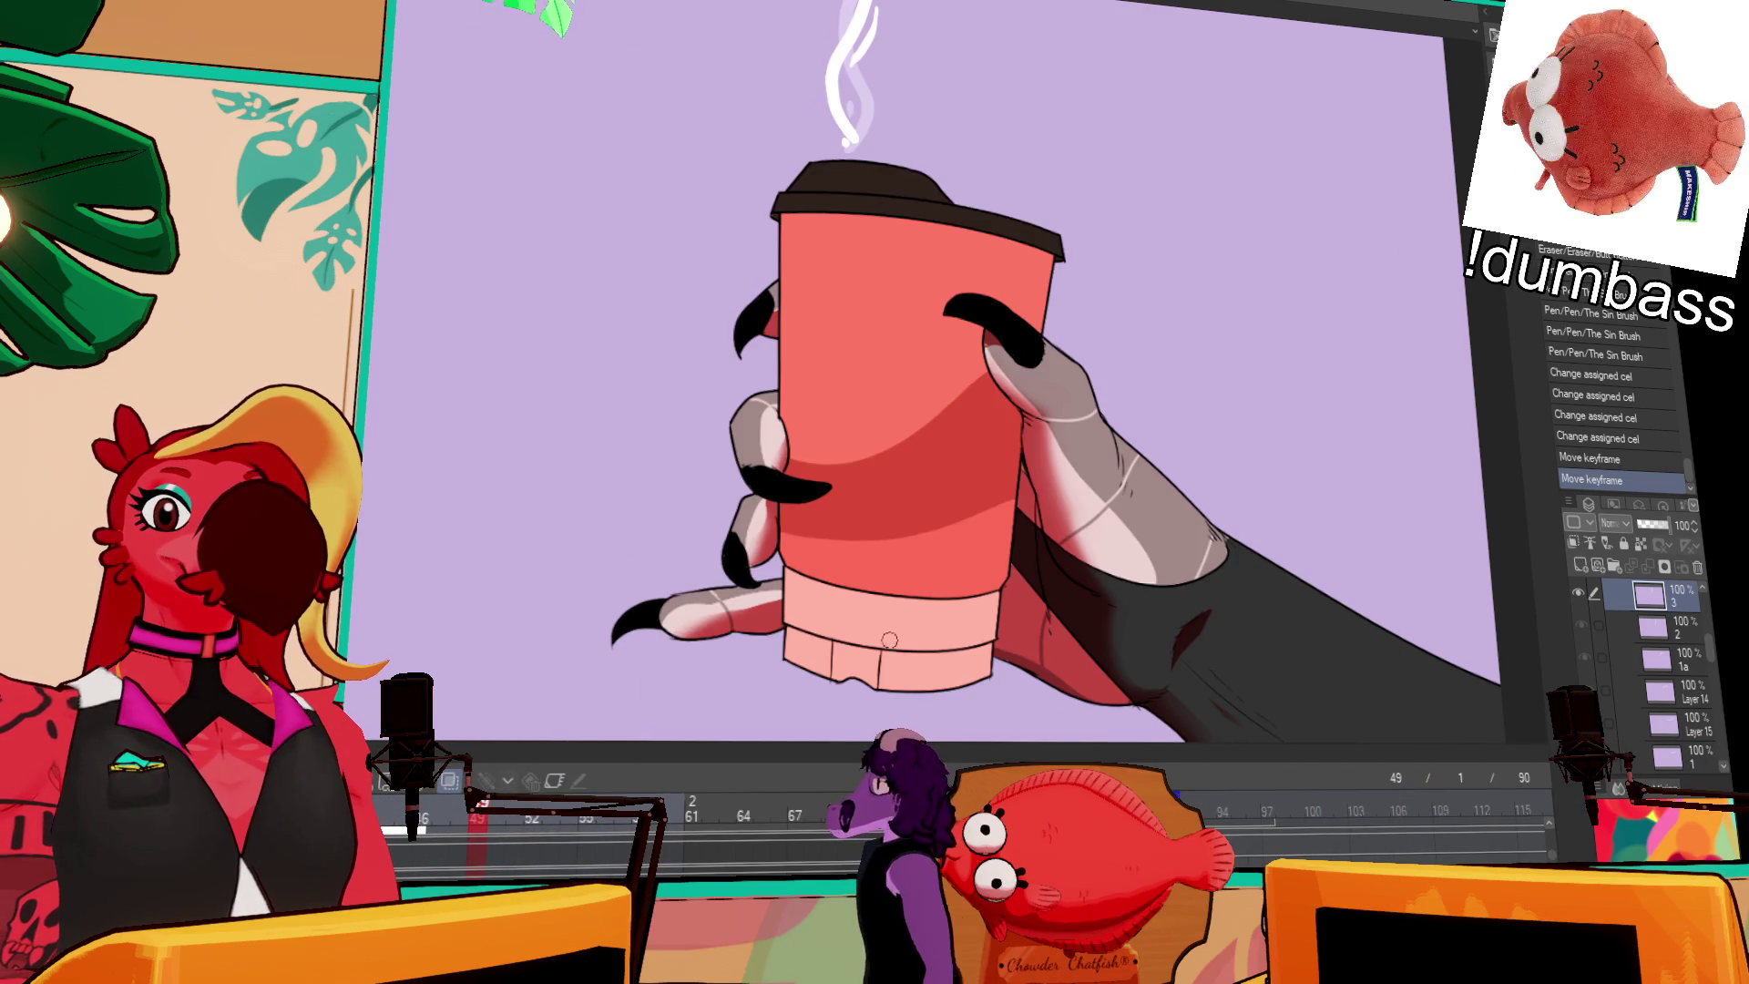
scroll(890, 640, "down", 3)
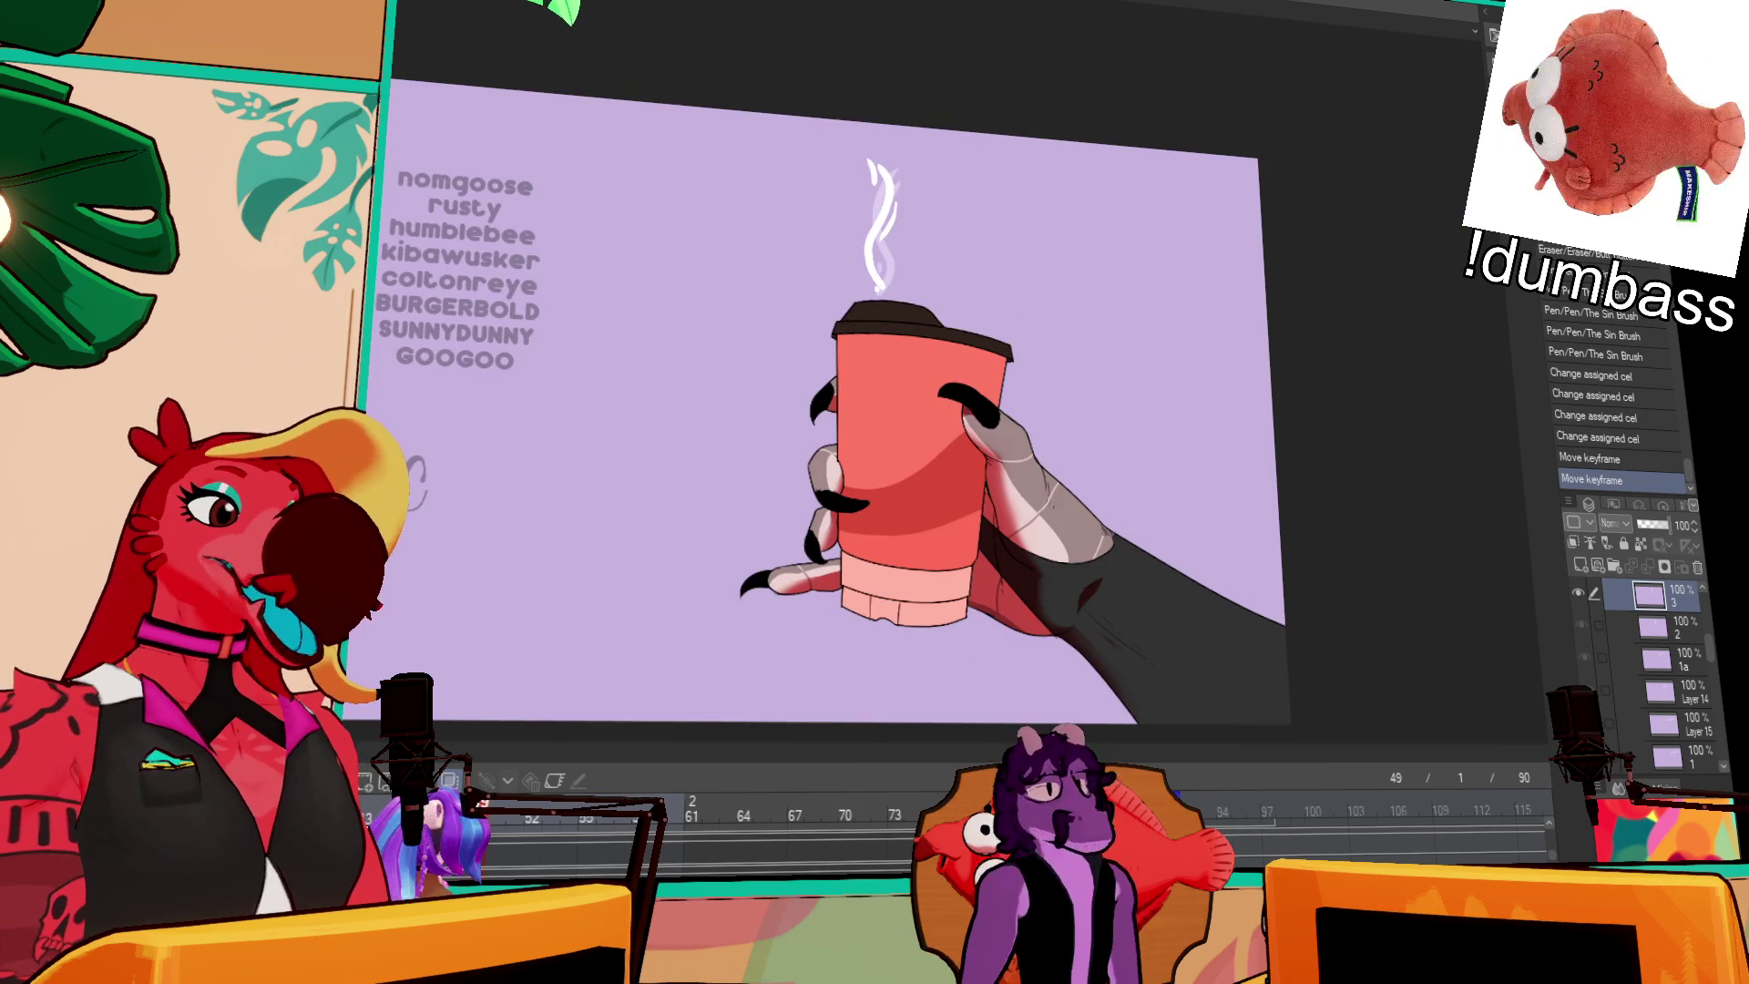
key("space")
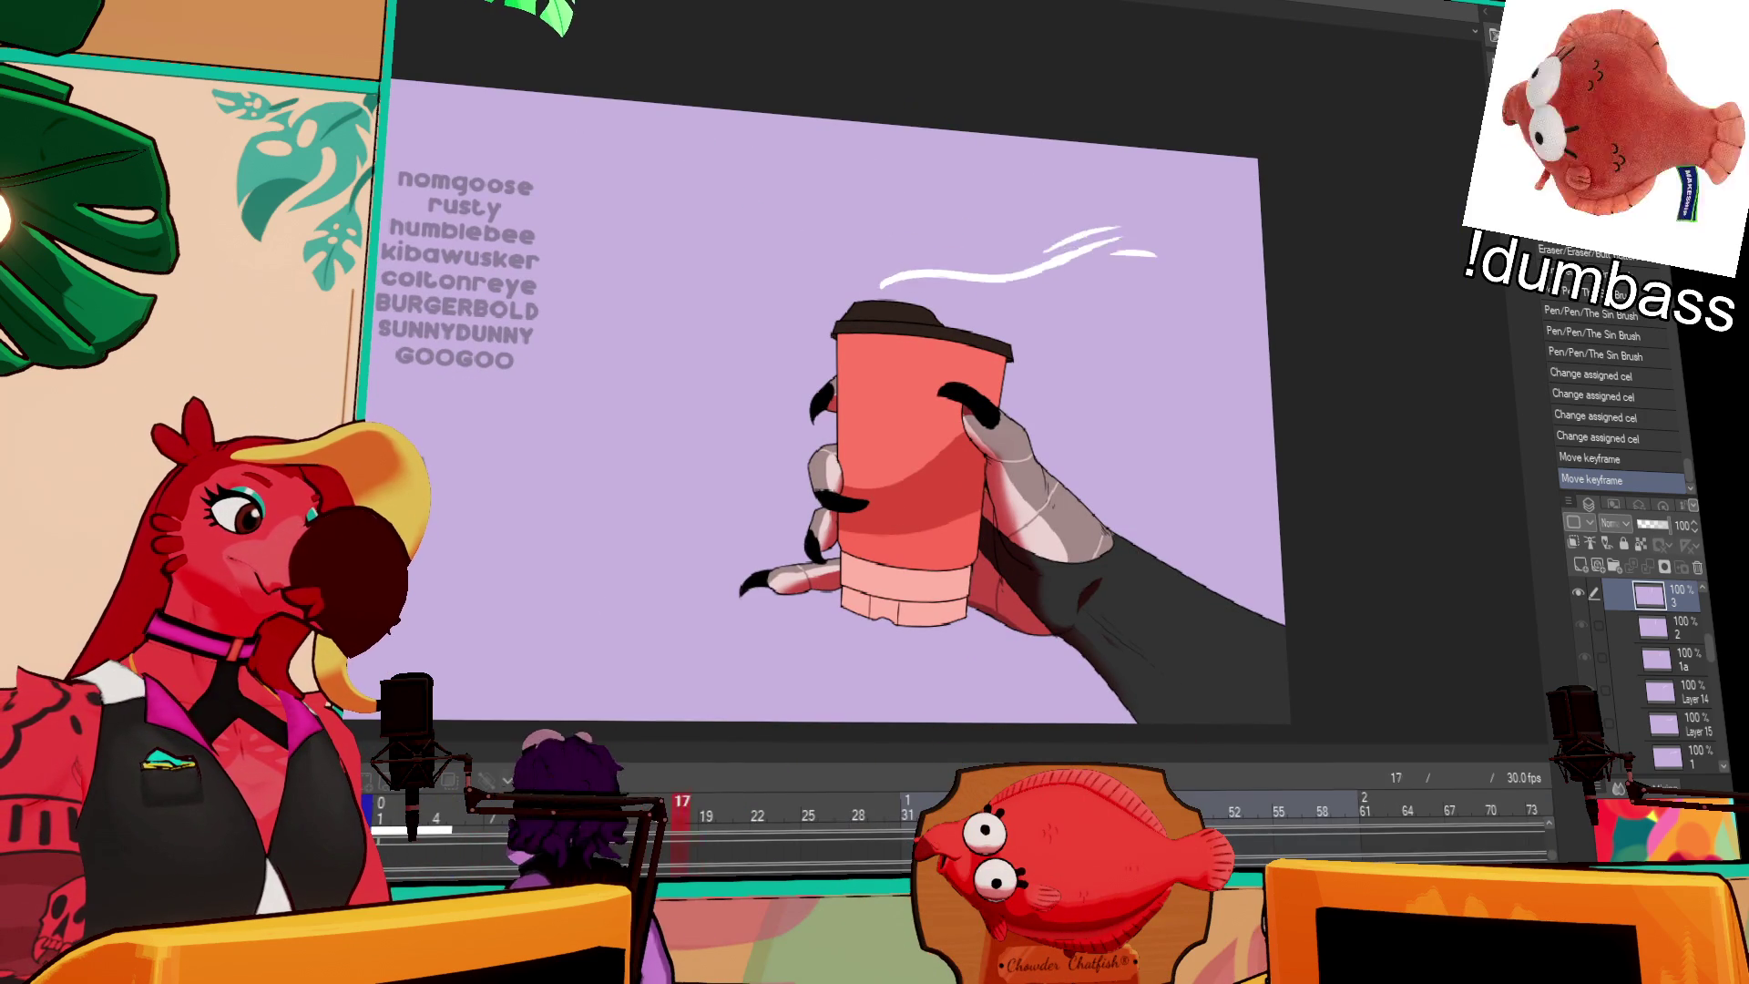
key("space")
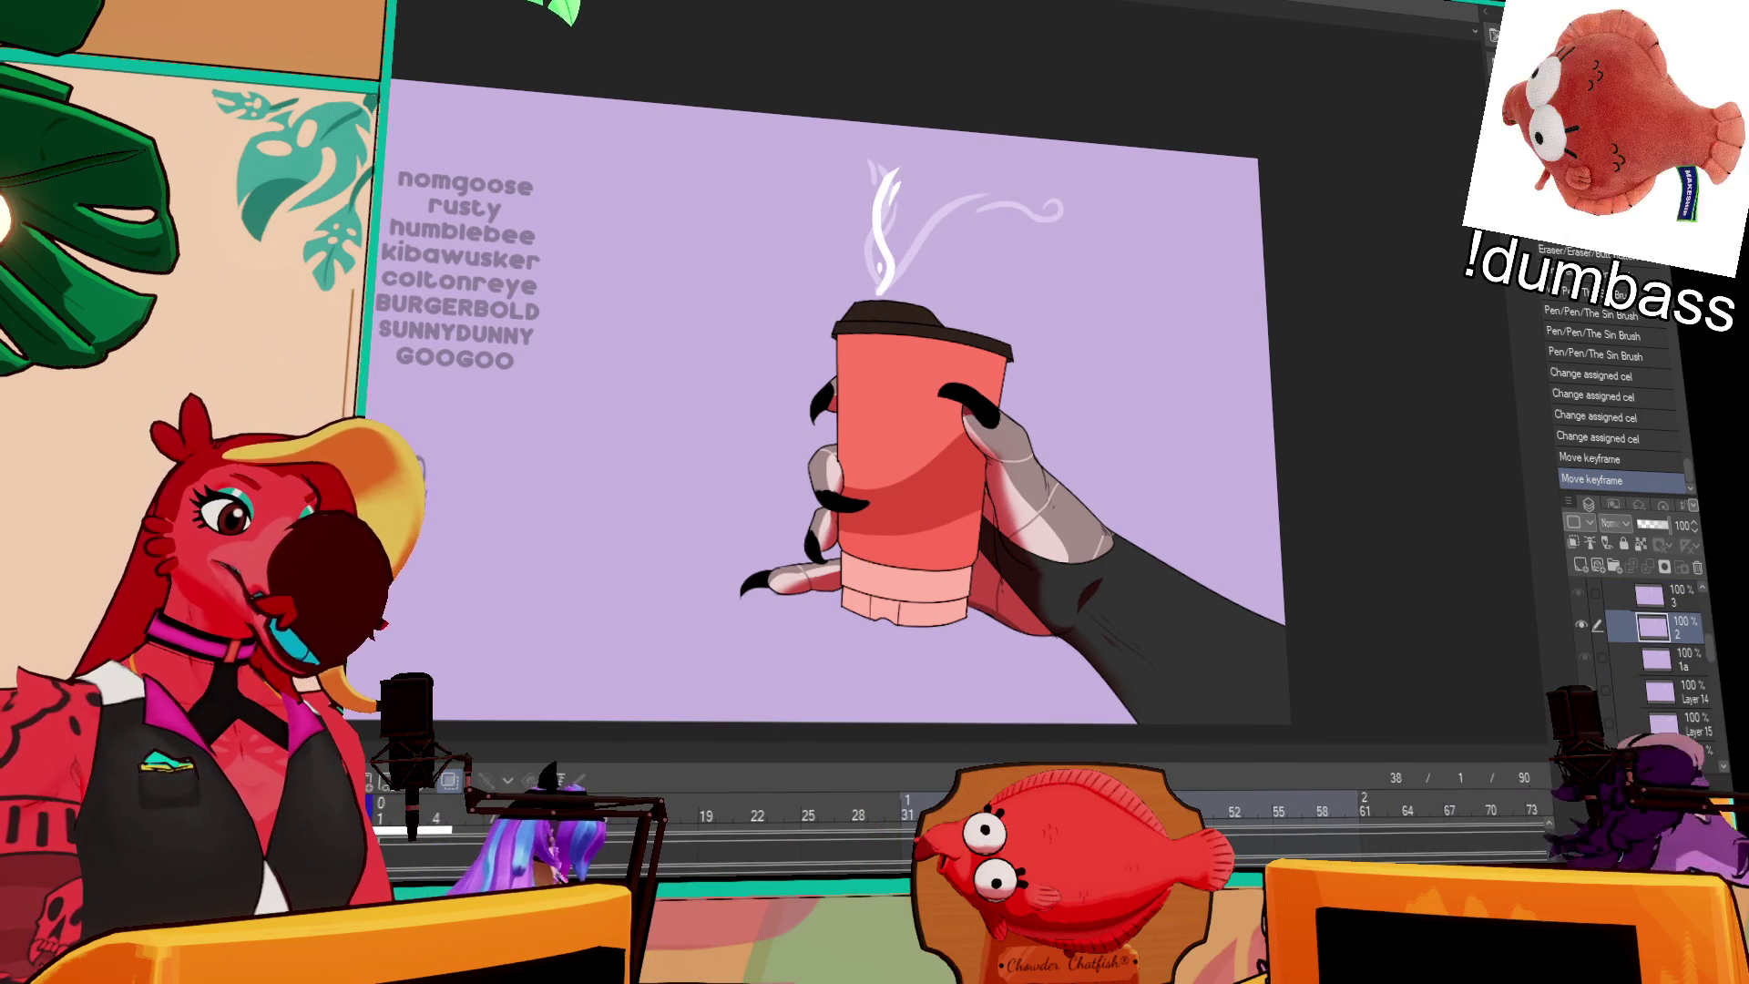
scroll(893, 401, "up", 3)
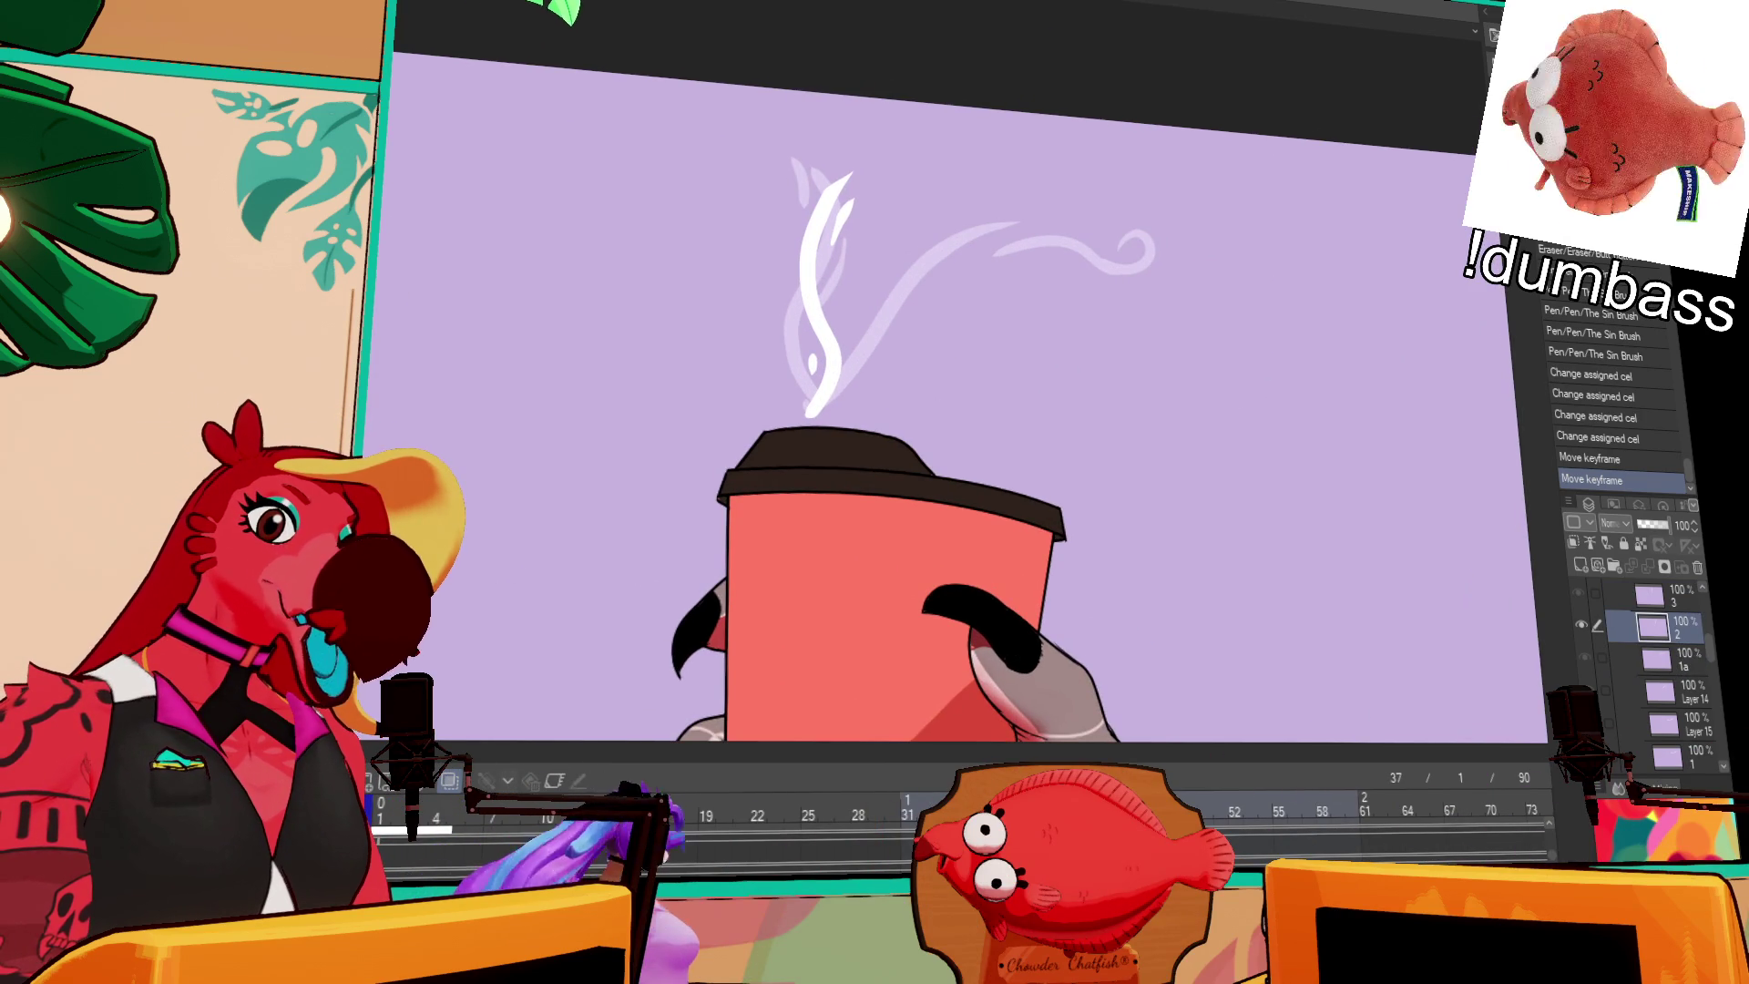
Step: Create new steam cel 2a and draw a white stroke, toggling undo/redo to compare it
key("ctrl+shift+alt+n")
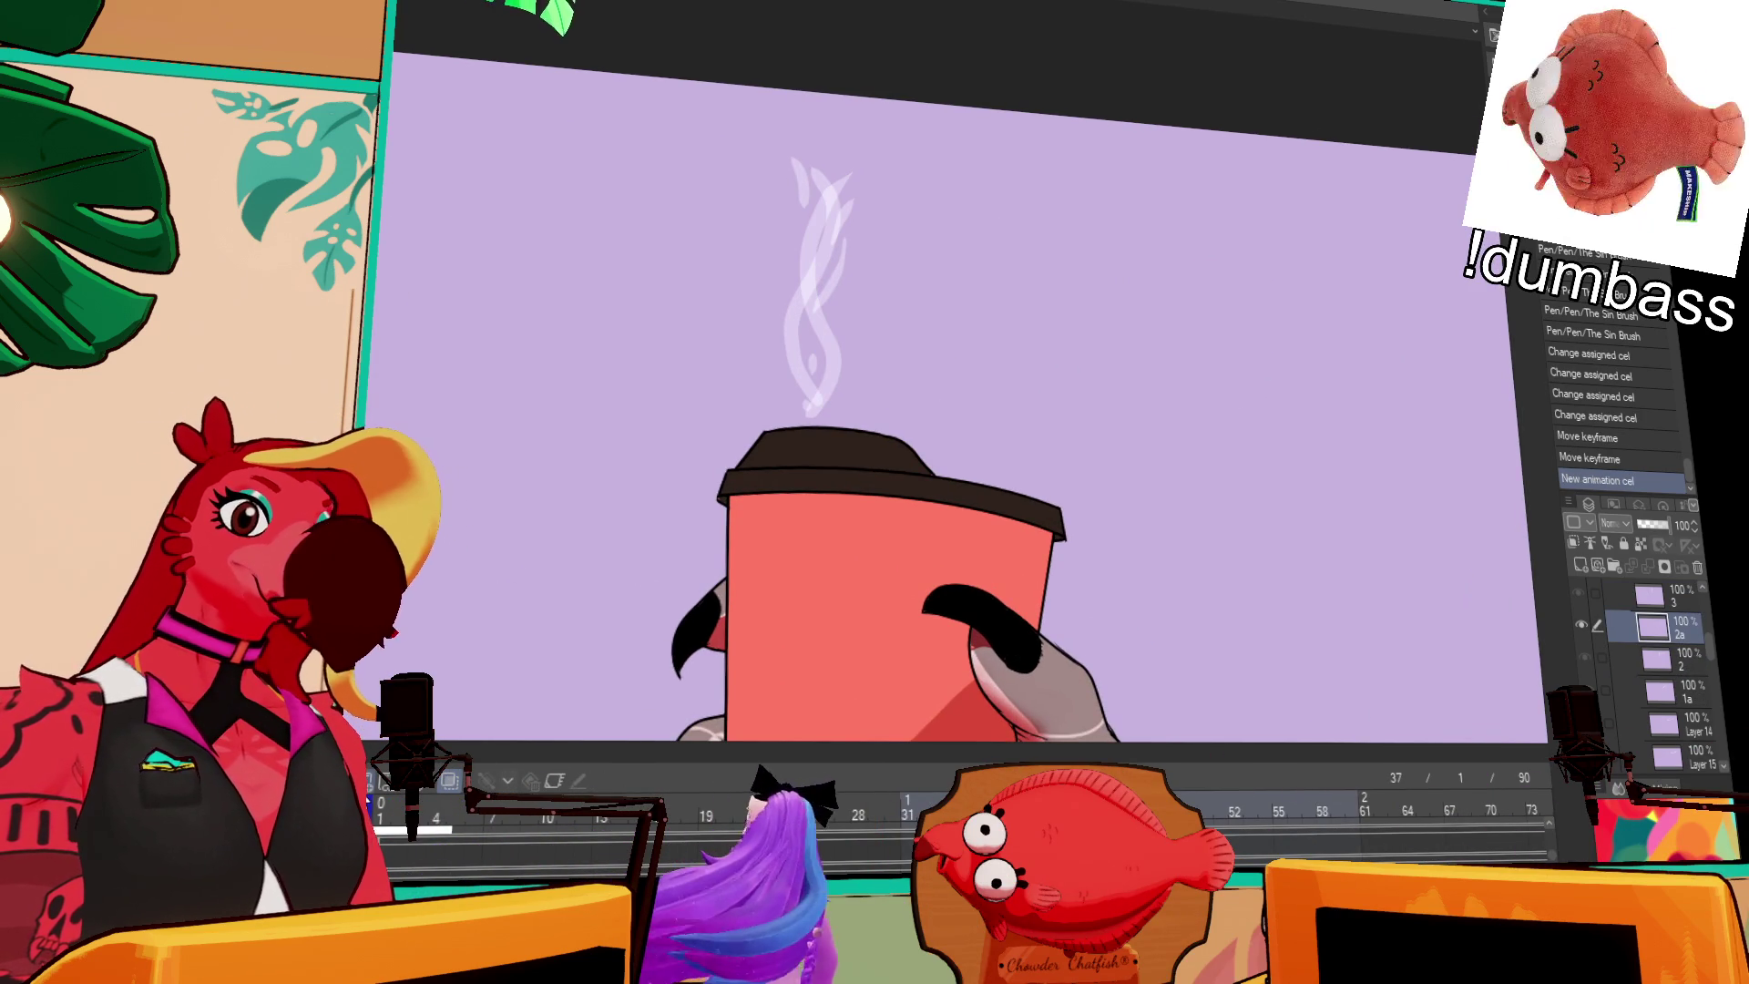
left_click_drag(812, 382, 816, 408)
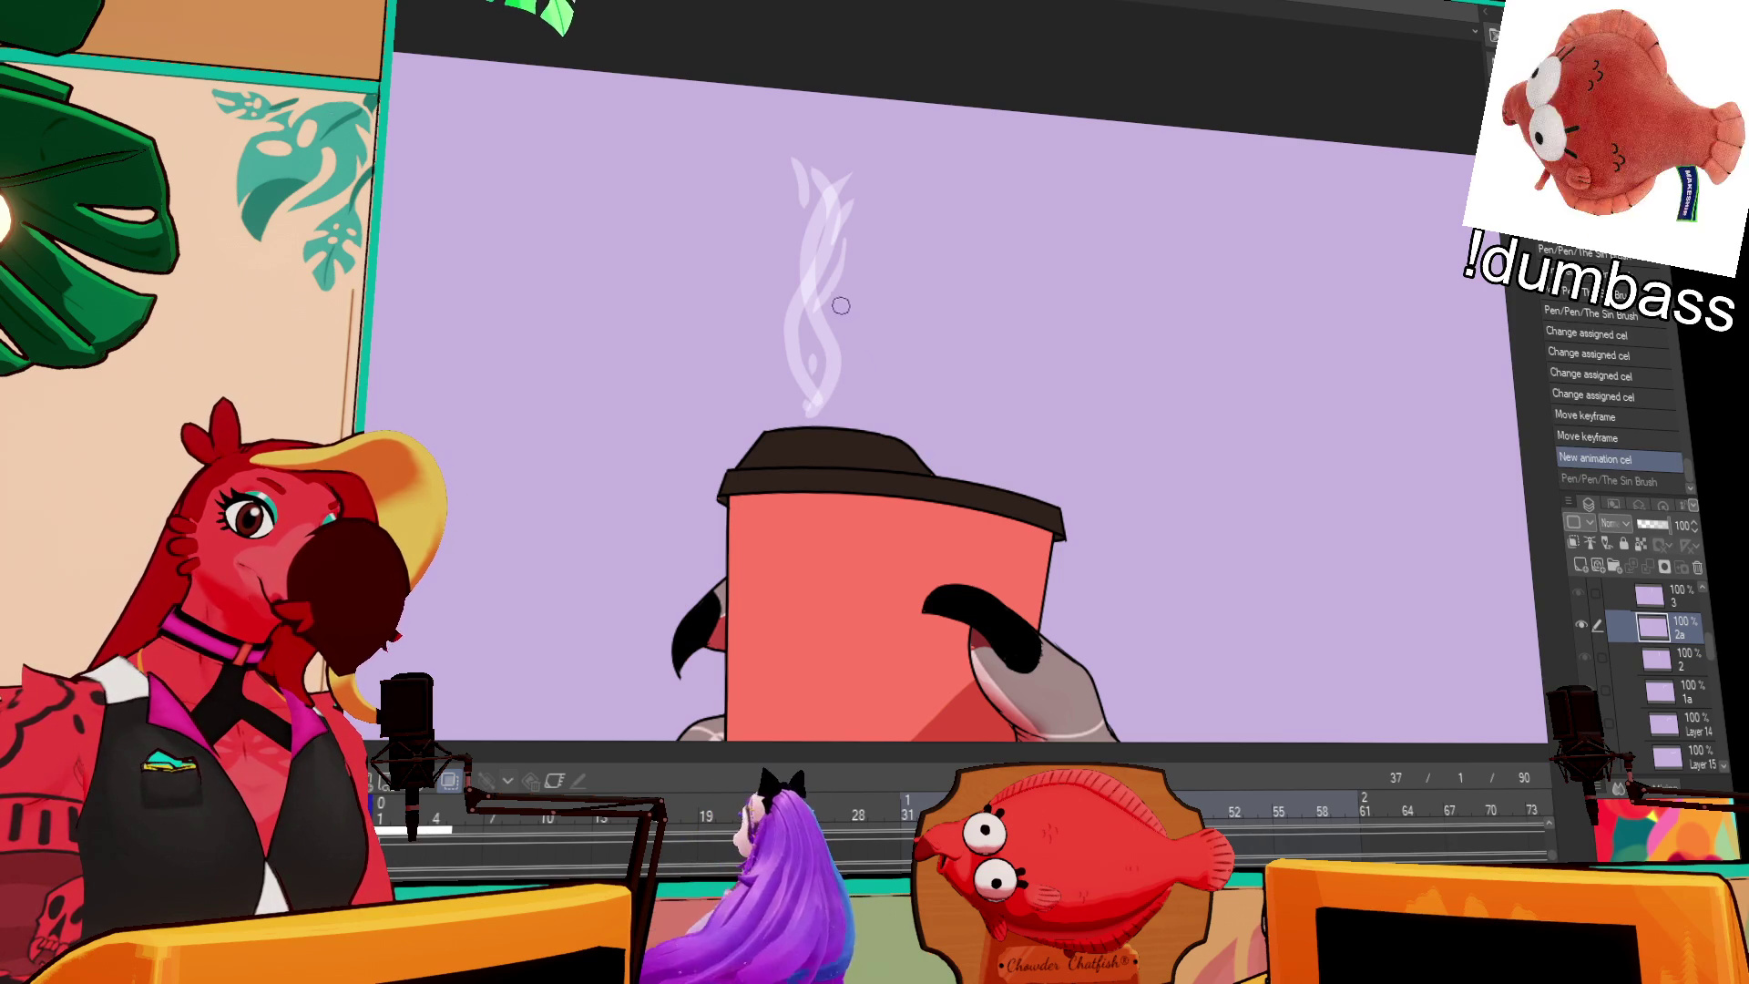
key("ctrl+z")
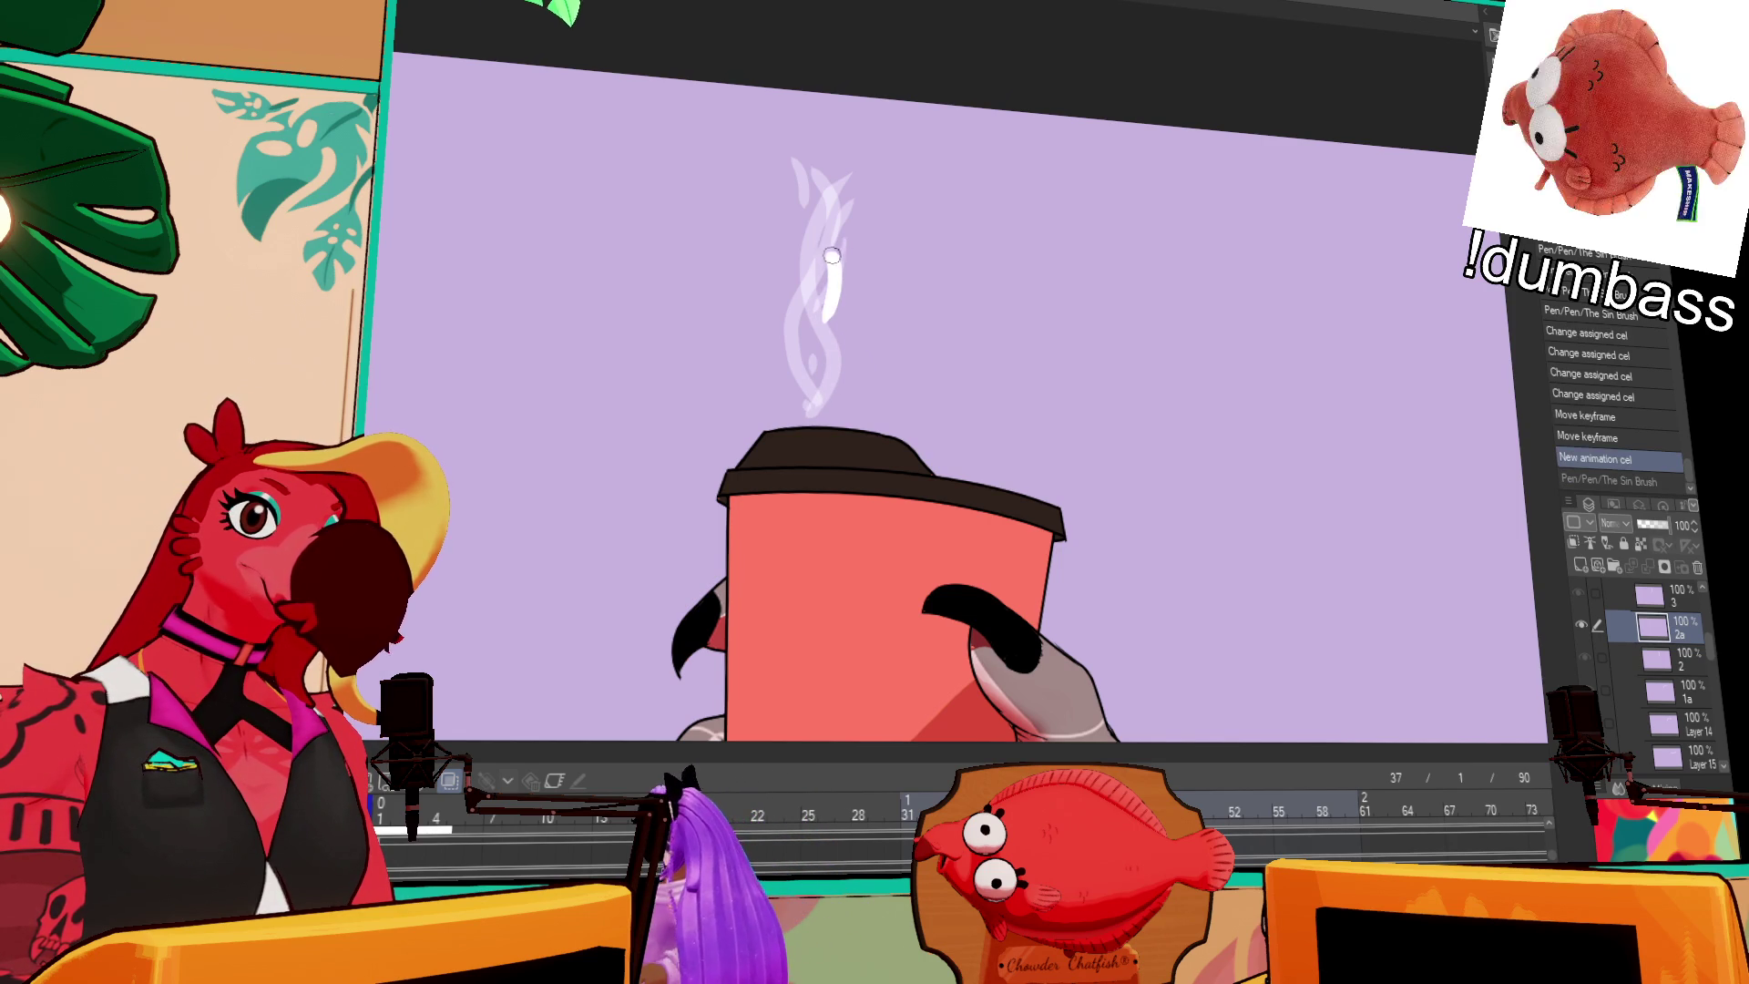
key("ctrl+z")
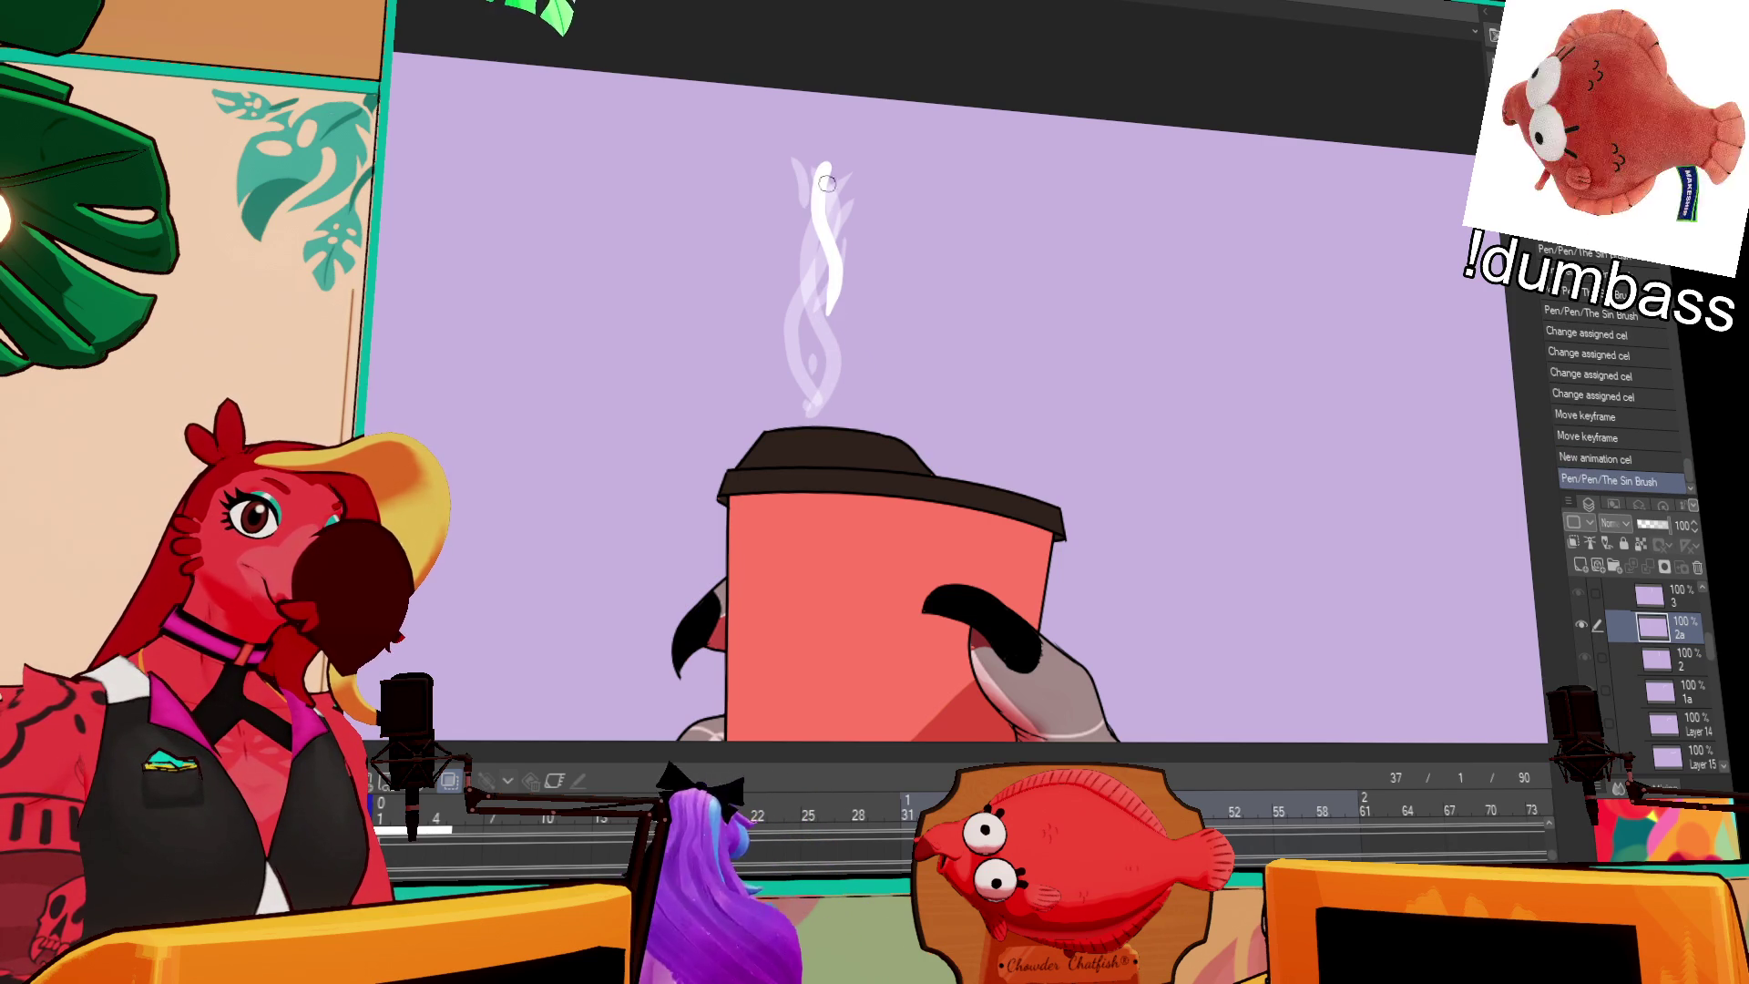
key("ctrl+z")
key("ctrl+y")
key("ctrl+z")
key("ctrl+y")
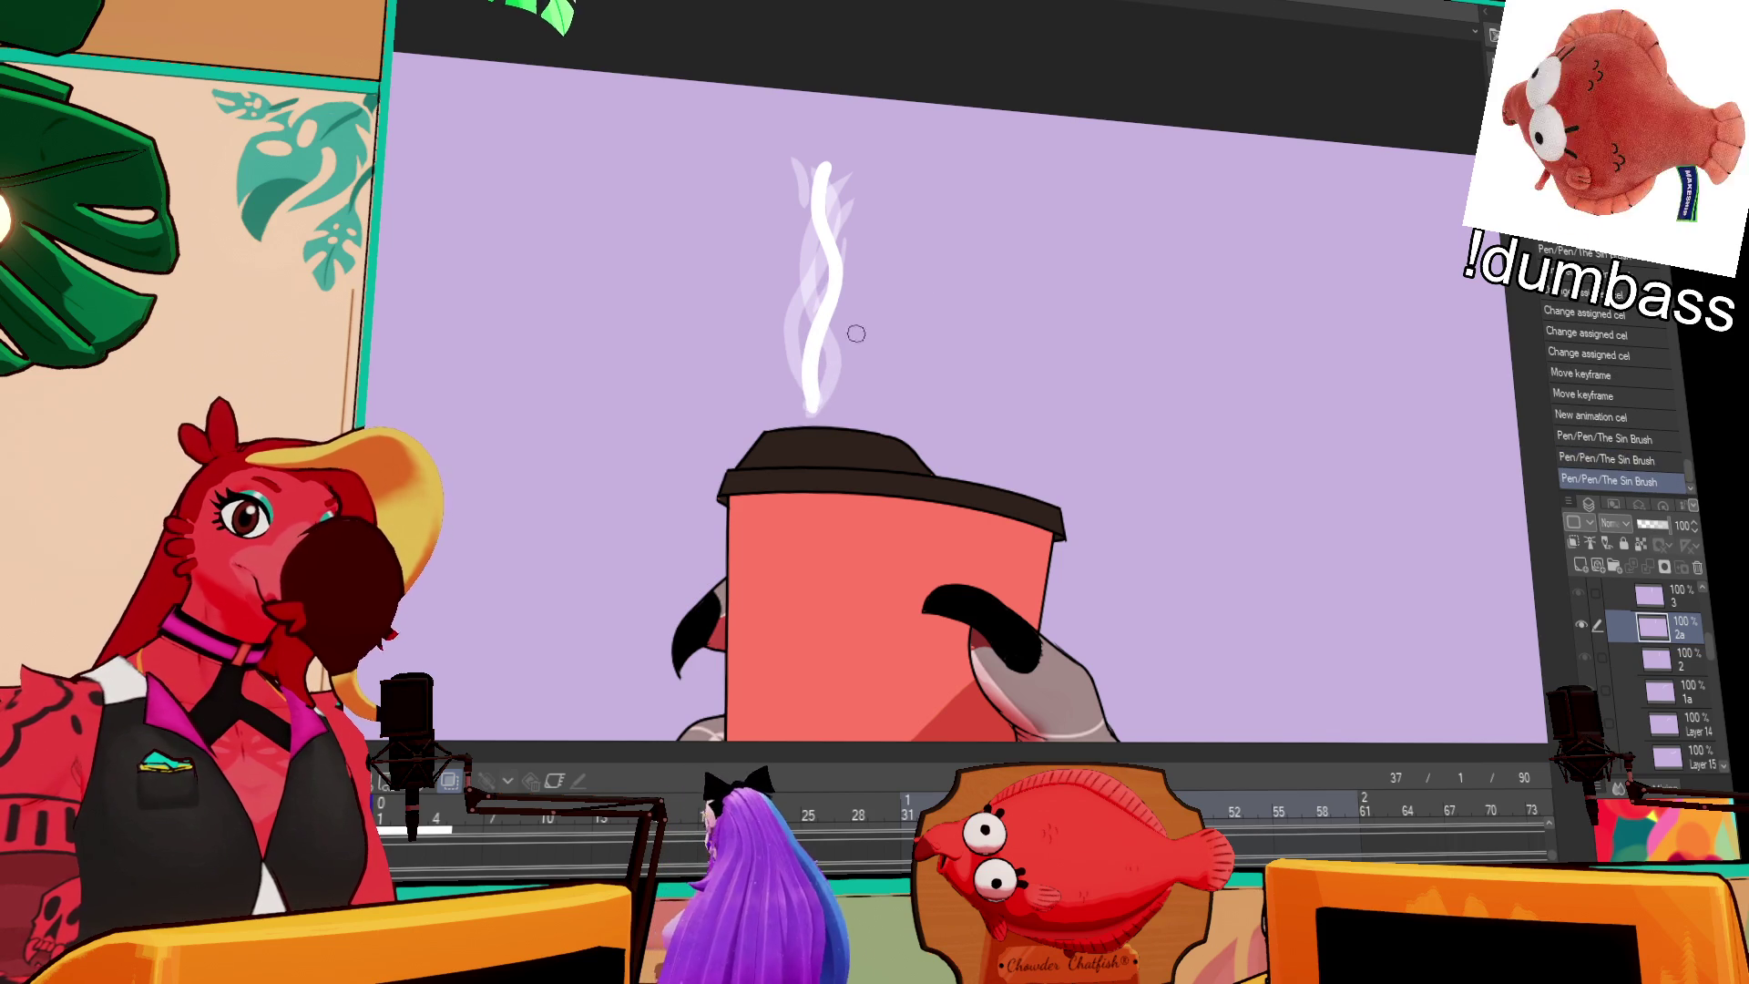
key("ctrl+z")
key("ctrl+z")
key("ctrl+z")
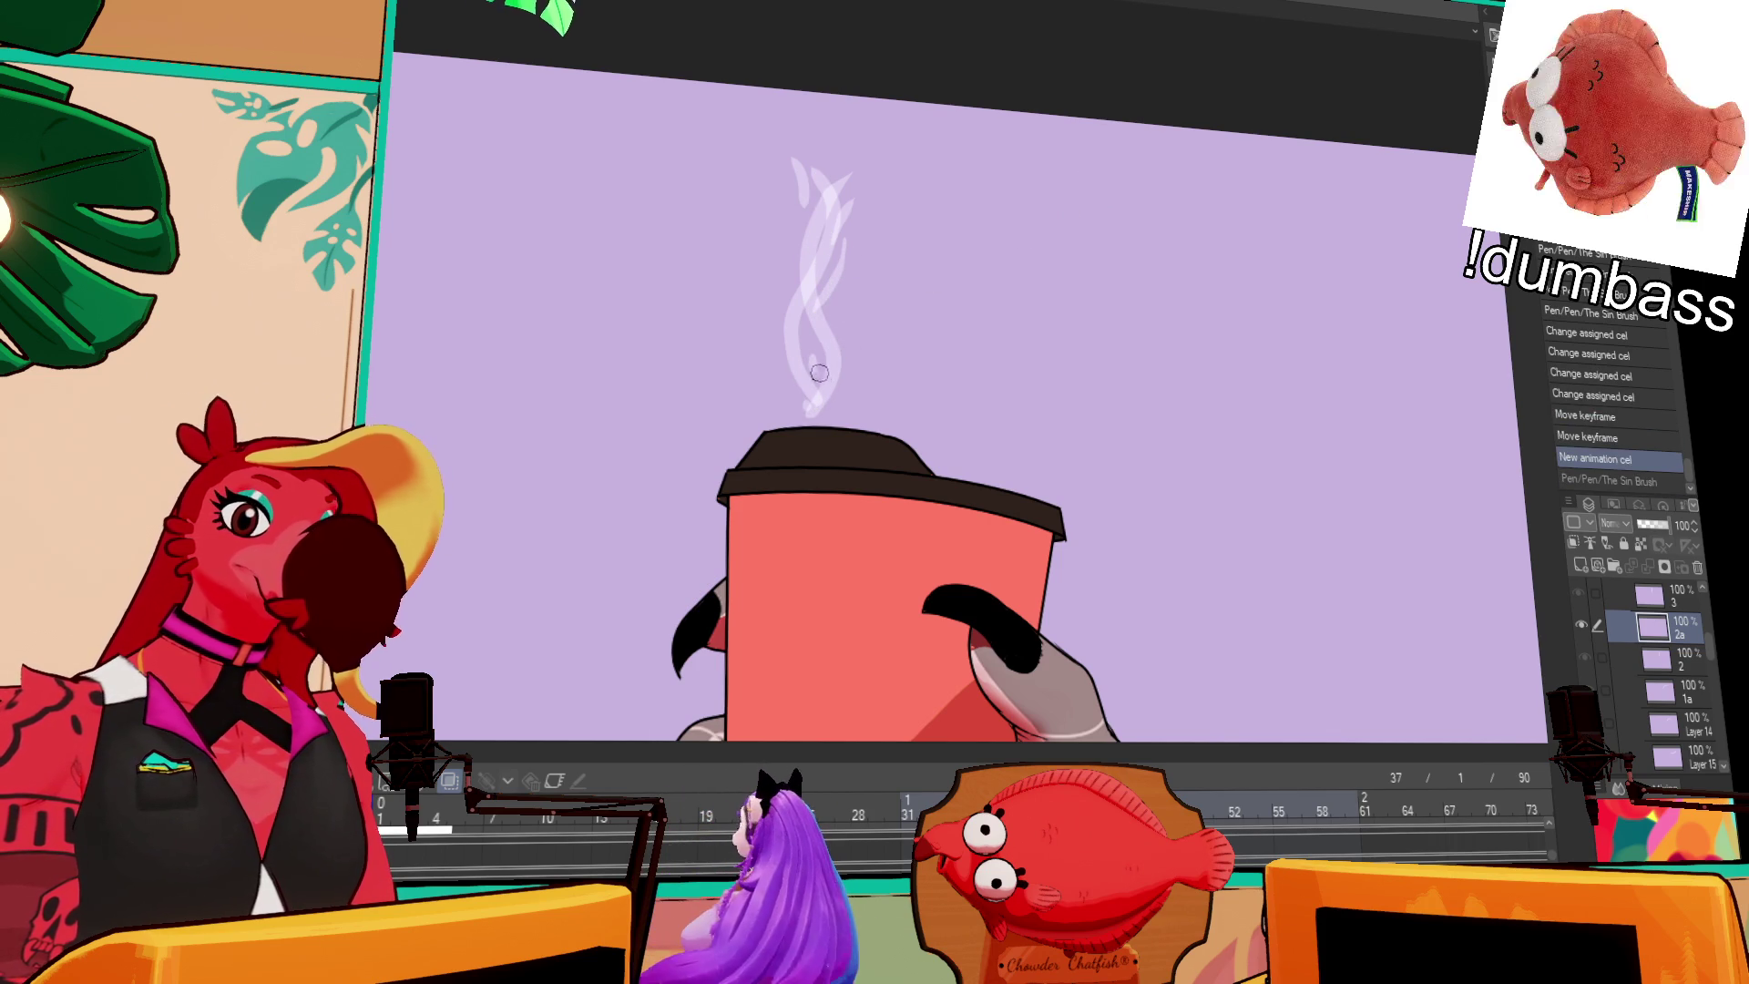
Step: Check the previous steam drawing, then redraw cel 2a's stroke reaching higher above the cup
key("ctrl+Left")
key("ctrl+Right")
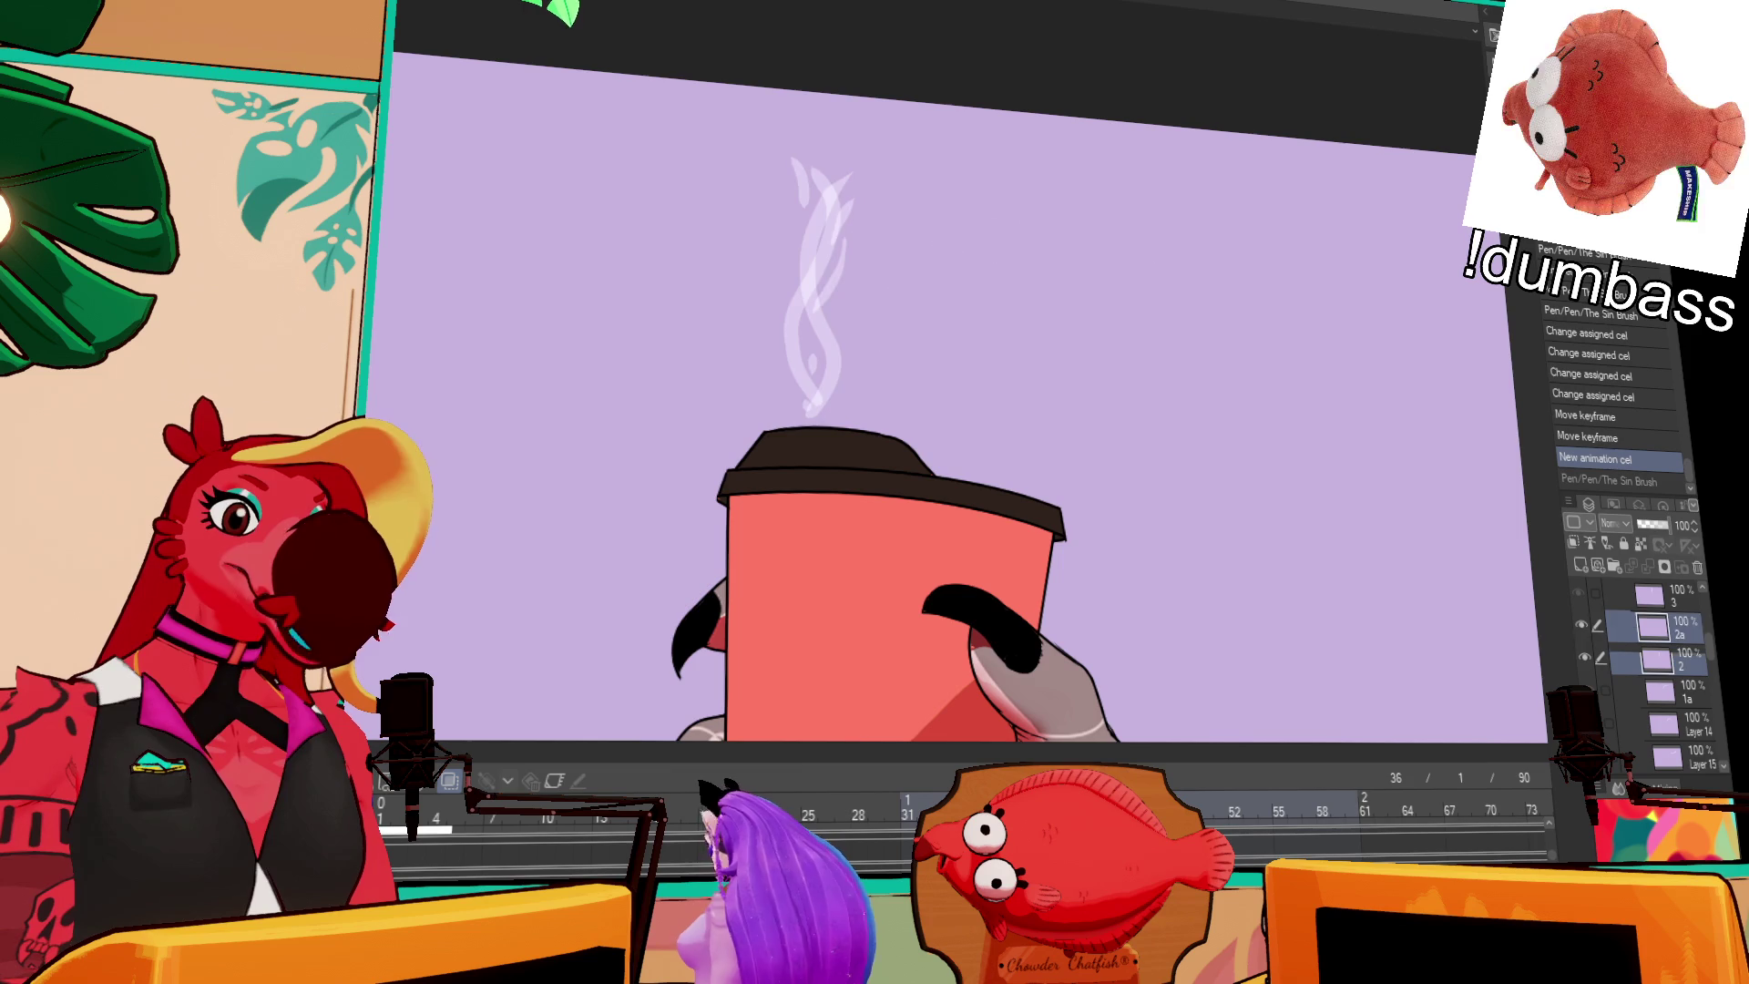
left_click_drag(817, 239, 830, 327)
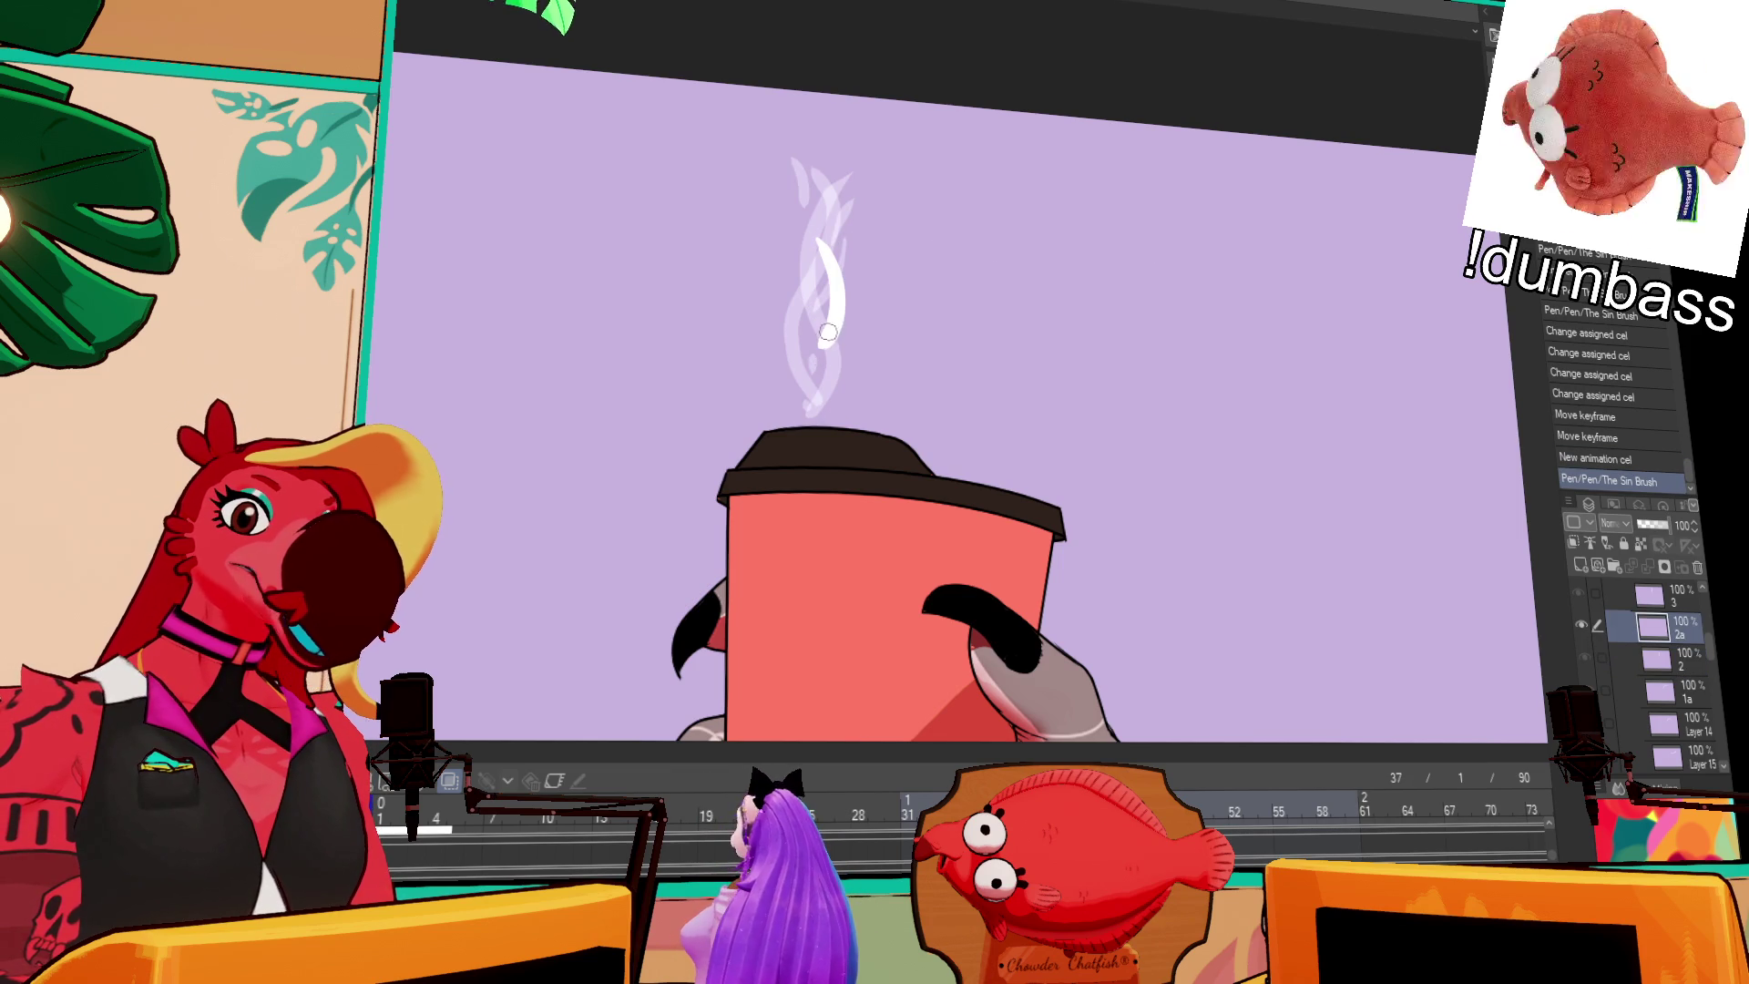
left_click_drag(810, 401, 815, 387)
key("ctrl+z")
left_click_drag(818, 188, 827, 259)
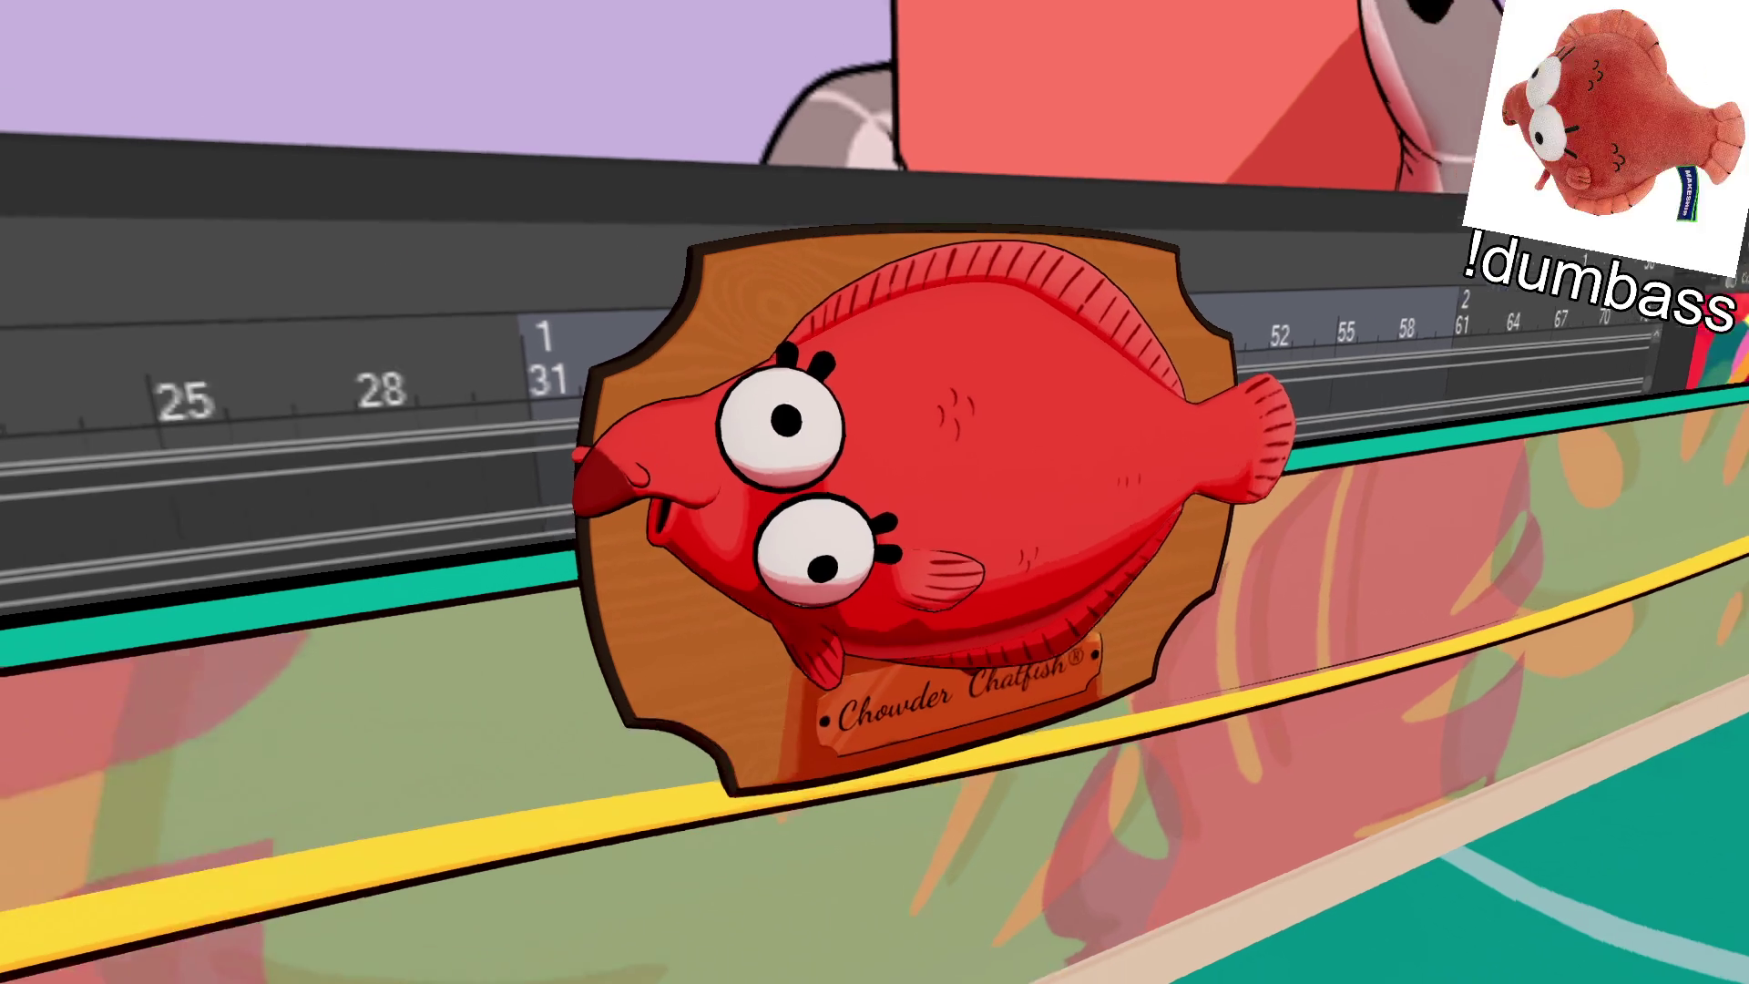
Step: Commit the newly added supporter name at the bottom of the text list
key("Escape")
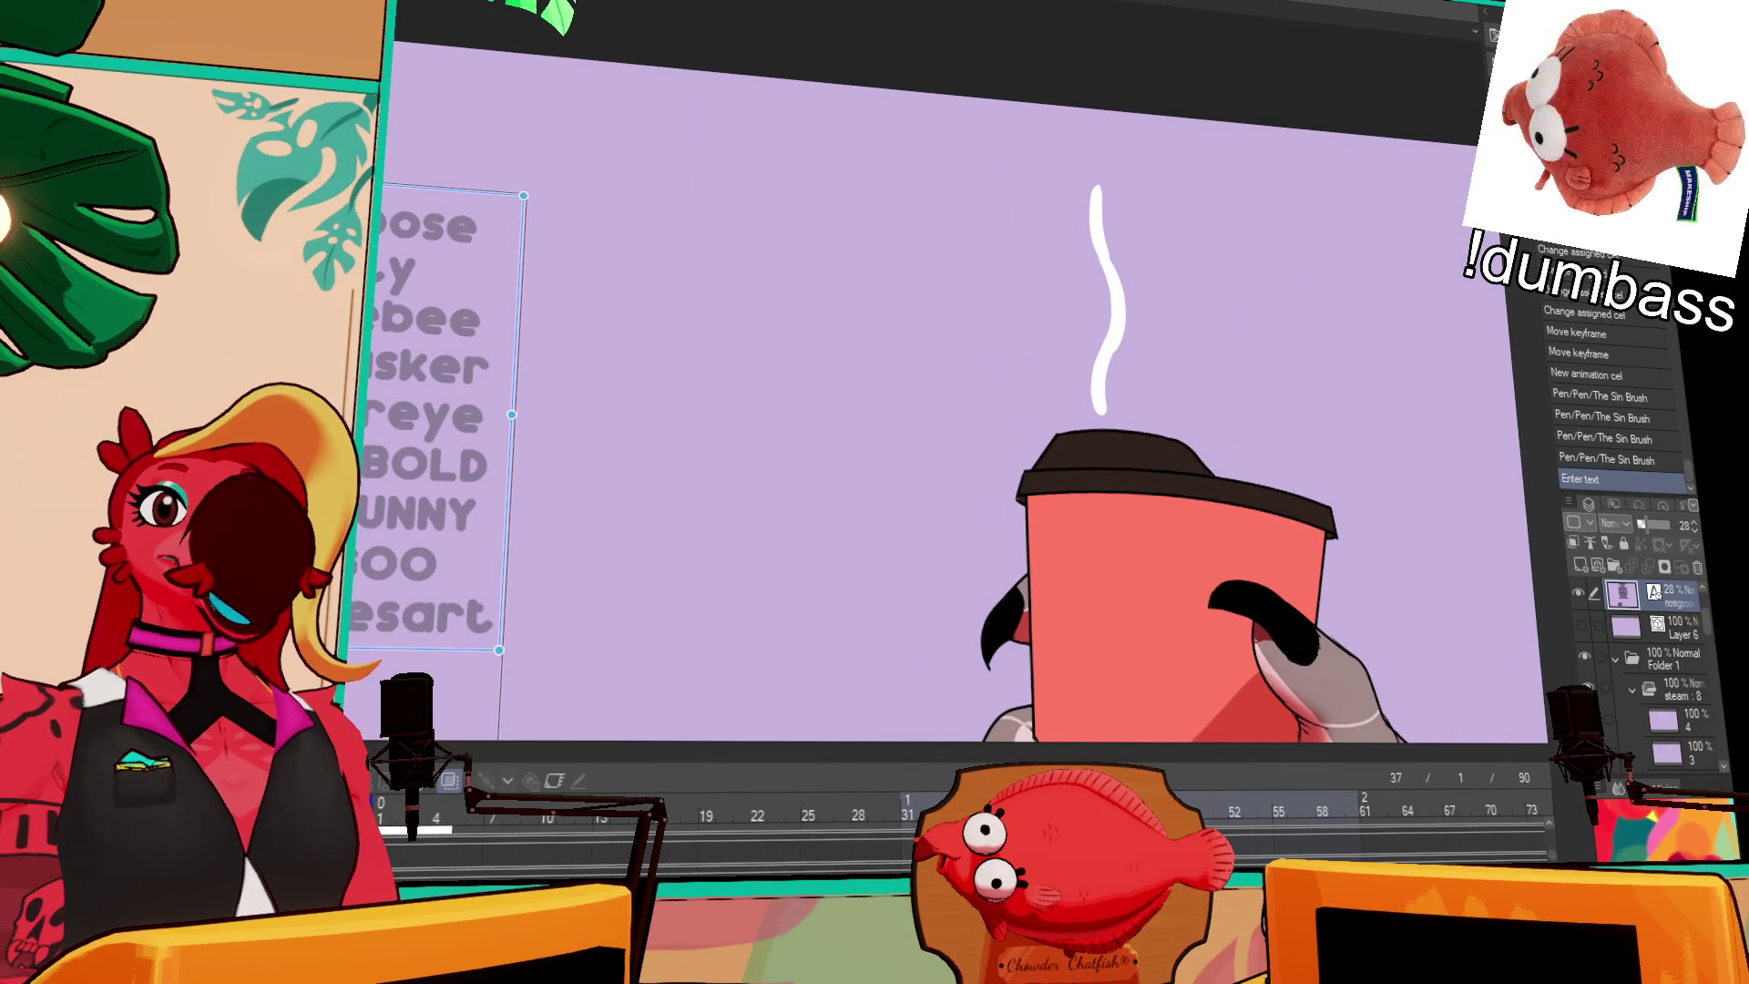